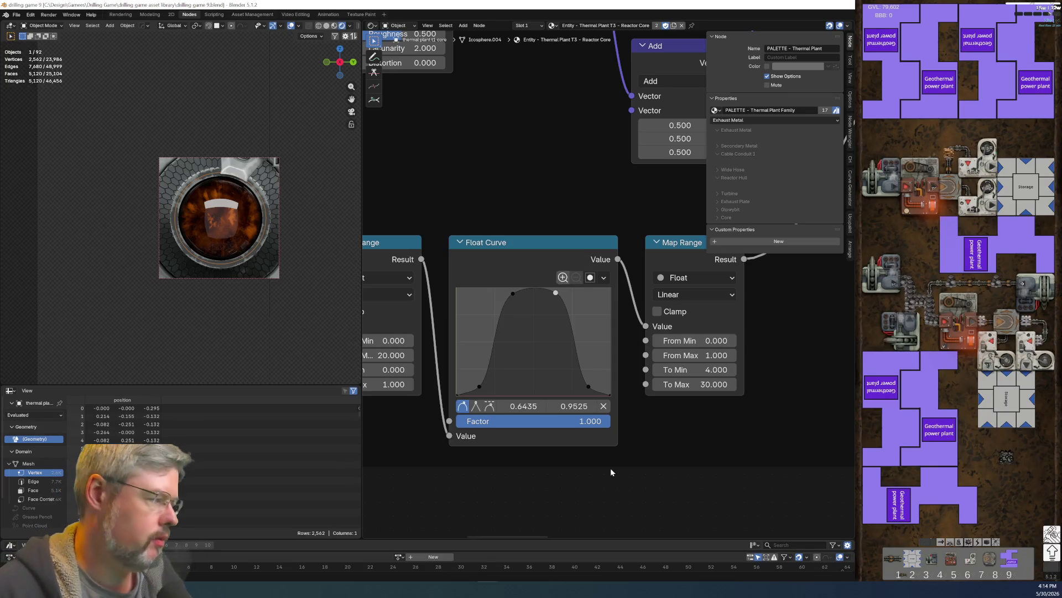
Step: Open the sprites tests folder, then the Thermal Plant T1 core test folder with its 20 PNGs
key(alt+Tab)
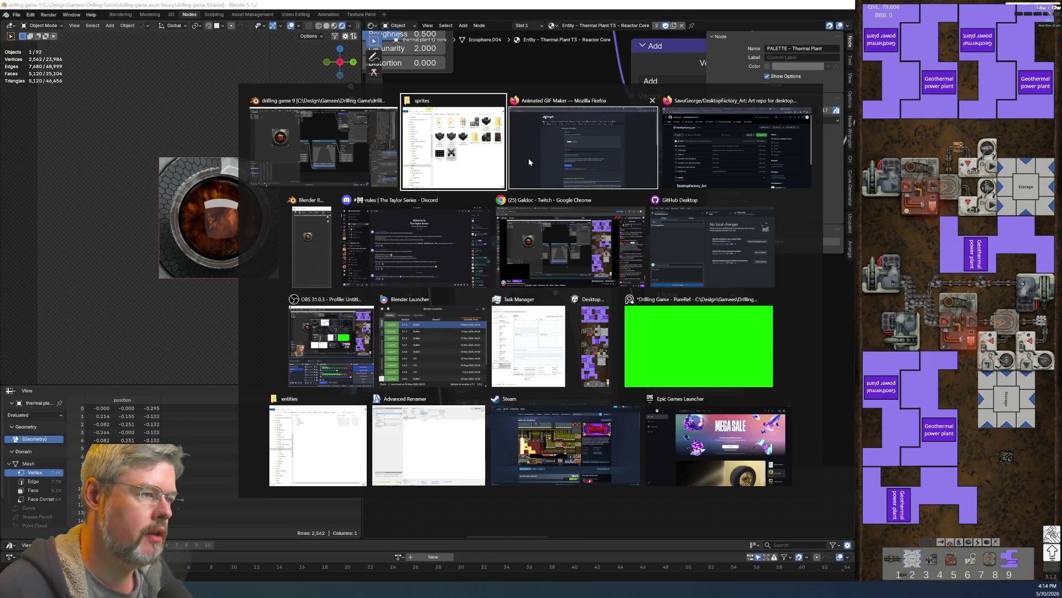
click(463, 149)
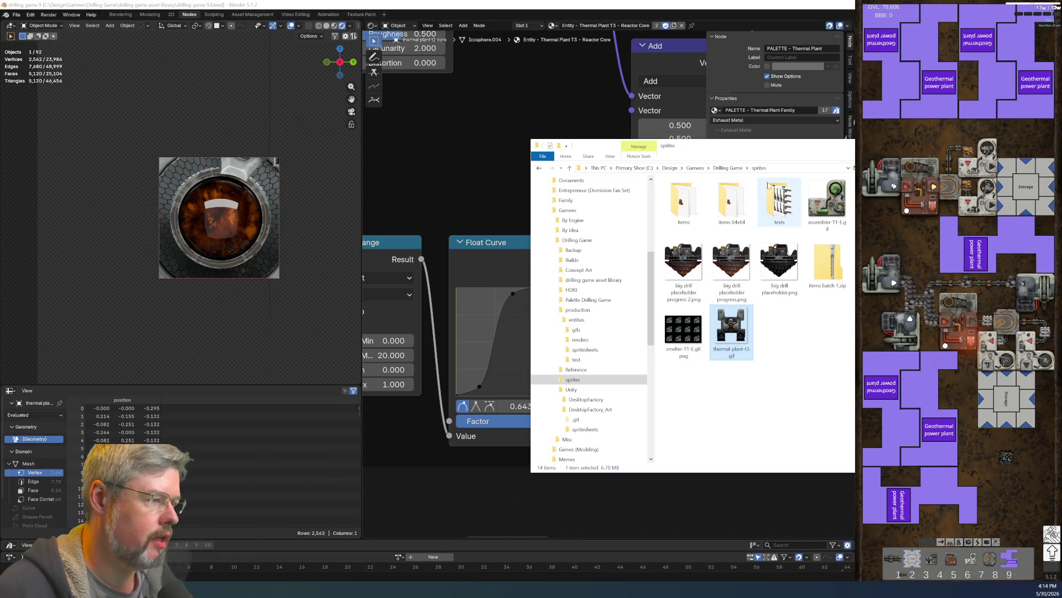
key(F5)
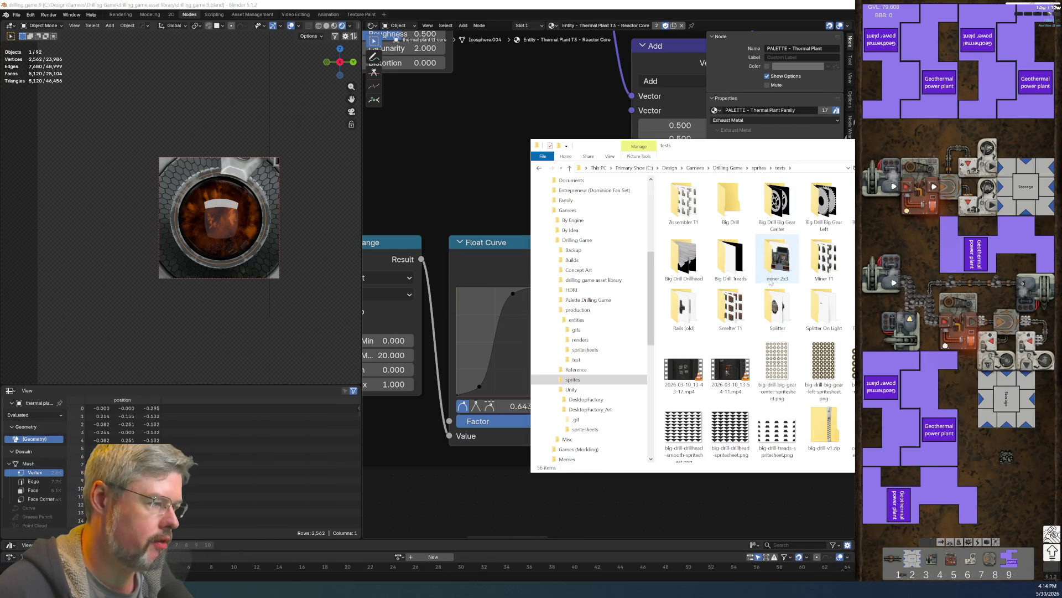
double_click(852, 308)
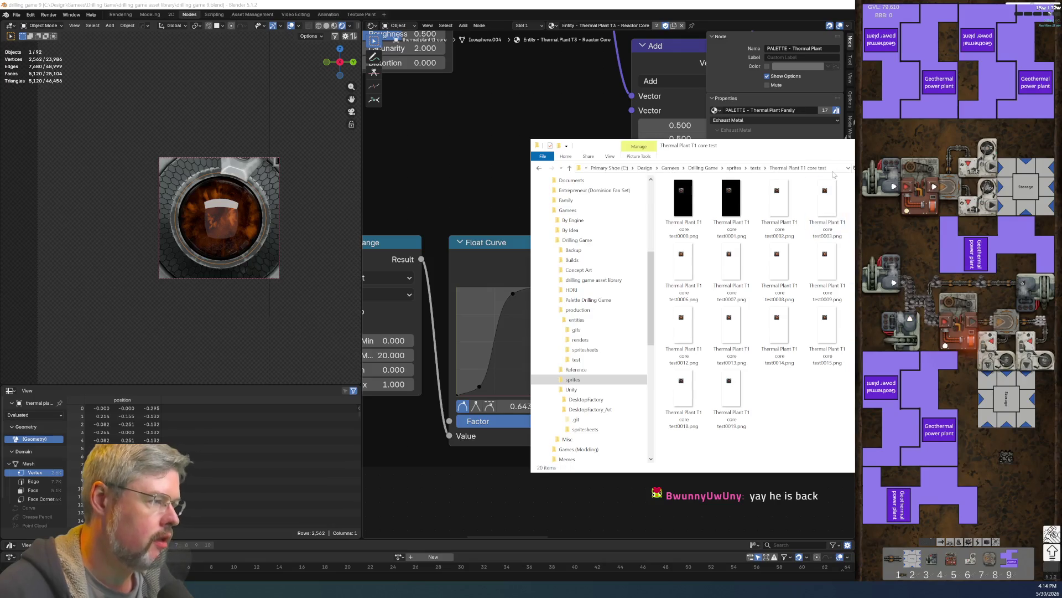
key(alt+Tab)
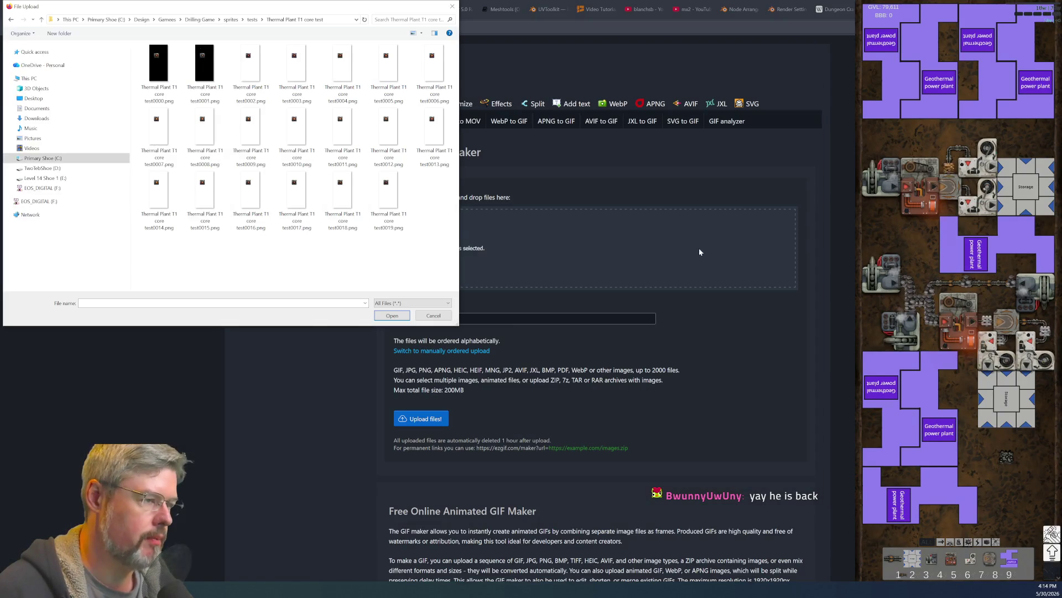
Step: Select all 20 Thermal Plant T1 core test PNGs and upload them to Ezgif
click(159, 69)
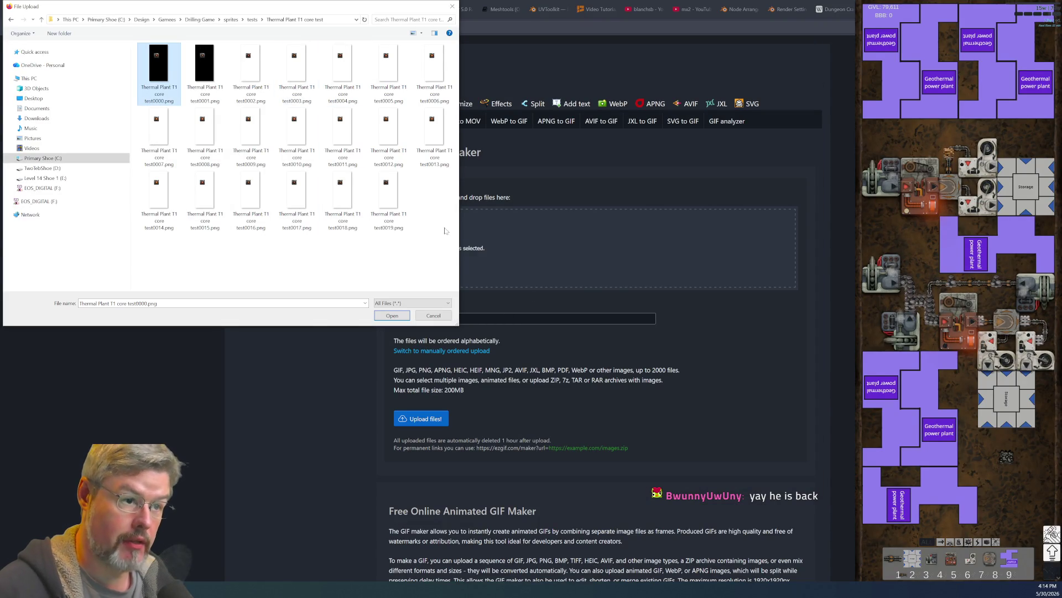
shift+click(389, 199)
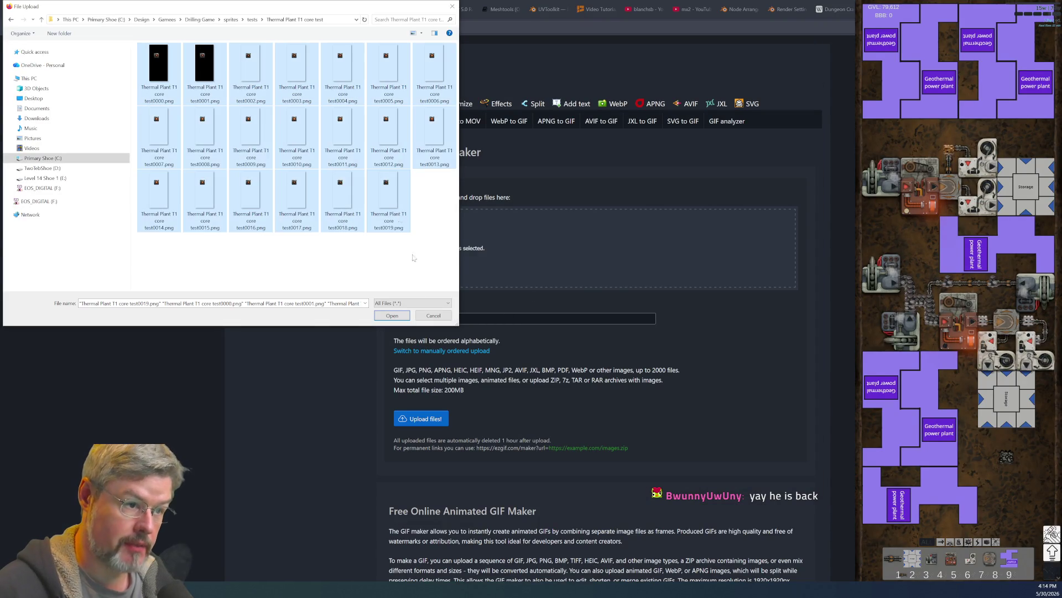
click(392, 316)
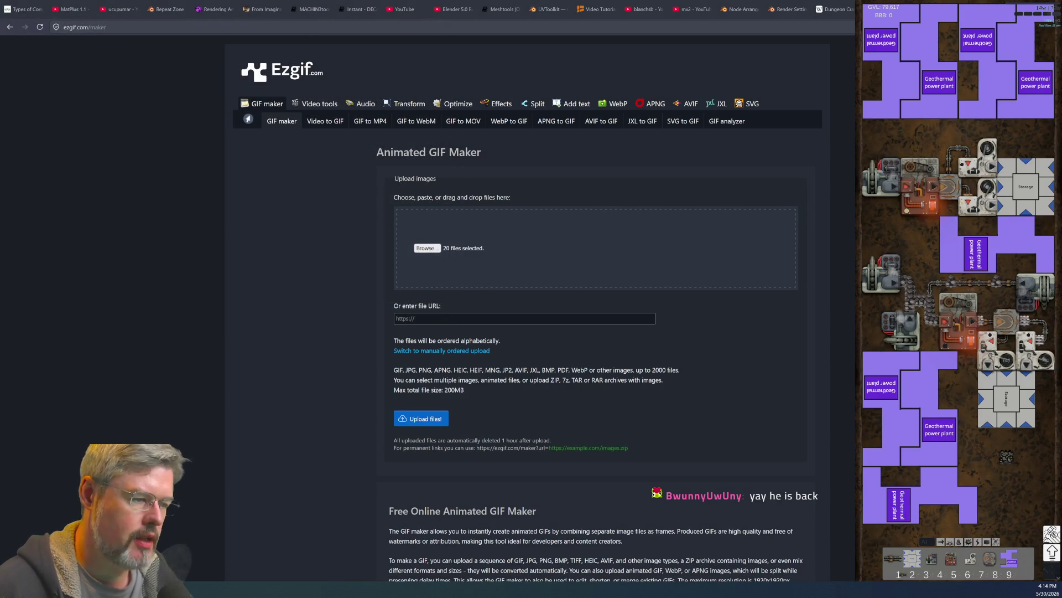
click(418, 421)
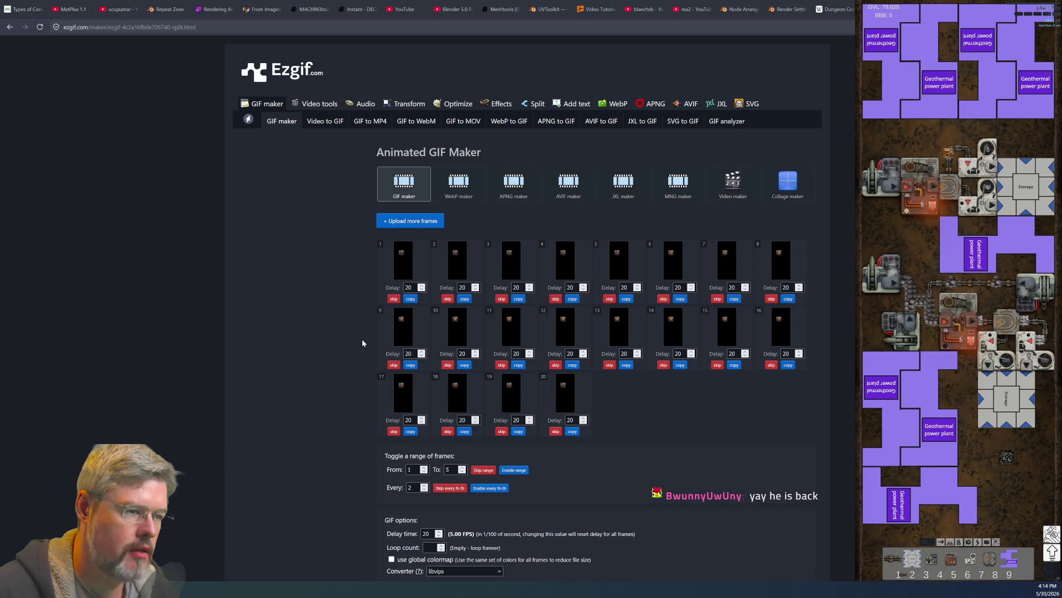
Step: Make the animated GIF at delay 20 (5.00 FPS) with frames not stacked
scroll(362, 345, down, 3)
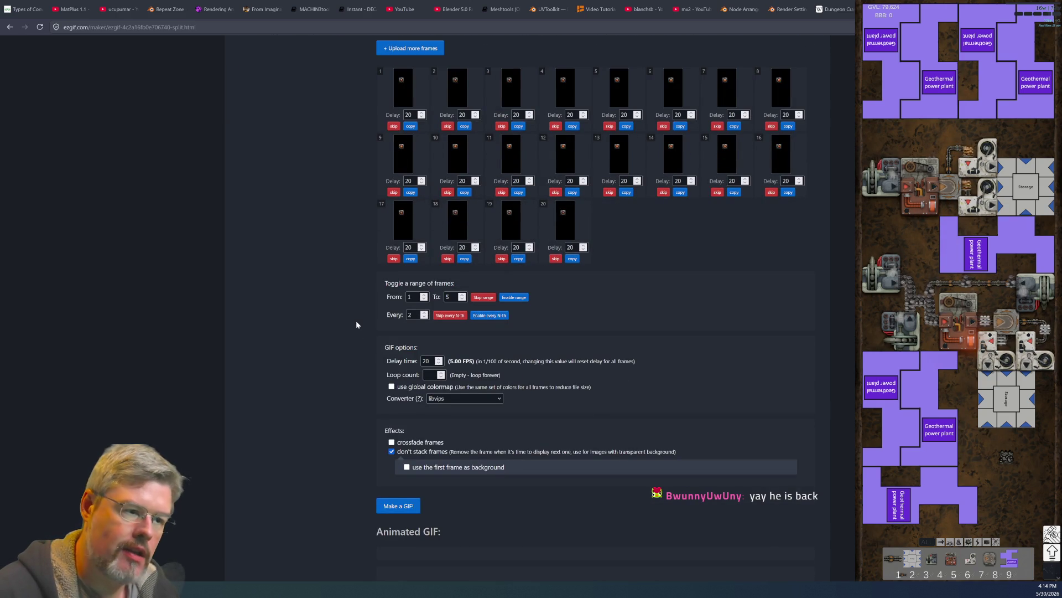
scroll(356, 323, up, 3)
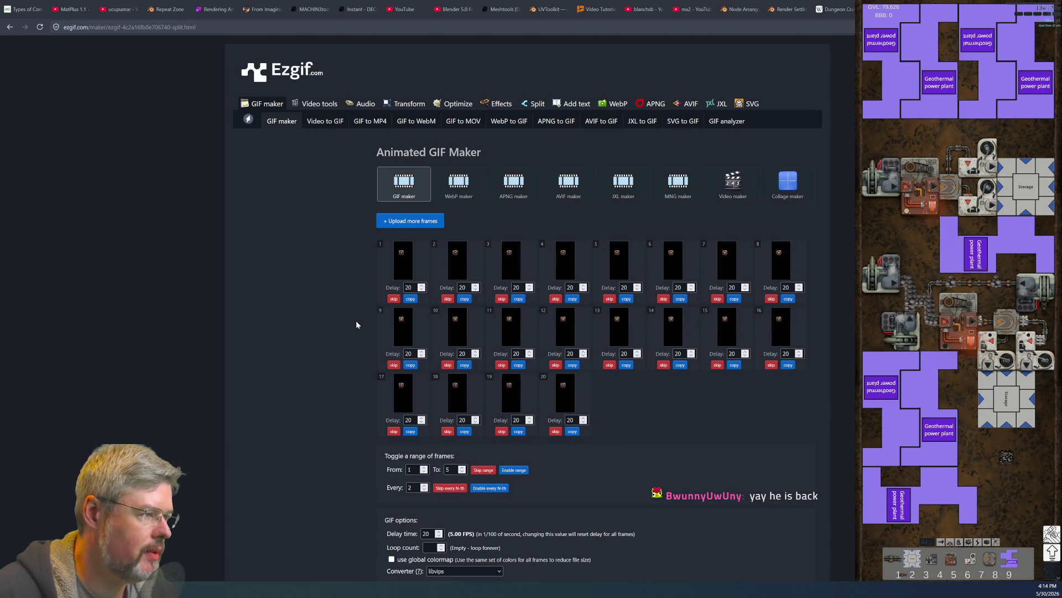
scroll(607, 307, down, 3)
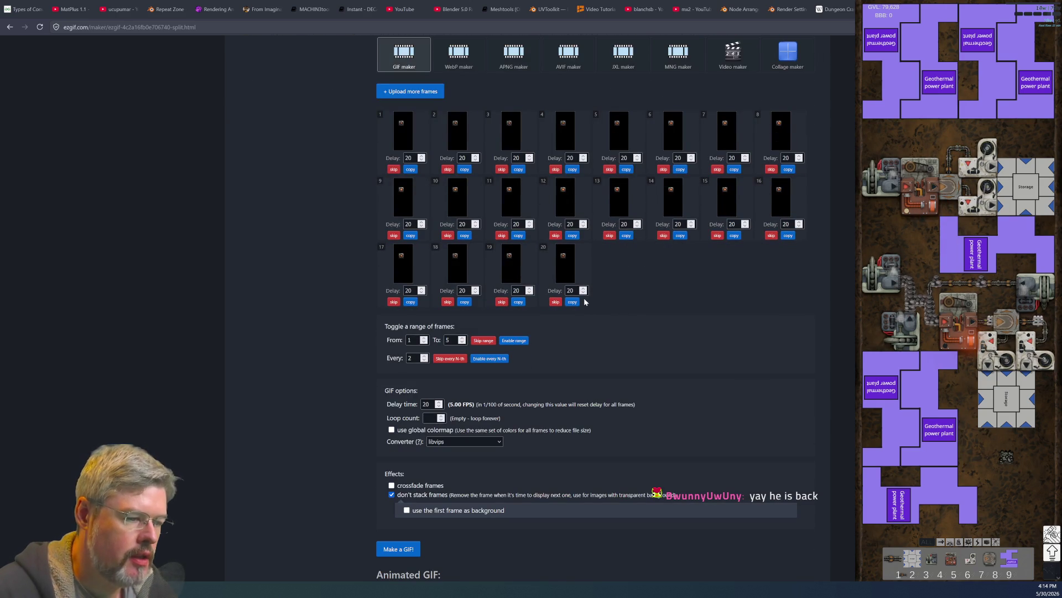
scroll(465, 424, down, 3)
click(410, 382)
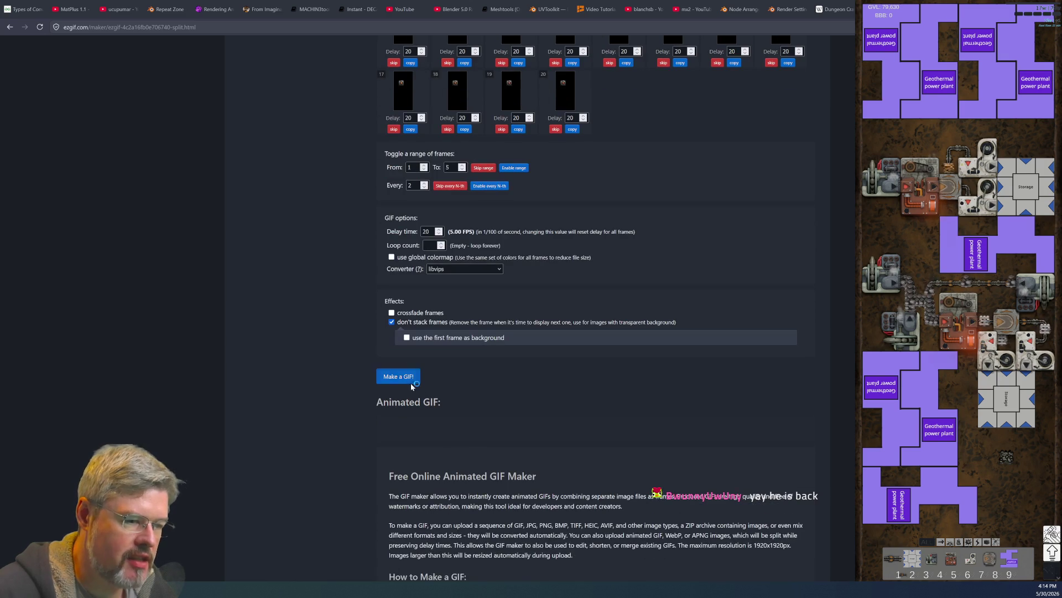
scroll(358, 376, down, 3)
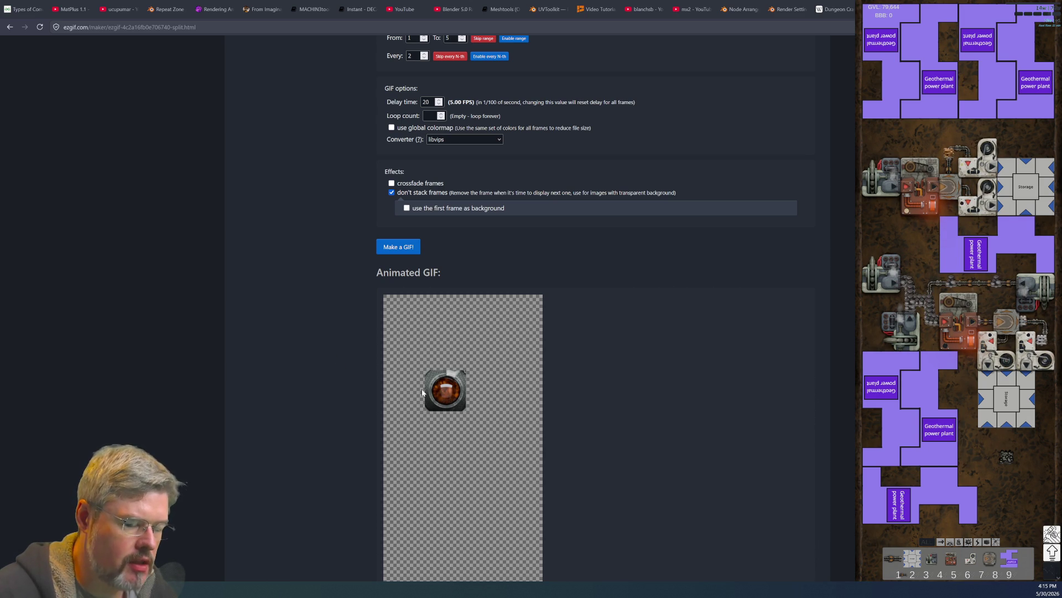
click(521, 5)
Step: Duplicate the bell-shaped Float Curve node and place the copy below the Map Range node
mouse_move(498, 588)
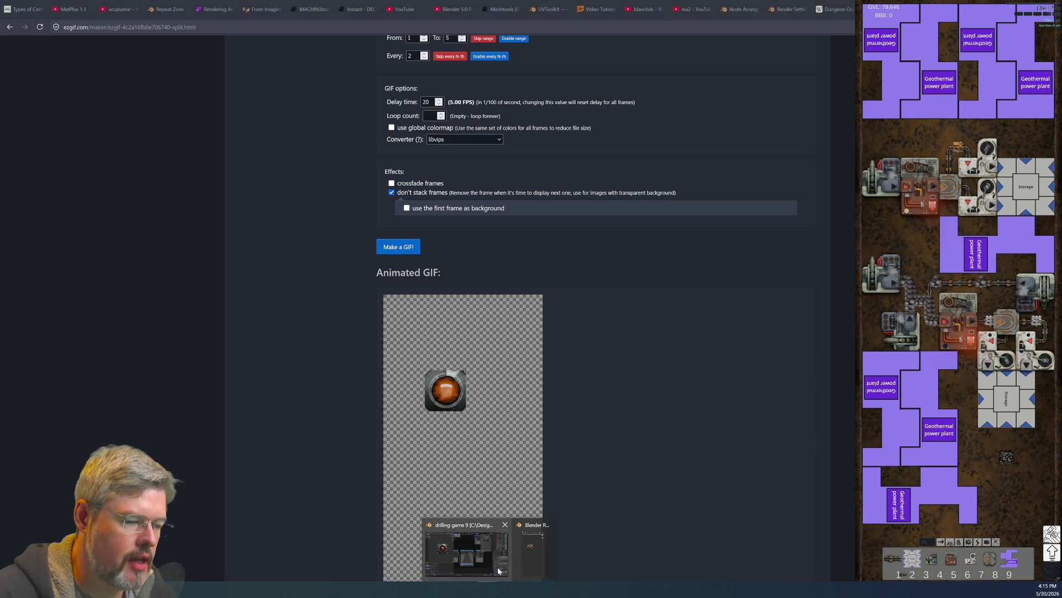
click(462, 547)
click(486, 271)
key(ctrl+c)
scroll(485, 254, down, 6)
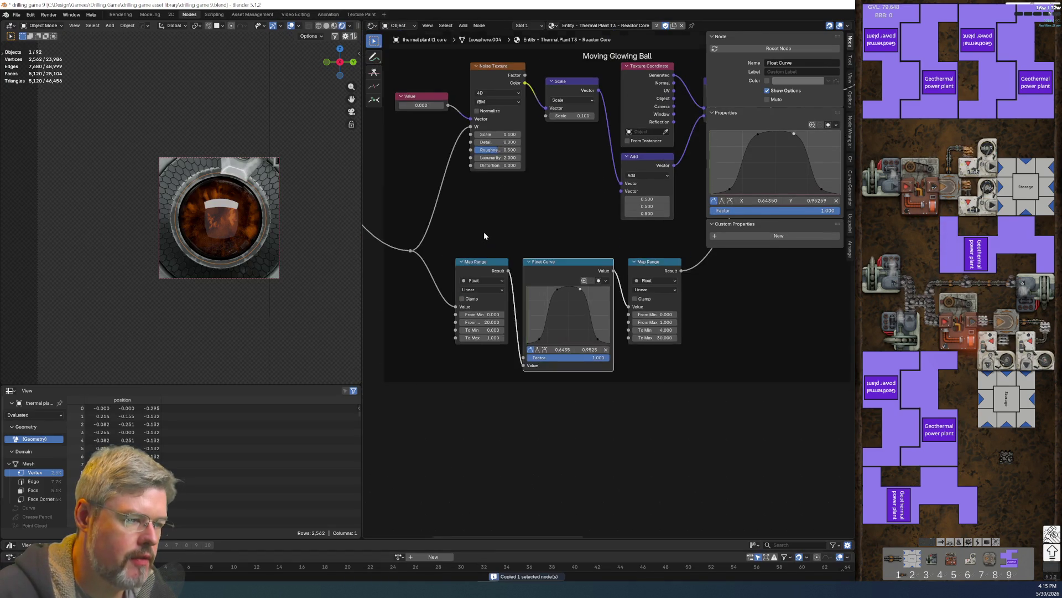
scroll(509, 282, up, 2)
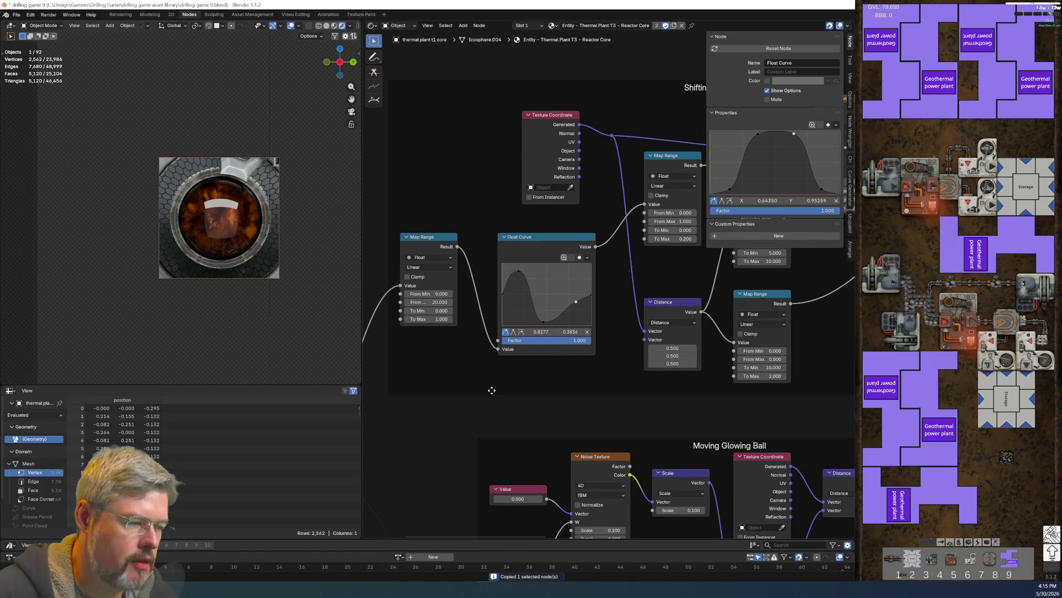
key(ctrl+v)
drag(457, 247, 448, 495)
Step: Wire the new Float Curve into the upper Map Range node and save drilling game 9.blend
mouse_move(546, 393)
mouse_down()
mouse_move(586, 256)
mouse_move(637, 207)
mouse_move(644, 212)
mouse_up()
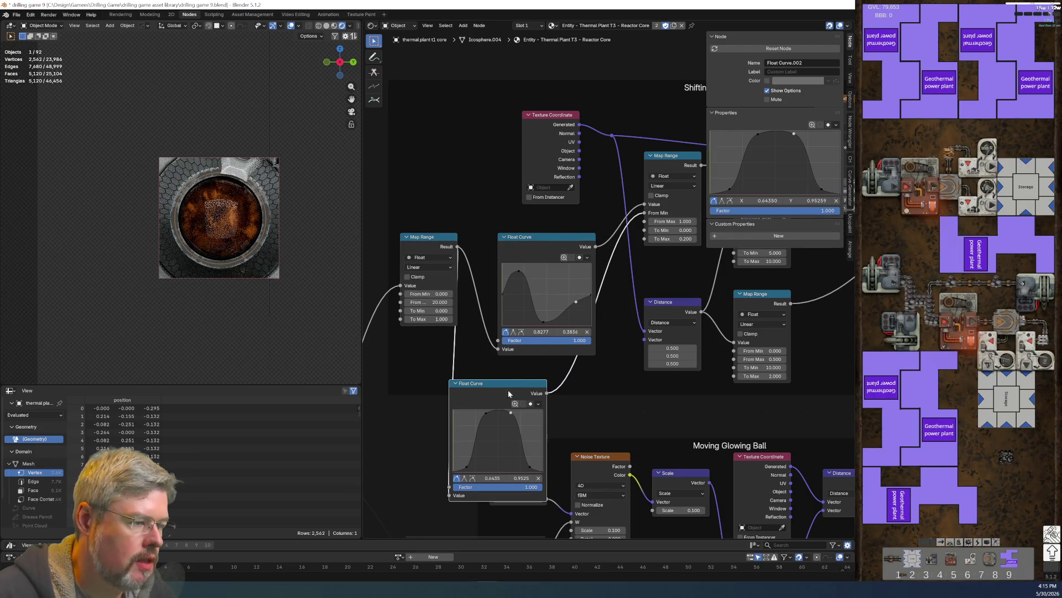
key(ctrl+z)
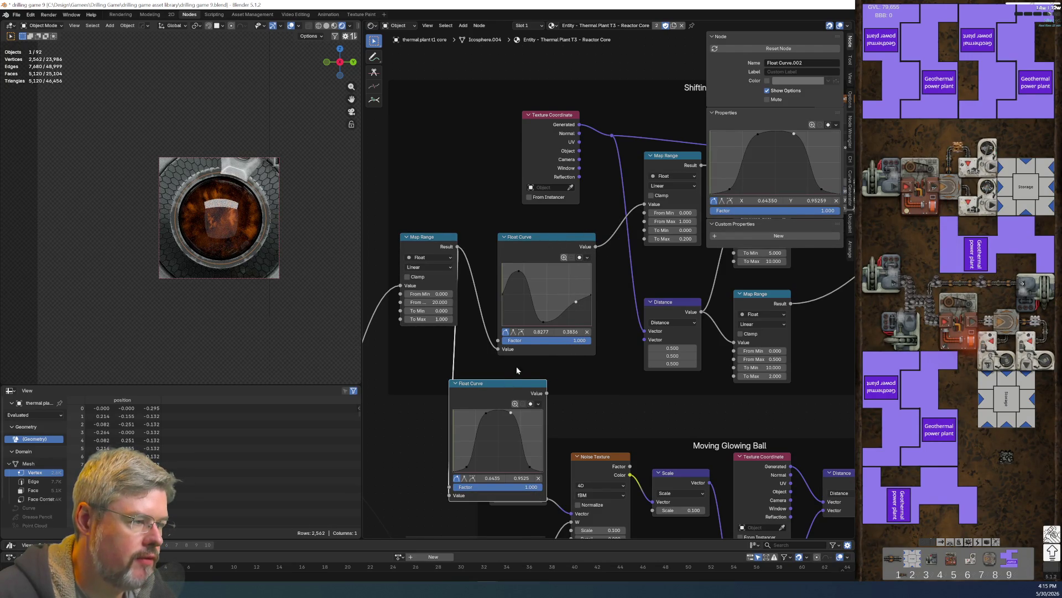
mouse_move(547, 393)
mouse_down()
mouse_move(625, 212)
mouse_move(644, 205)
mouse_up()
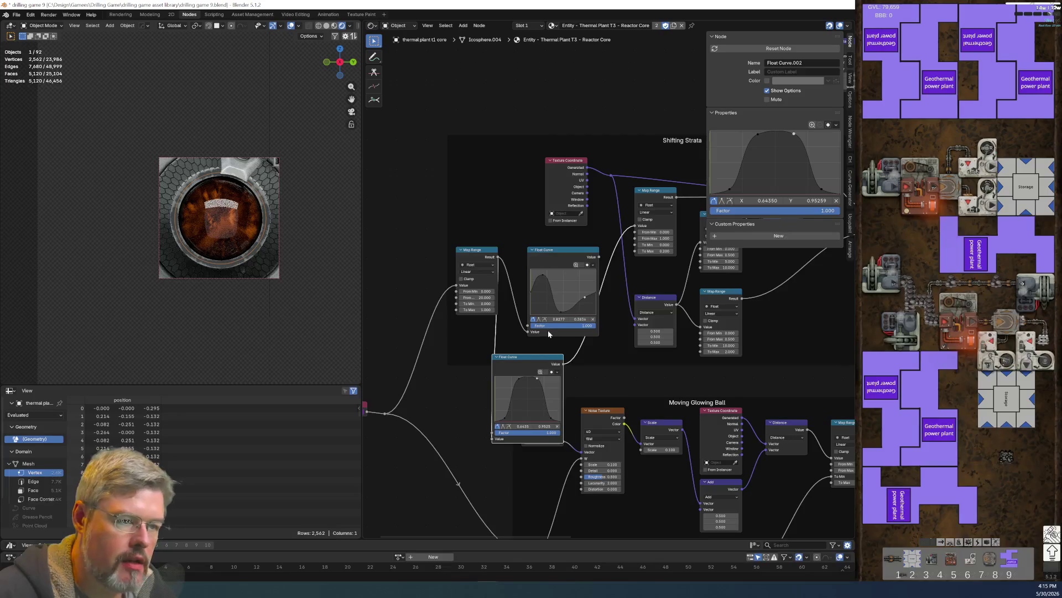
click(15, 17)
click(35, 69)
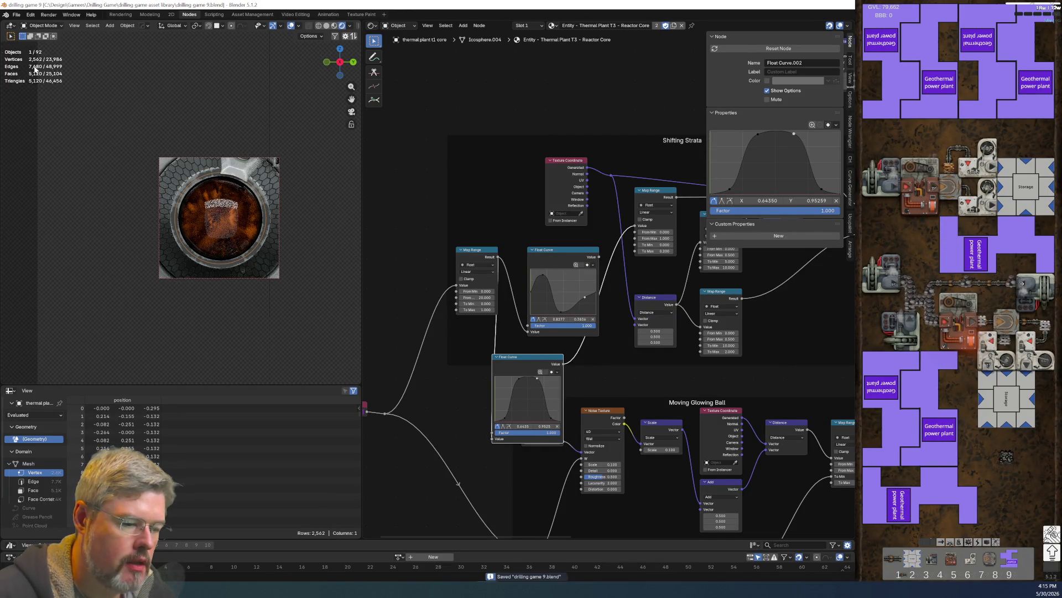
key(alt+Tab)
key(alt+Tab)
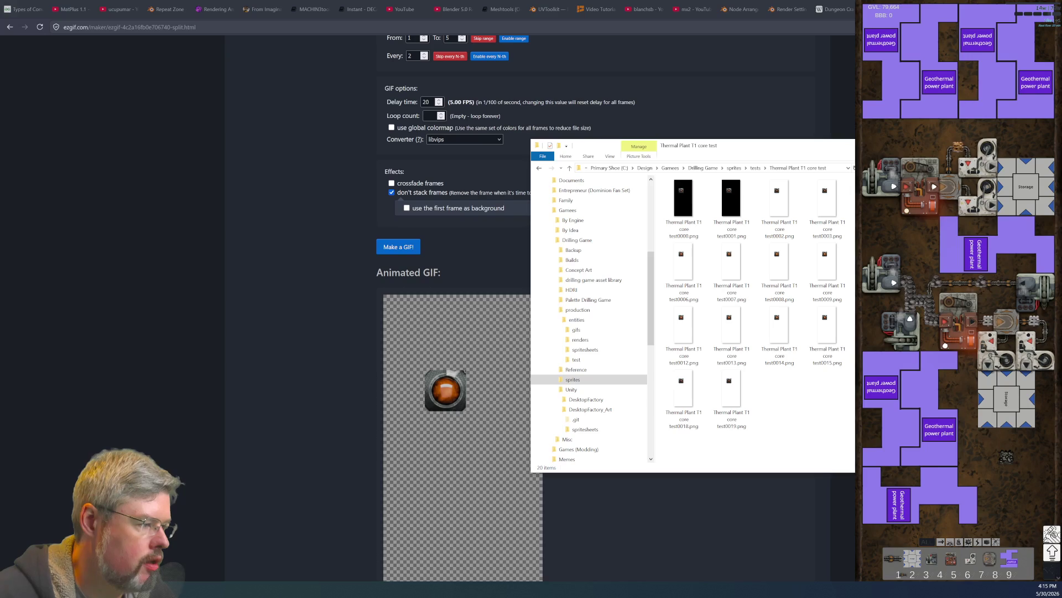
Step: Create a new folder named 1 in the core test folder
right_click(833, 384)
mouse_move(819, 520)
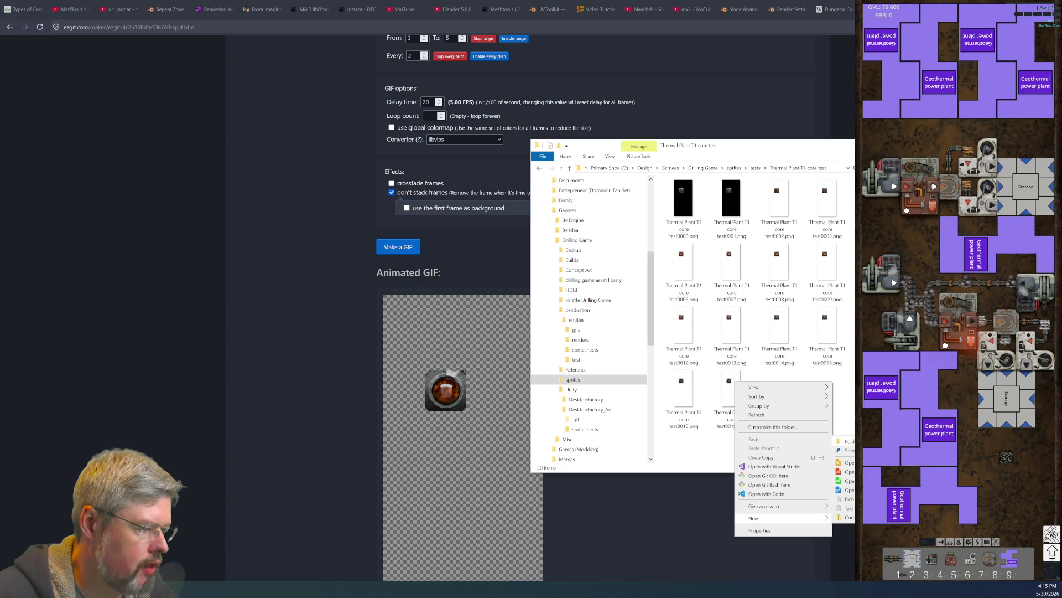
click(854, 439)
text(1)
key(Return)
Step: Move all 20 core test PNGs into folder 1 and close Explorer
click(731, 199)
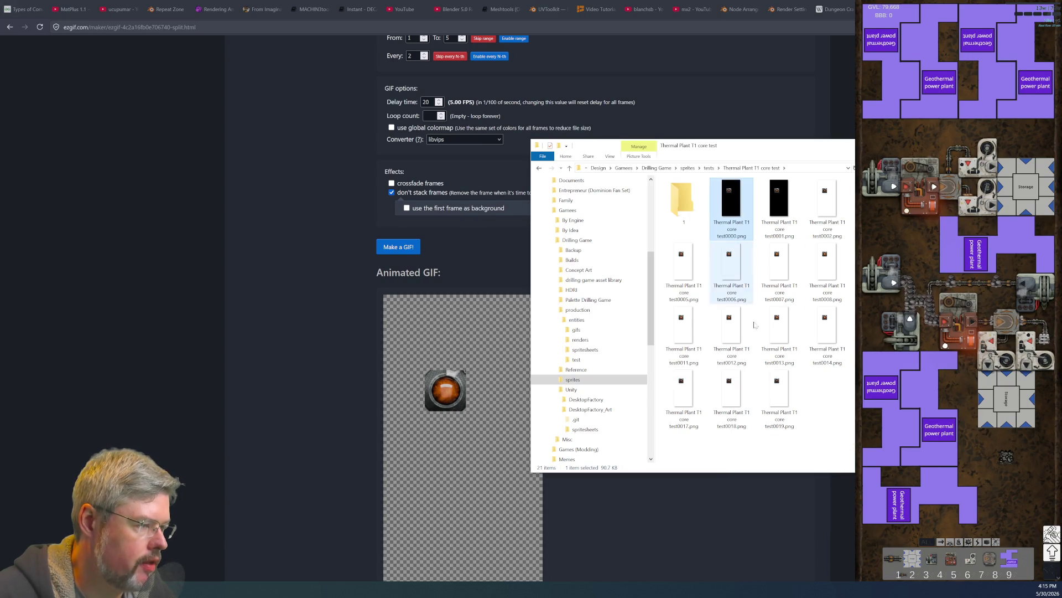
key(shift+End)
drag(758, 279, 685, 202)
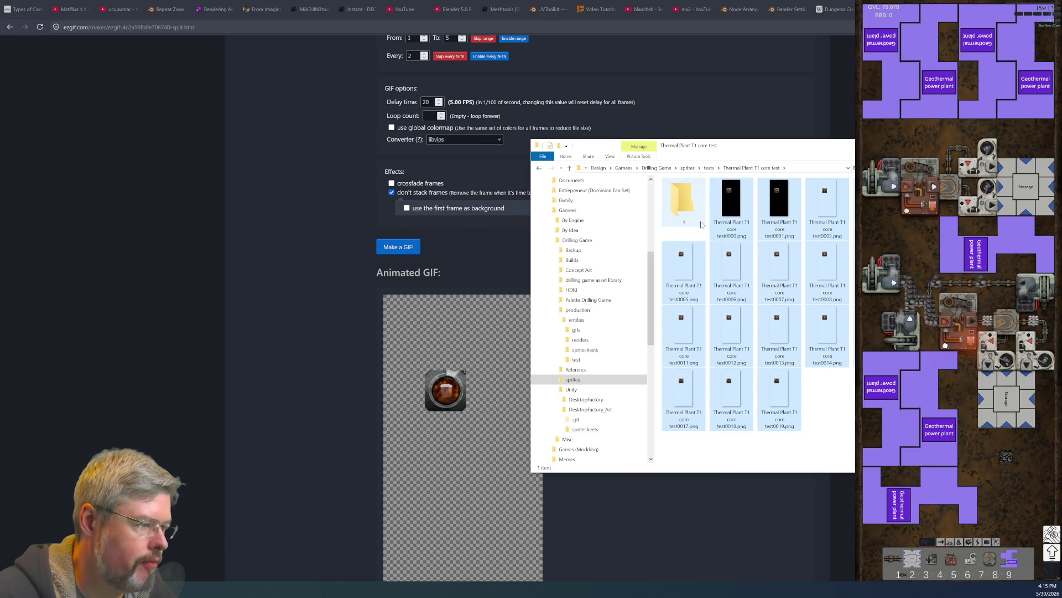
key(alt+Tab)
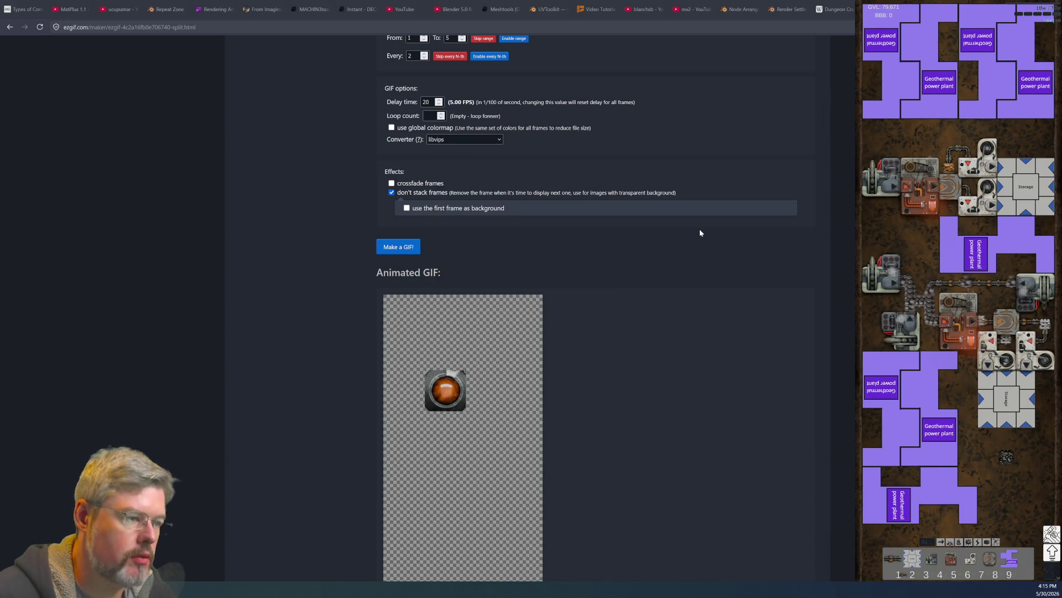
Step: Scroll the Ezgif page to bring the generated 20-frame GIF result into view
scroll(508, 389, down, 5)
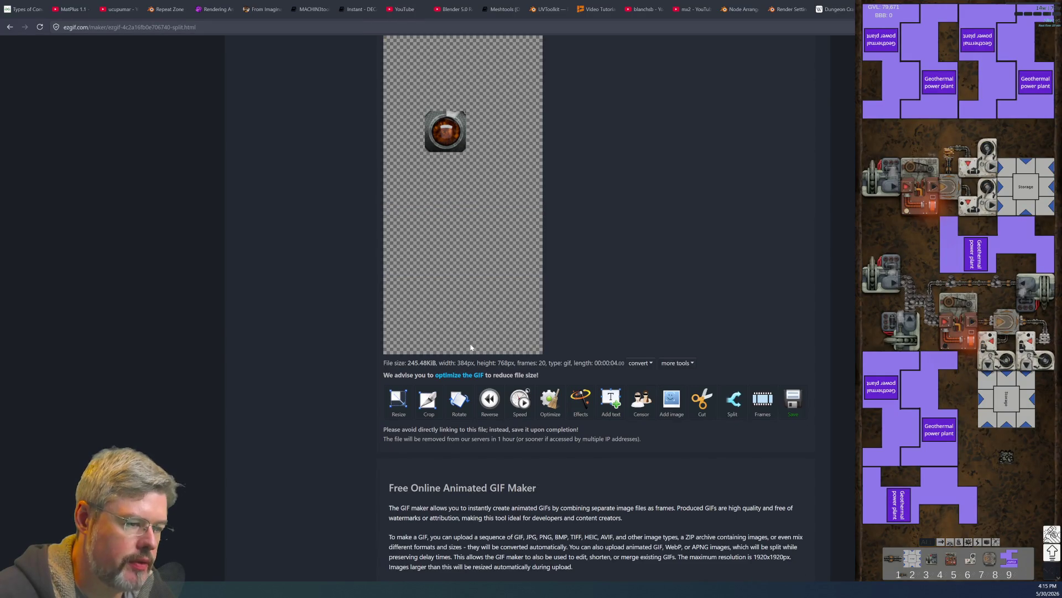
scroll(508, 388, up, 7)
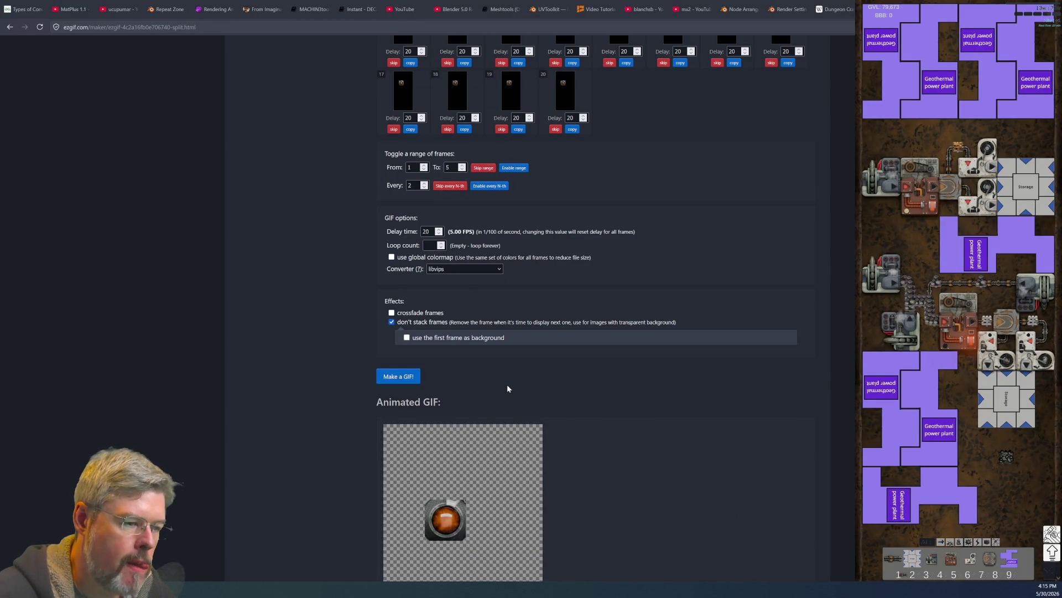
scroll(507, 384, down, 12)
scroll(493, 383, up, 7)
scroll(493, 386, up, 4)
scroll(493, 383, up, 5)
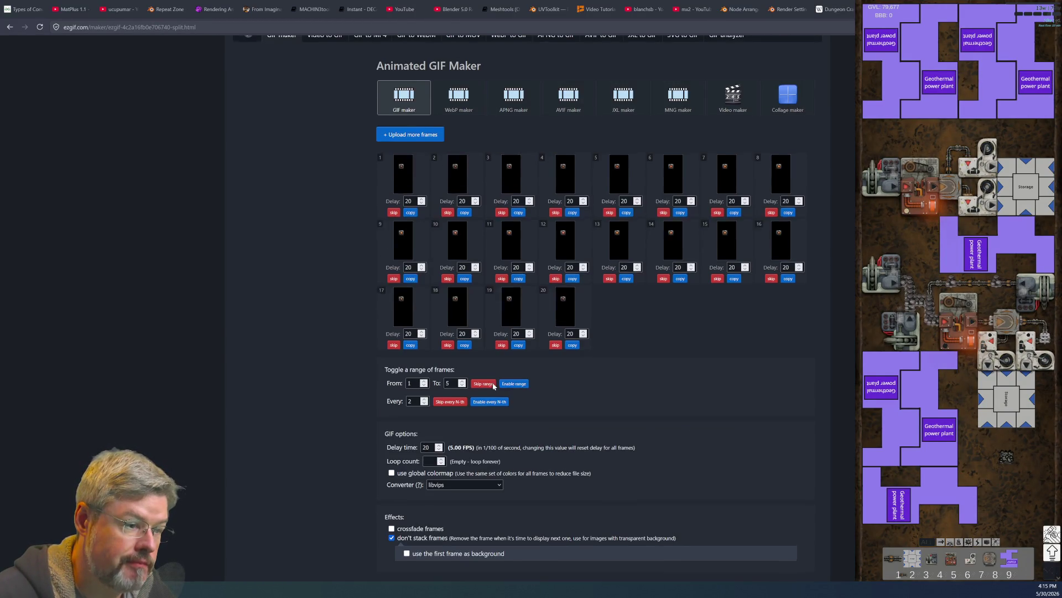
scroll(492, 383, up, 2)
scroll(494, 382, down, 9)
scroll(496, 381, down, 6)
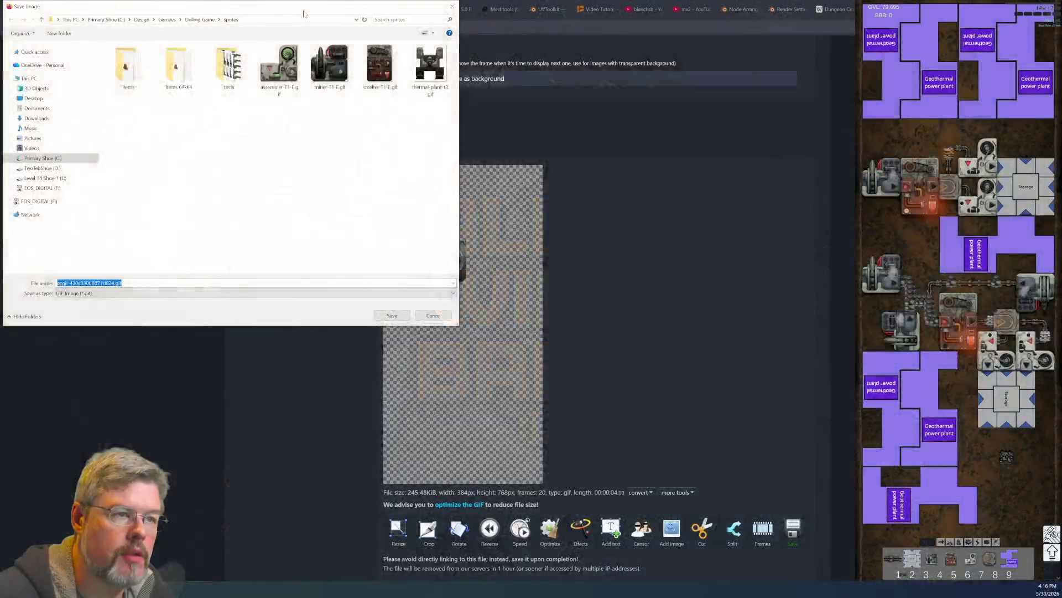
Step: Save the GIF as 'thermal-plant-t1 core test 1' in the sprites tests folder
drag(303, 14, 494, 181)
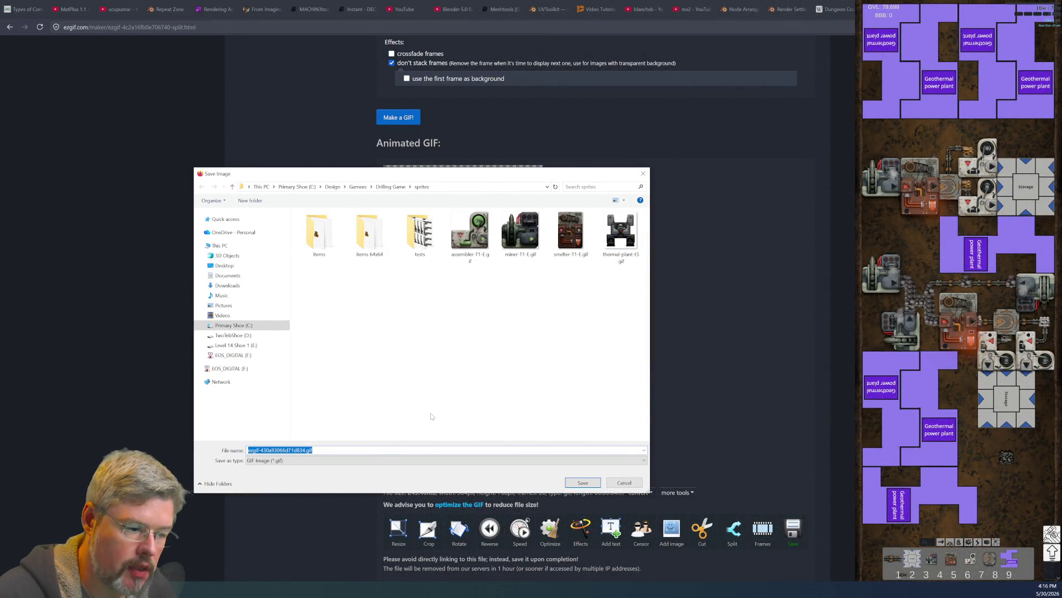
text(thermal-plant-t1)
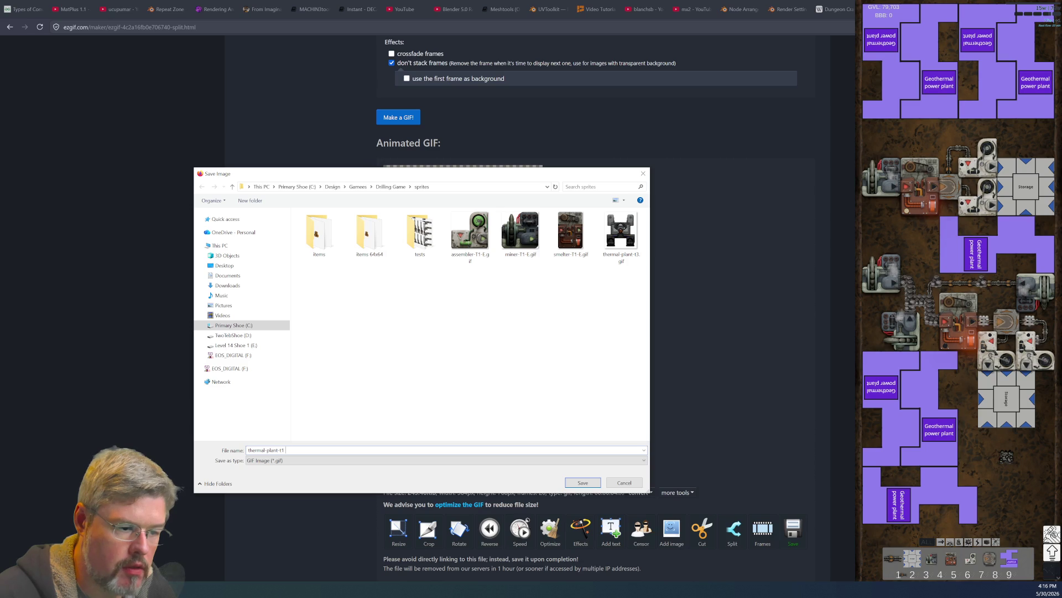
text( core test 1)
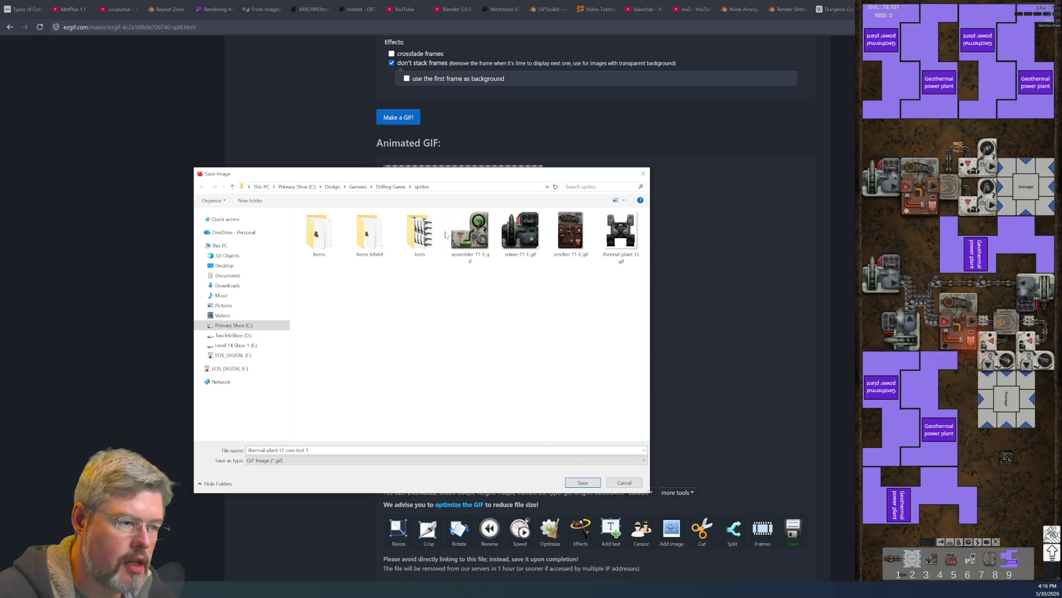
double_click(427, 236)
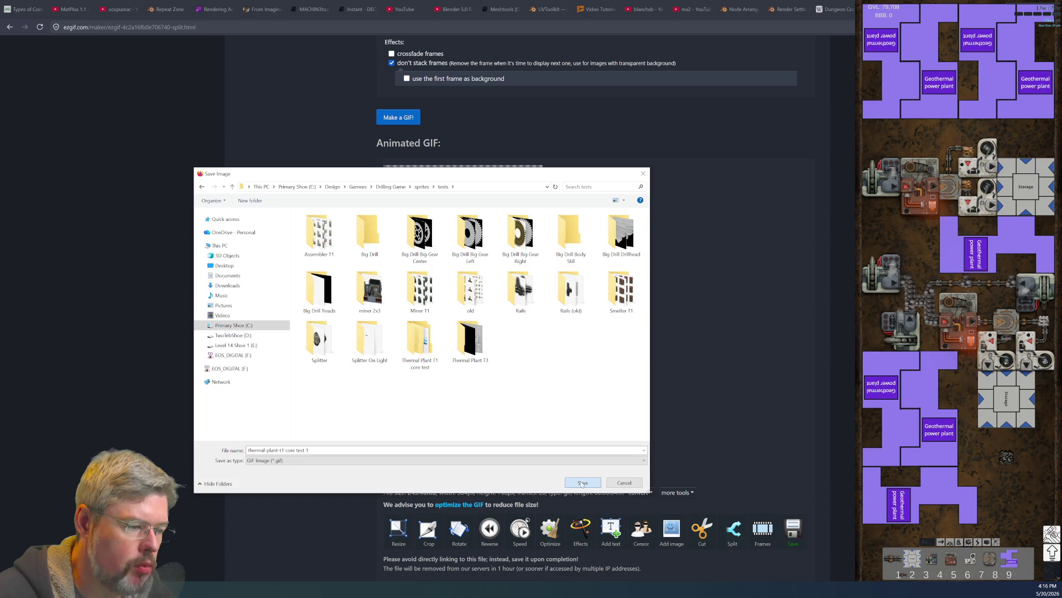
click(583, 483)
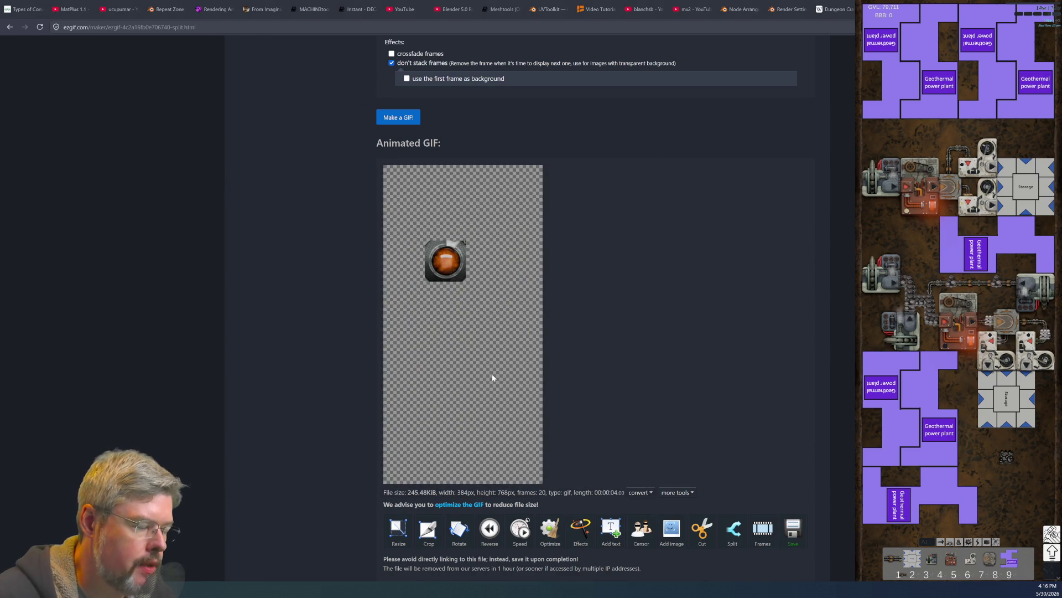
key(alt+Tab)
Step: Render the reactor core animation in drilling game 9 and check the new PNG frames
click(656, 149)
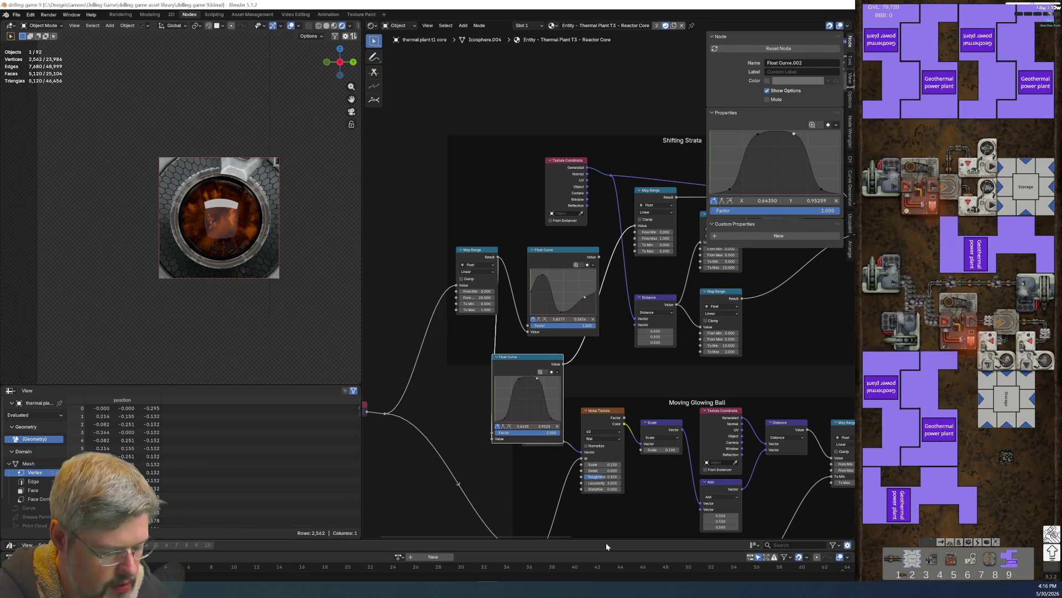
key(F12)
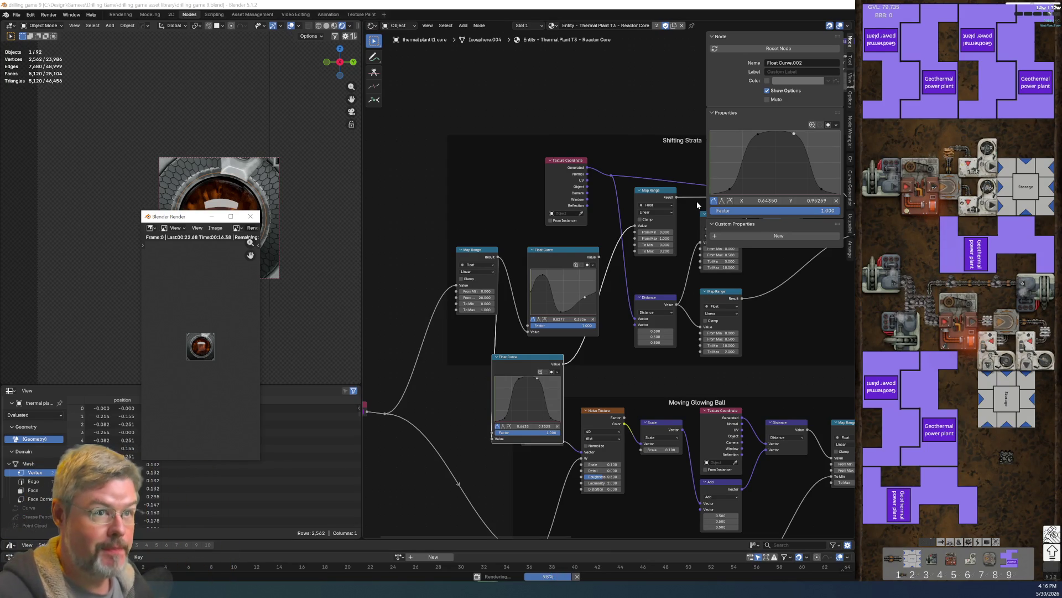
key(alt+Tab)
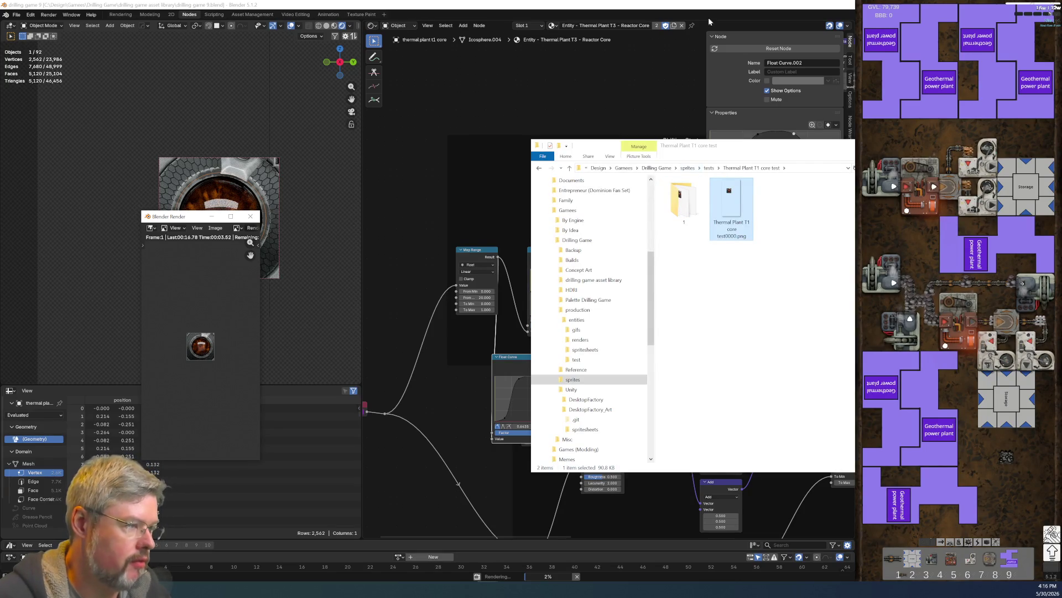
key(alt+Tab)
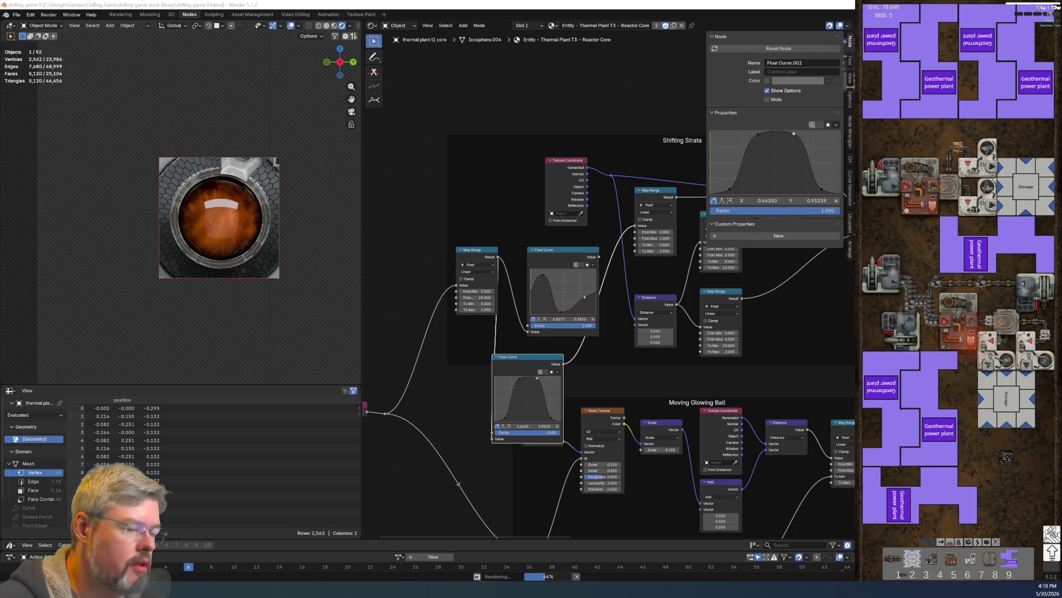
Step: Bring up the Strands puzzle, clearing the stray E and closing the Sidekick article and Statistics popup
key(alt+Tab)
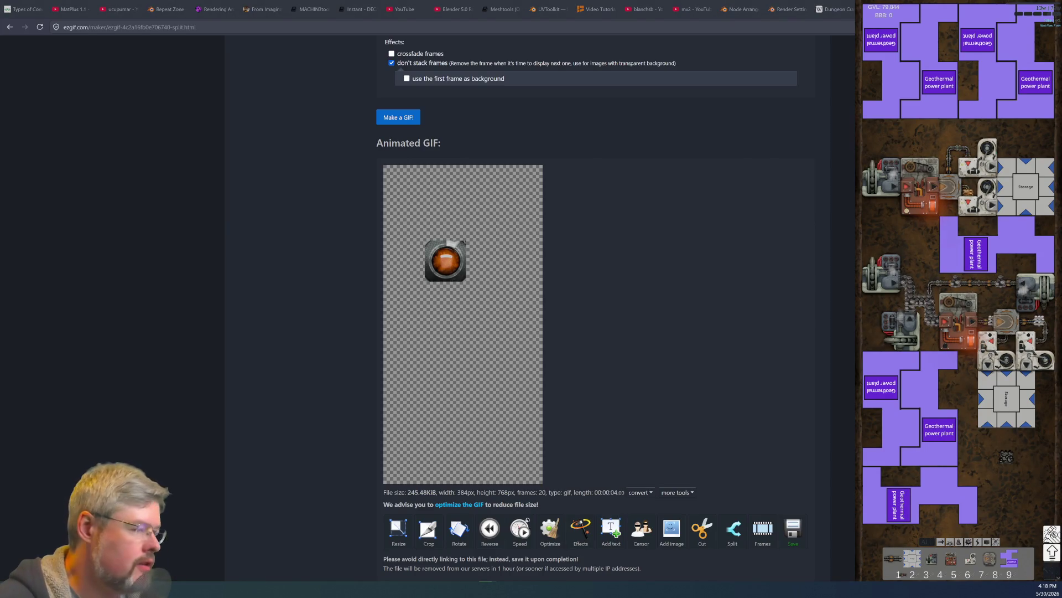
mouse_move(446, 260)
mouse_down()
mouse_move(608, 196)
mouse_move(838, 3)
mouse_up()
key(alt+Tab)
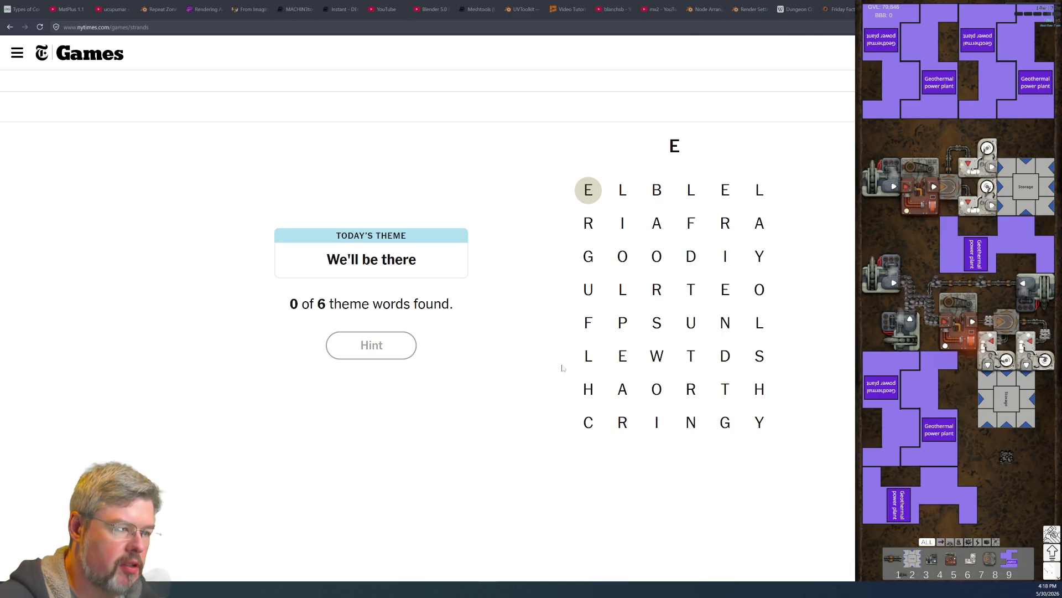
key(BackSpace)
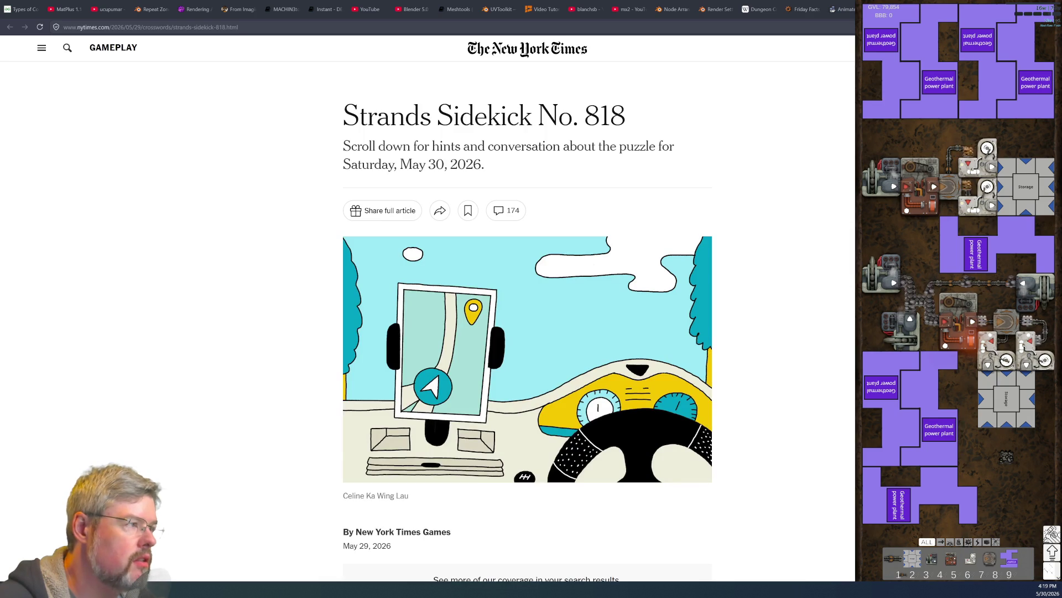
key(ctrl+w)
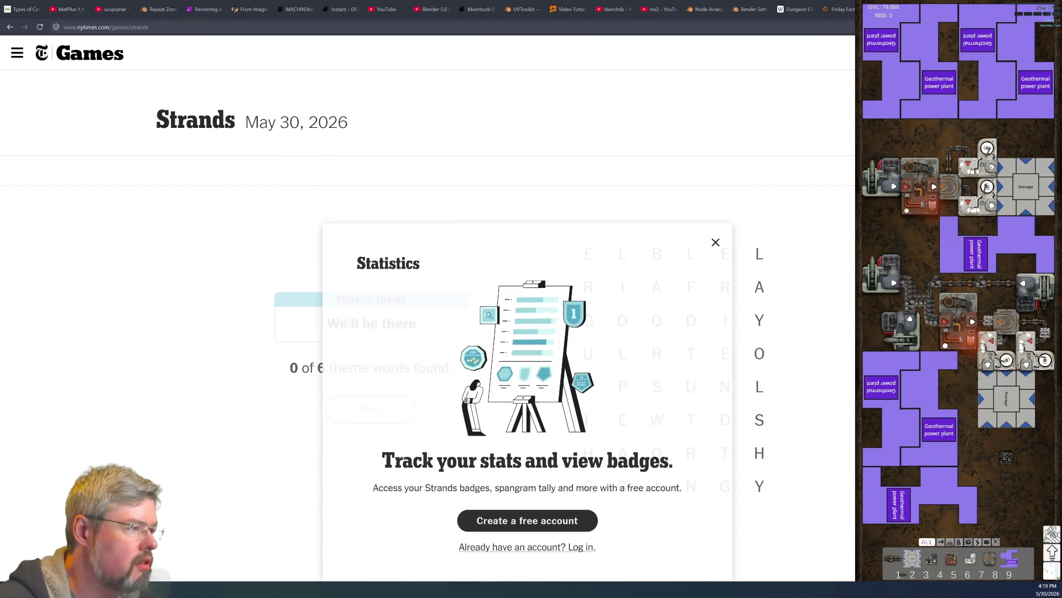
key(Escape)
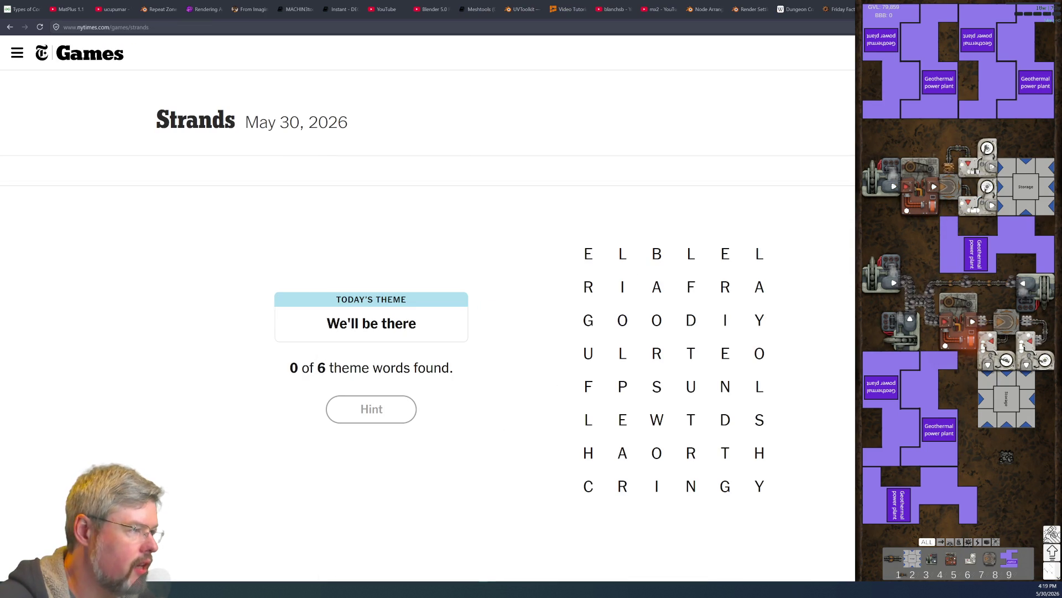
Step: Open the NYT Games navigation panel
scroll(426, 332, down, 7)
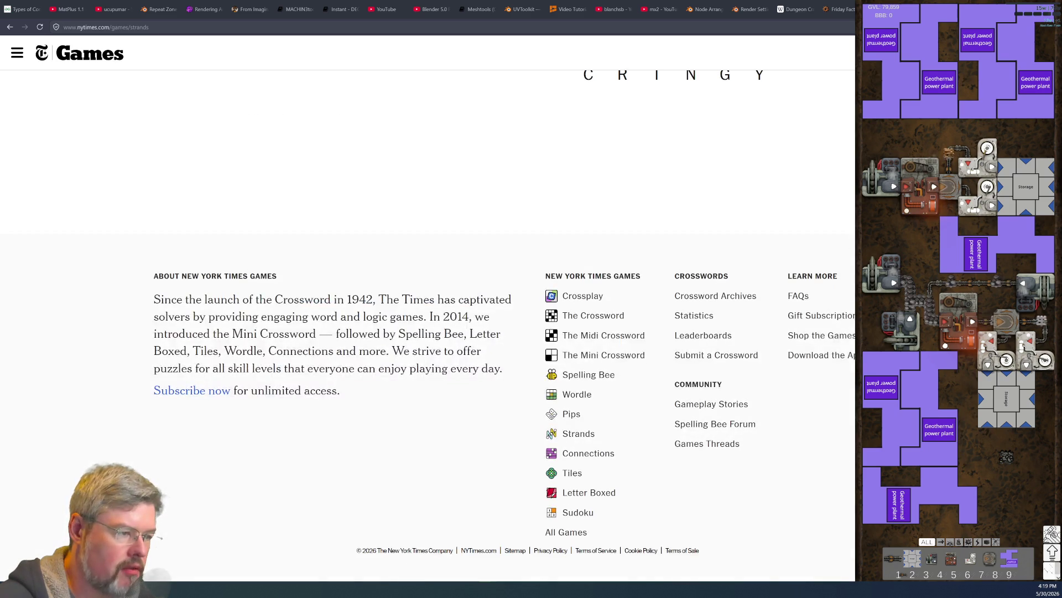
scroll(426, 332, up, 7)
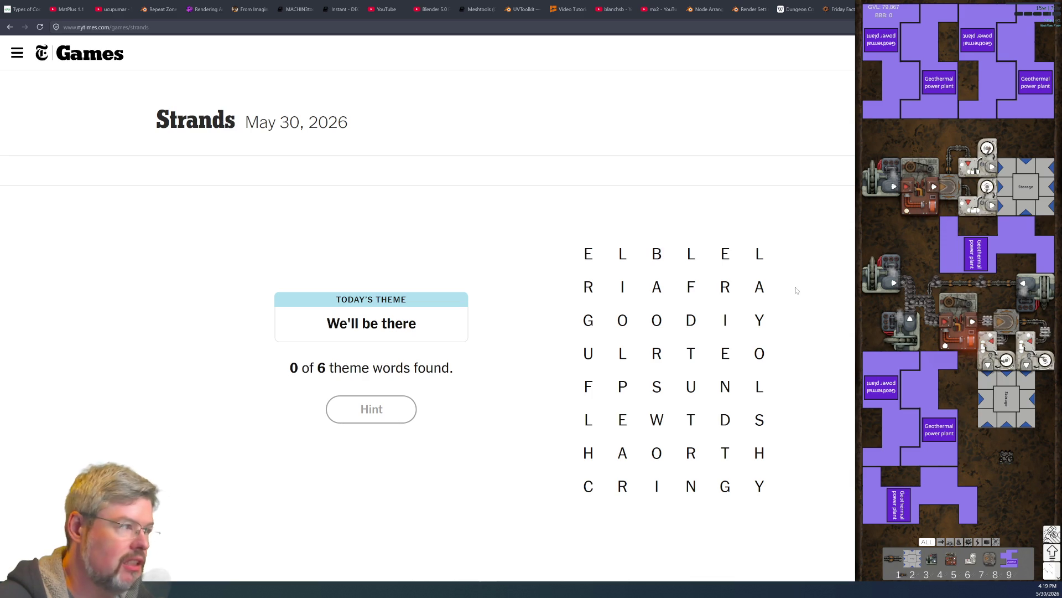
click(17, 53)
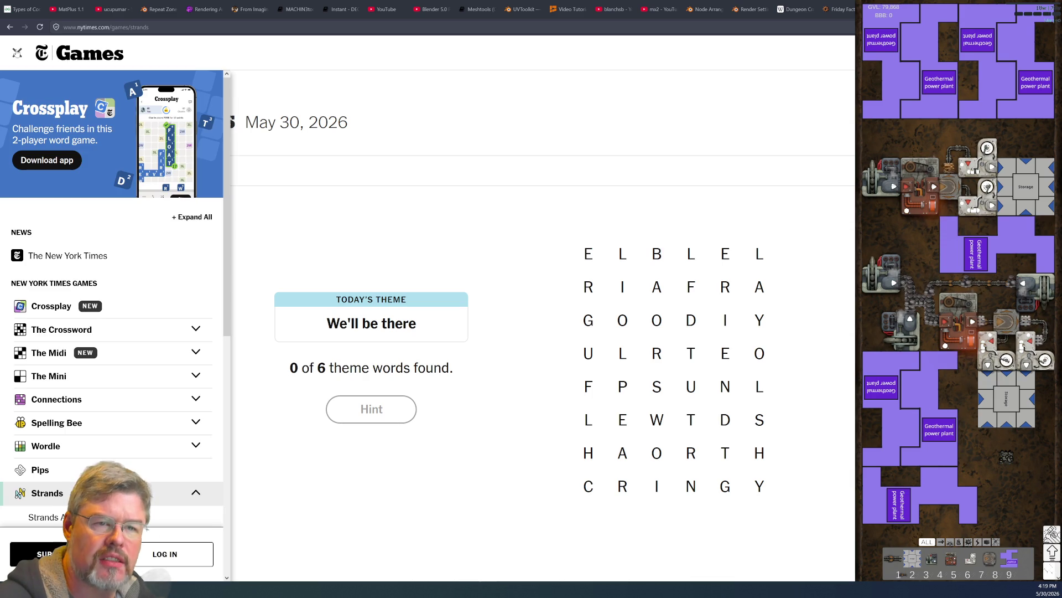
Step: Scroll through the NYT Games side menu, then close it to show the Strands puzzle
scroll(61, 312, down, 8)
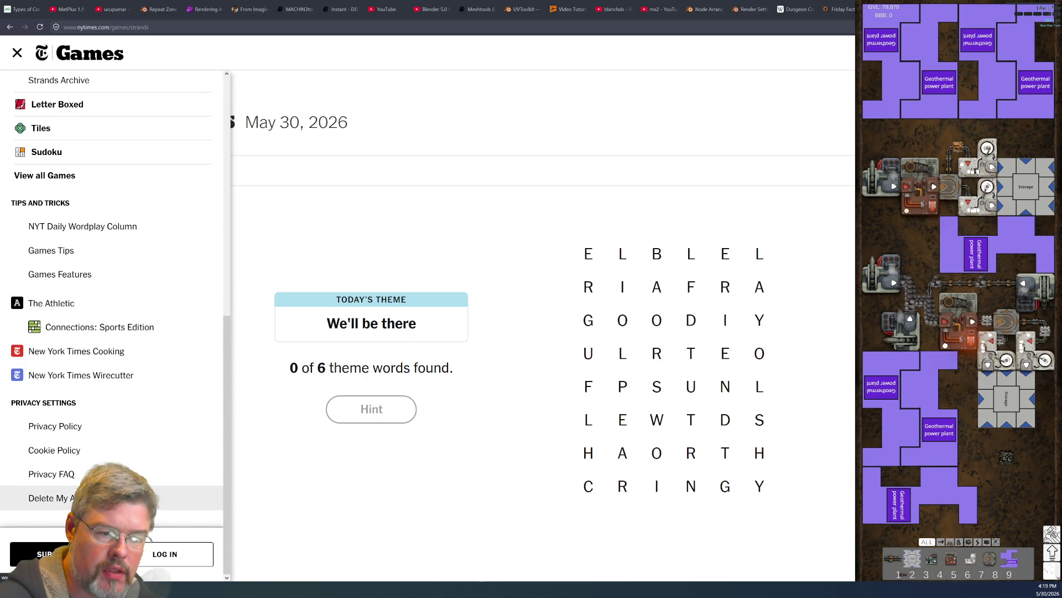
scroll(74, 492, down, 3)
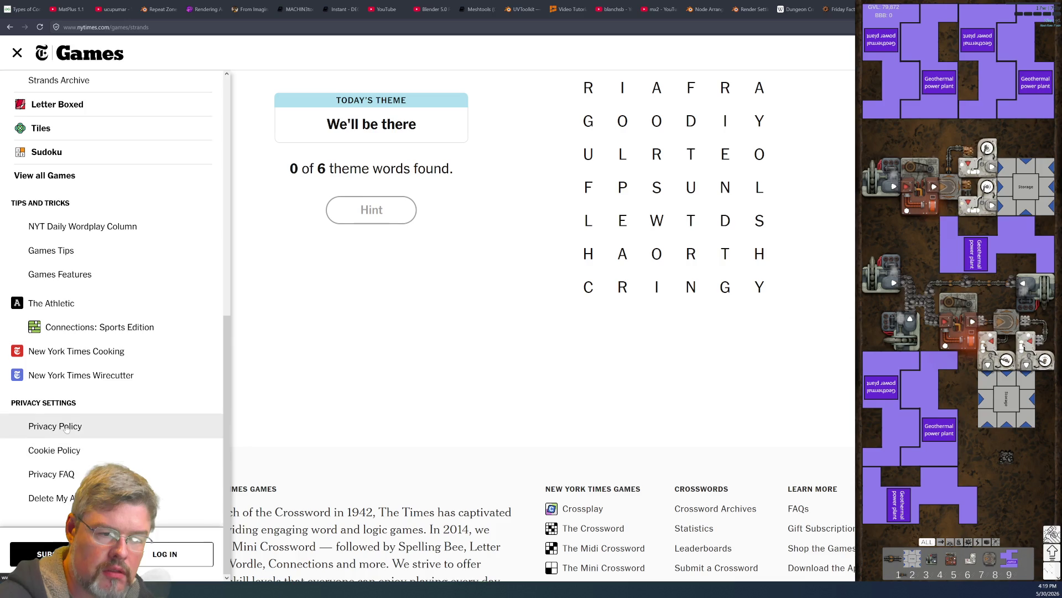
scroll(66, 429, up, 1)
scroll(70, 443, up, 2)
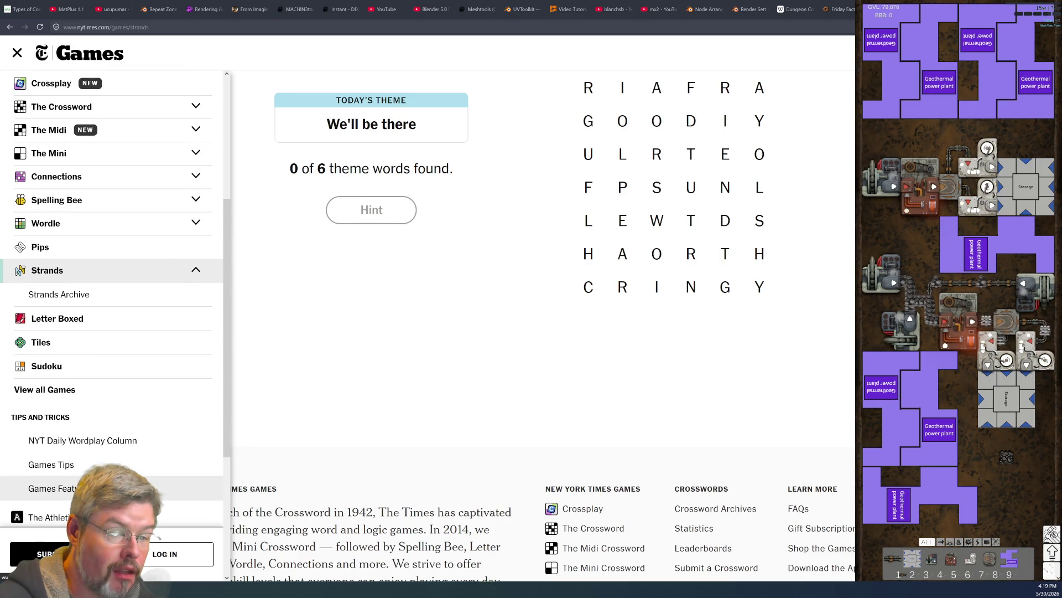
scroll(55, 488, up, 3)
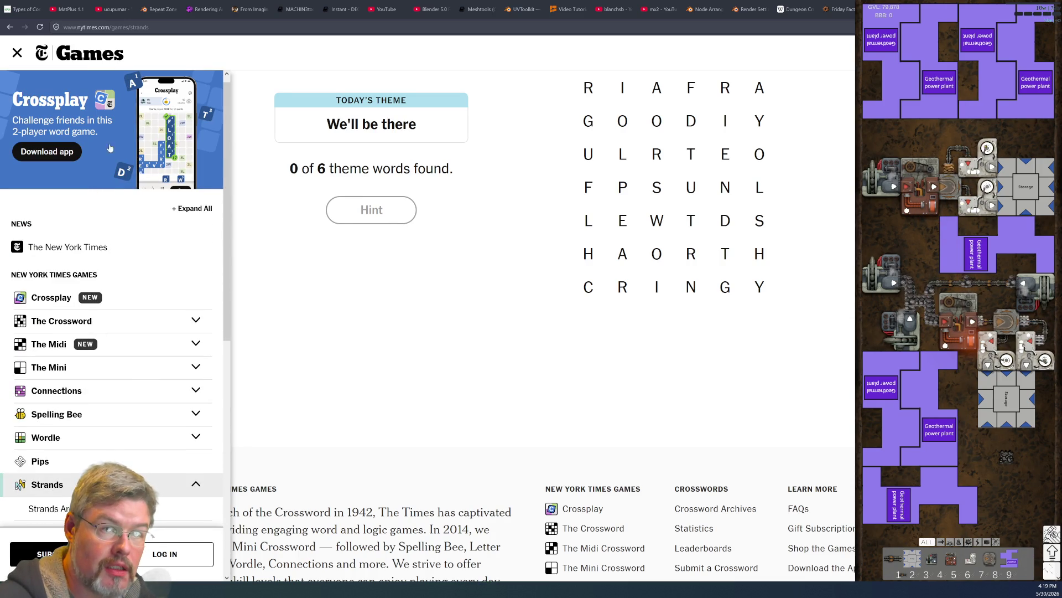
click(17, 53)
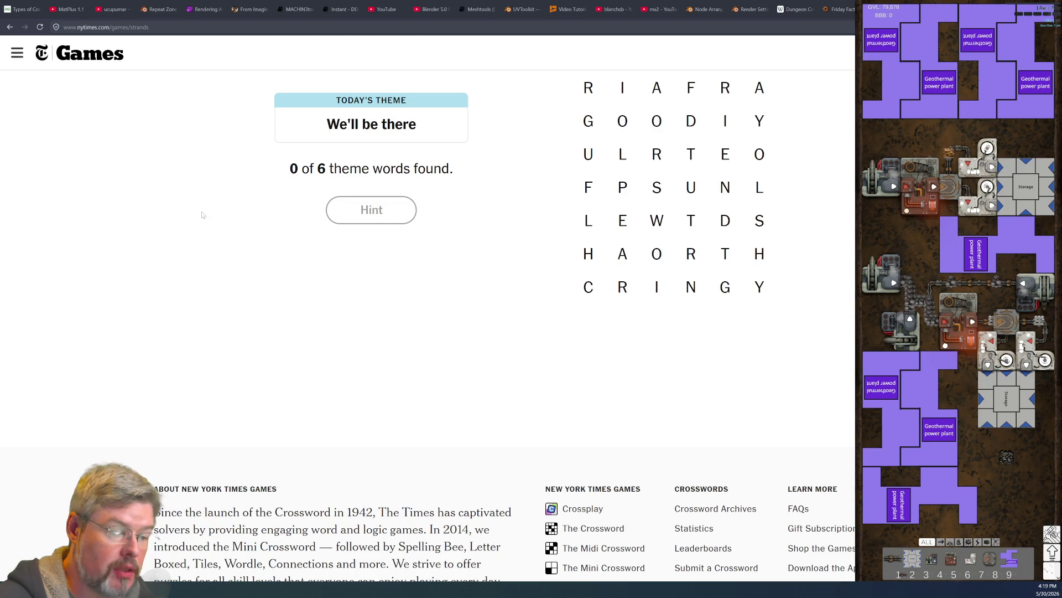
scroll(497, 453, down, 4)
Step: Try the guesses GOOD, a top-row E-L word and SUN in the Strands grid
scroll(492, 466, up, 8)
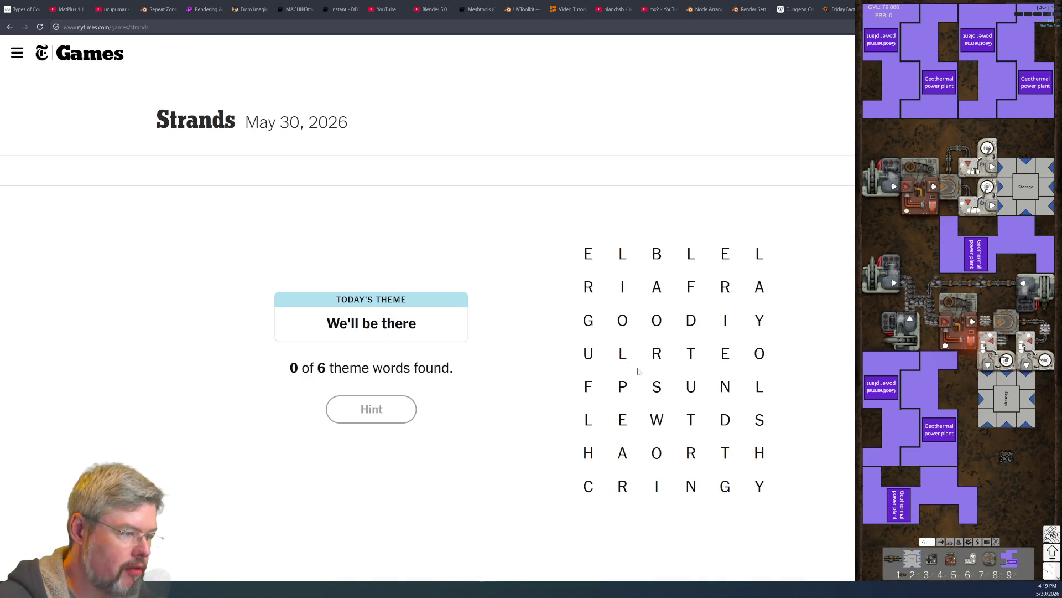
mouse_move(588, 320)
mouse_down()
mouse_move(691, 321)
mouse_move(688, 352)
mouse_move(728, 327)
mouse_move(693, 347)
mouse_move(693, 326)
mouse_move(692, 387)
mouse_move(719, 351)
mouse_up()
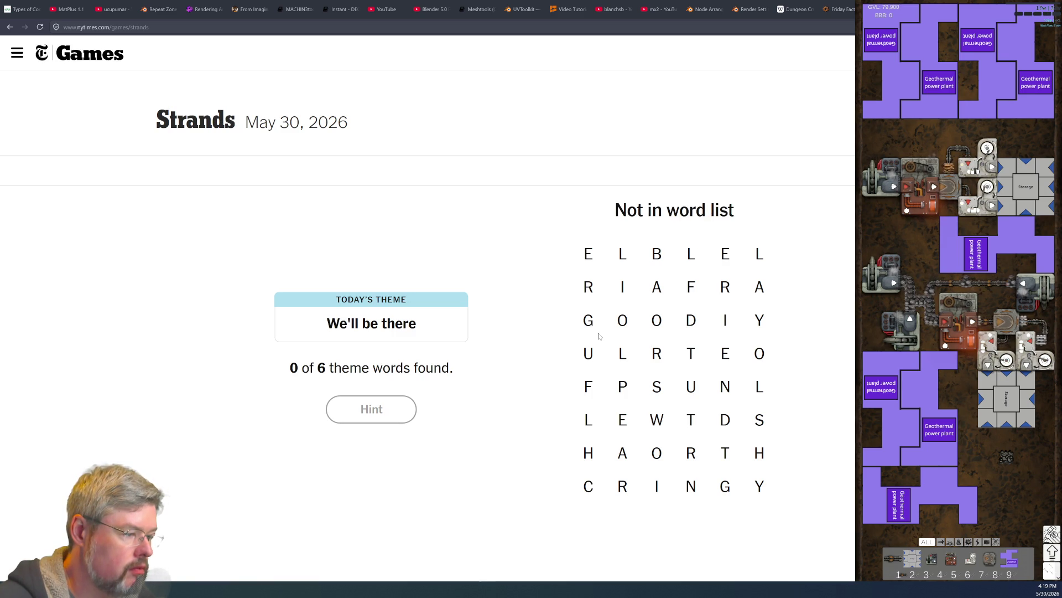
drag(590, 323, 691, 321)
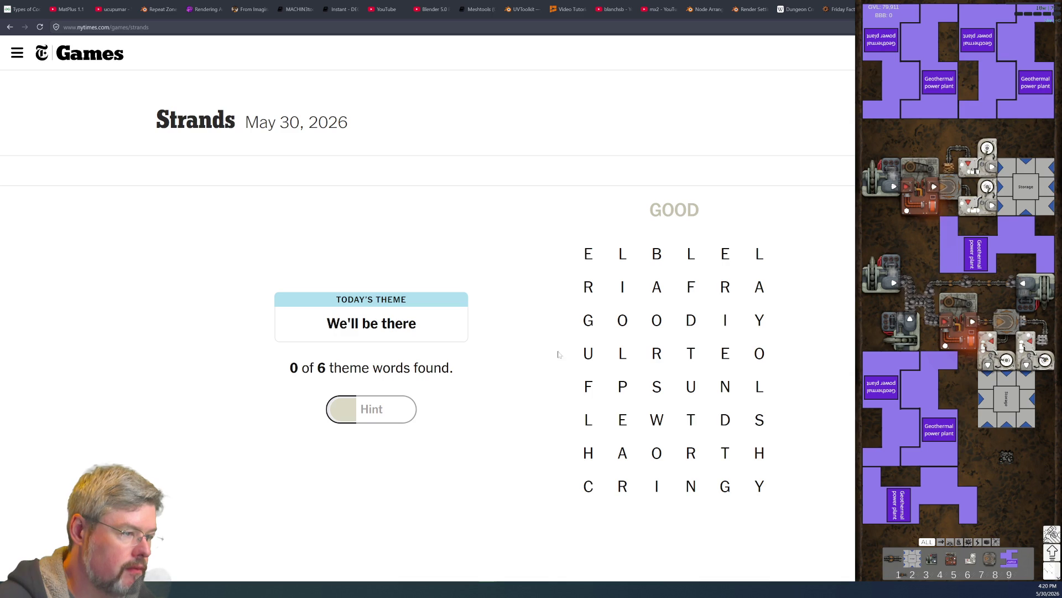
mouse_move(586, 251)
mouse_down()
mouse_move(658, 256)
mouse_move(657, 287)
mouse_move(589, 288)
mouse_up()
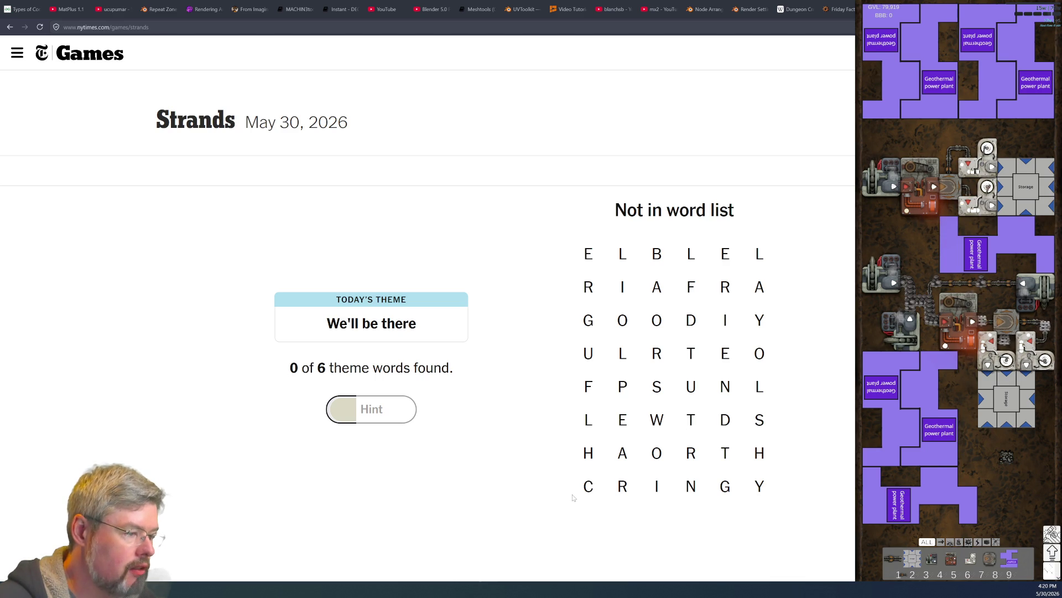
drag(658, 392, 724, 392)
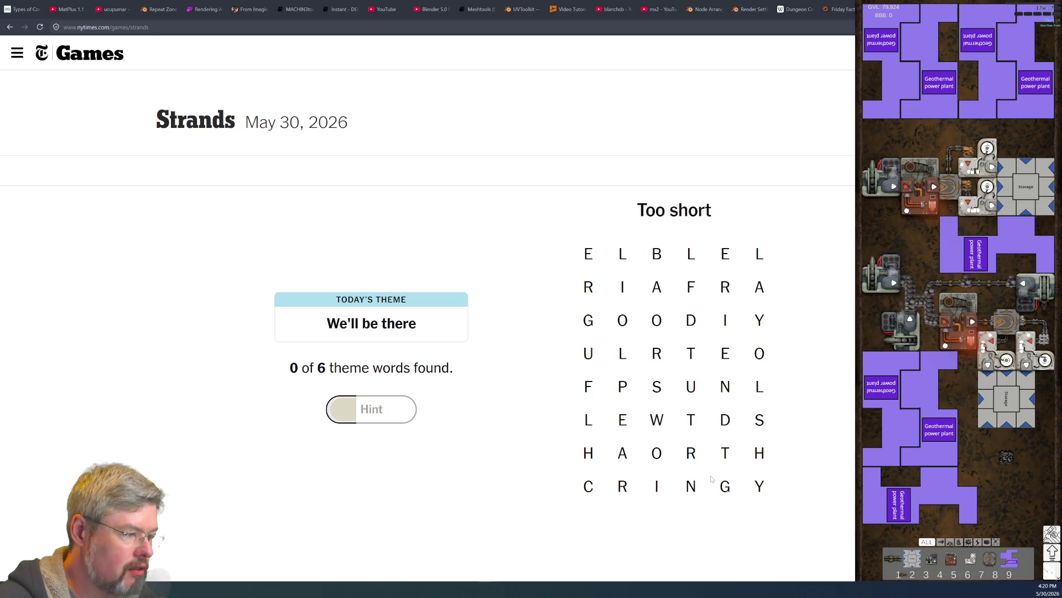
Step: Try LAY, ABLE, TUNE and FAIRGOOD to fill the hint meter
mouse_move(759, 250)
mouse_down()
mouse_move(771, 336)
mouse_move(760, 495)
mouse_up()
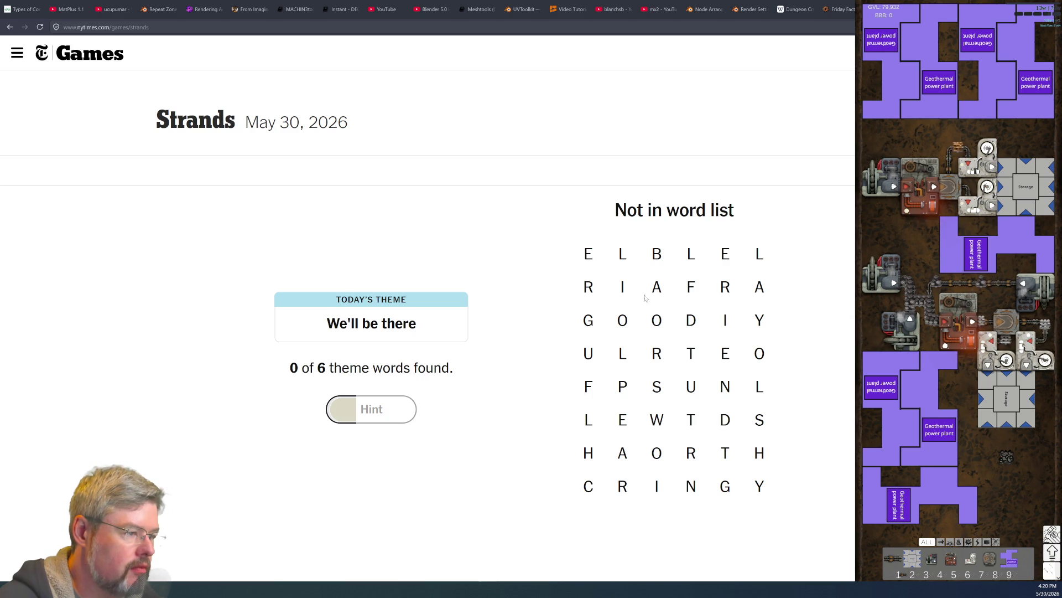
mouse_move(656, 287)
mouse_down()
mouse_move(657, 253)
mouse_move(725, 253)
mouse_up()
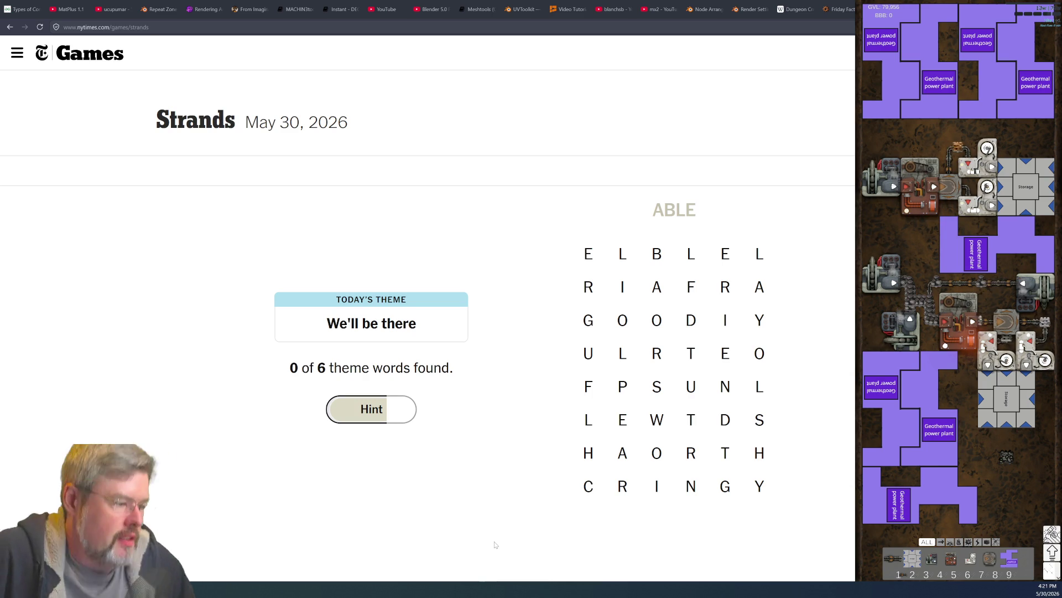
mouse_move(690, 353)
mouse_down()
mouse_move(759, 355)
mouse_move(725, 386)
mouse_move(724, 354)
mouse_up()
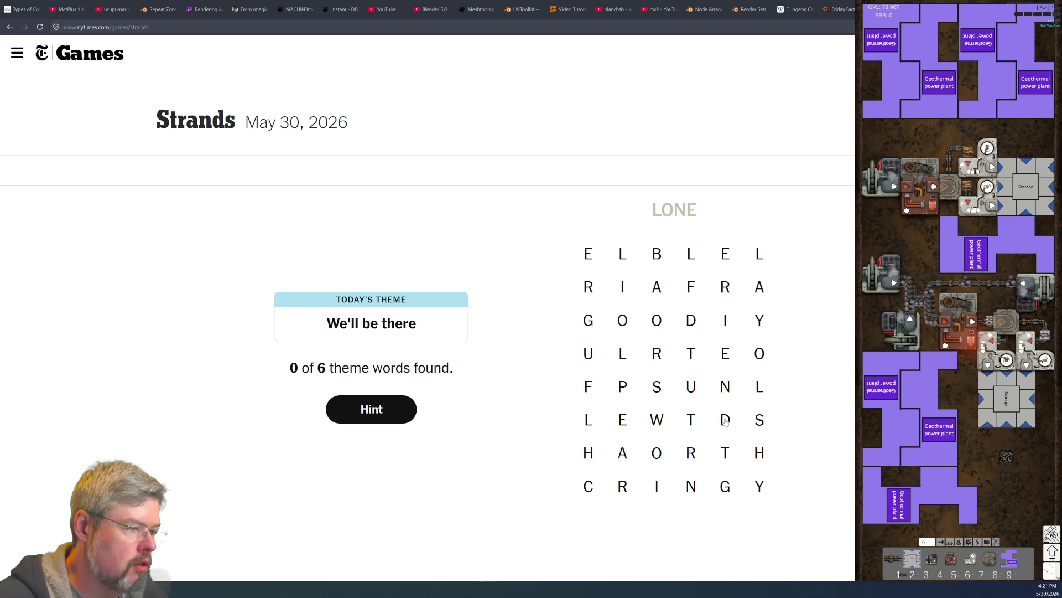
mouse_move(691, 286)
mouse_down()
mouse_move(623, 286)
mouse_move(588, 320)
mouse_move(689, 323)
mouse_move(623, 286)
mouse_move(623, 320)
mouse_move(689, 277)
mouse_move(692, 289)
mouse_up()
click(688, 295)
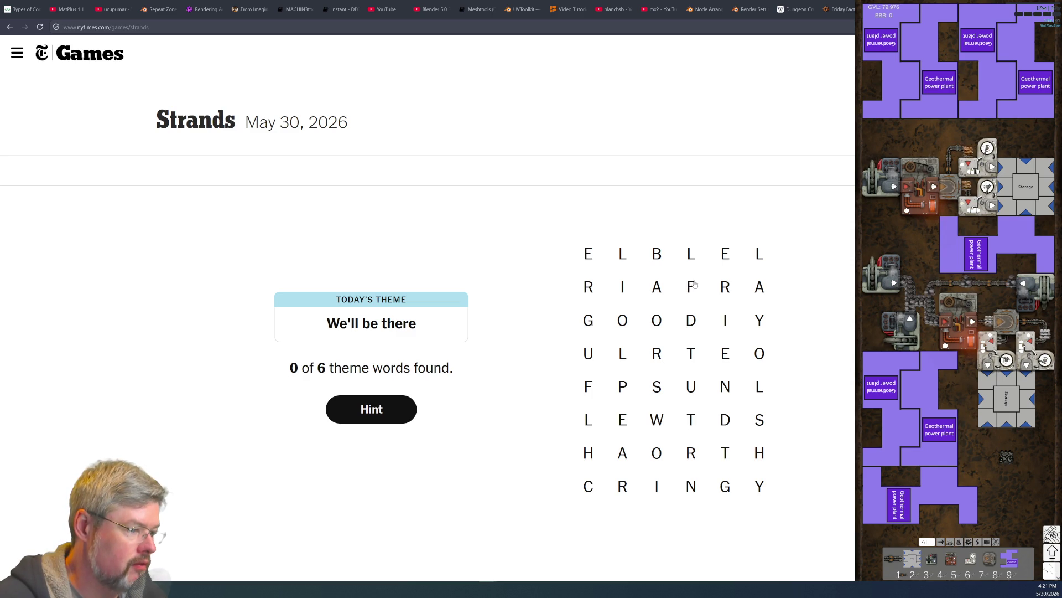
Step: Try candidate words on the Strands grid: FRI…, HAIR, CRINGY and PULSE
mouse_move(695, 284)
mouse_down()
mouse_move(723, 285)
mouse_move(726, 321)
mouse_move(690, 319)
mouse_move(657, 288)
mouse_move(622, 287)
mouse_up()
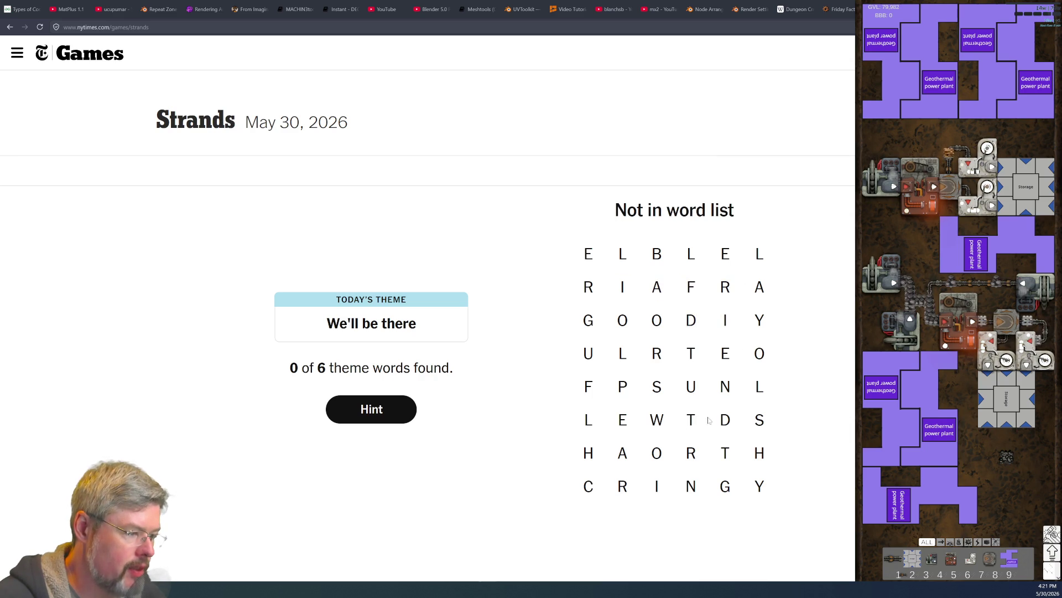
mouse_move(588, 453)
mouse_down()
mouse_move(657, 485)
mouse_move(676, 453)
mouse_up()
drag(588, 453, 691, 451)
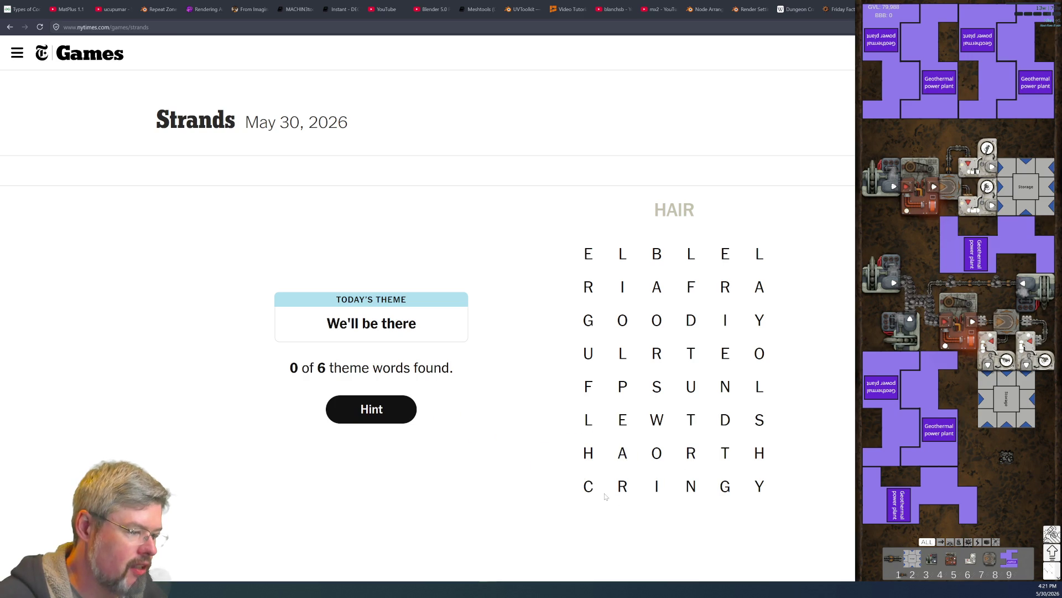
drag(587, 489, 761, 488)
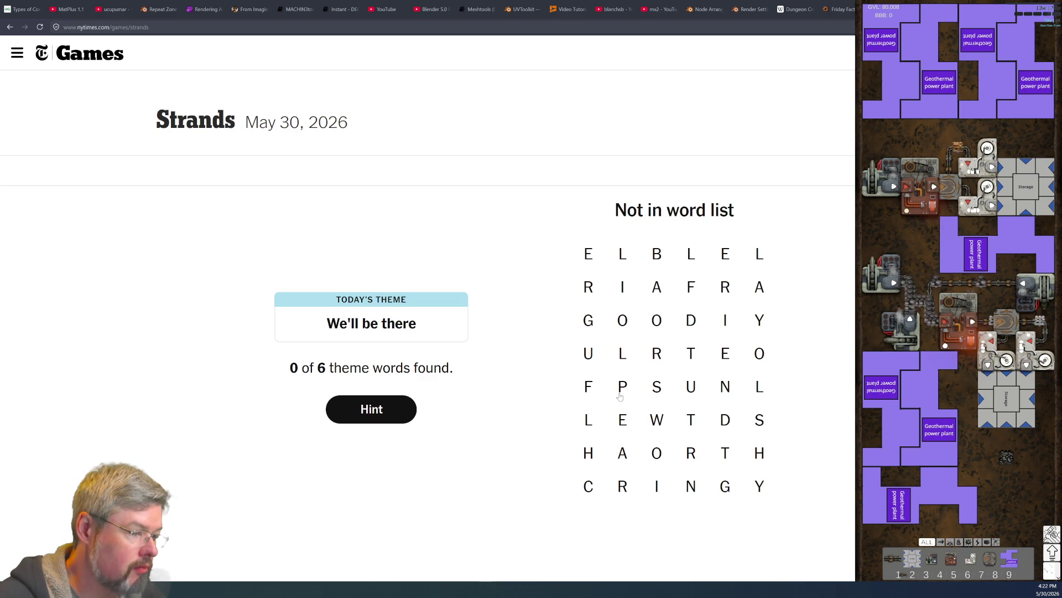
mouse_move(621, 391)
mouse_down()
mouse_move(588, 355)
mouse_move(622, 354)
mouse_move(657, 386)
mouse_move(629, 419)
mouse_up()
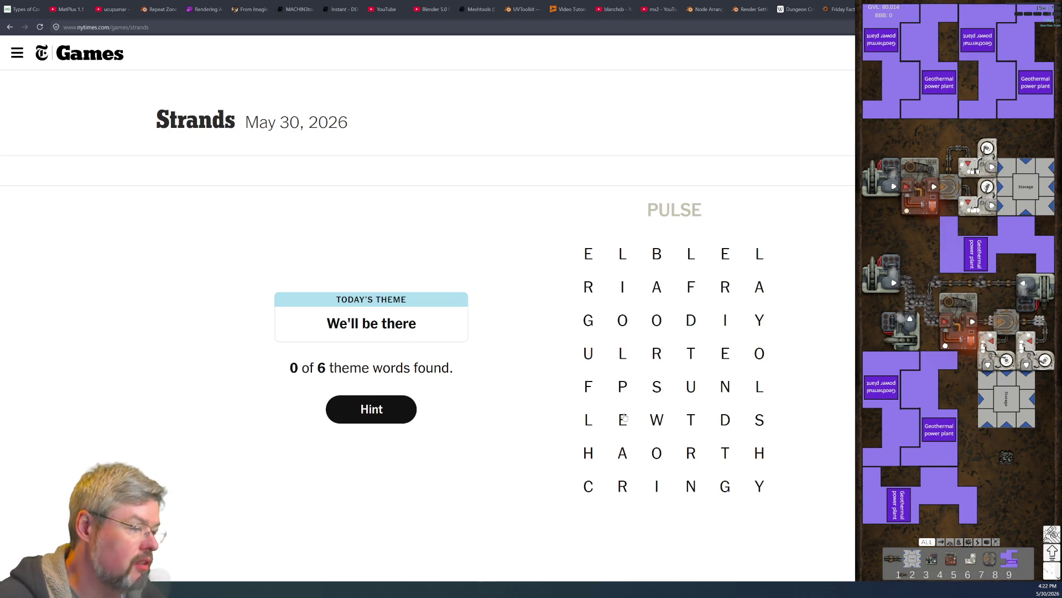
mouse_move(623, 388)
mouse_down()
mouse_move(589, 353)
mouse_move(657, 353)
mouse_move(656, 386)
mouse_move(652, 349)
mouse_move(636, 362)
mouse_move(657, 386)
mouse_move(623, 420)
mouse_move(626, 486)
mouse_up()
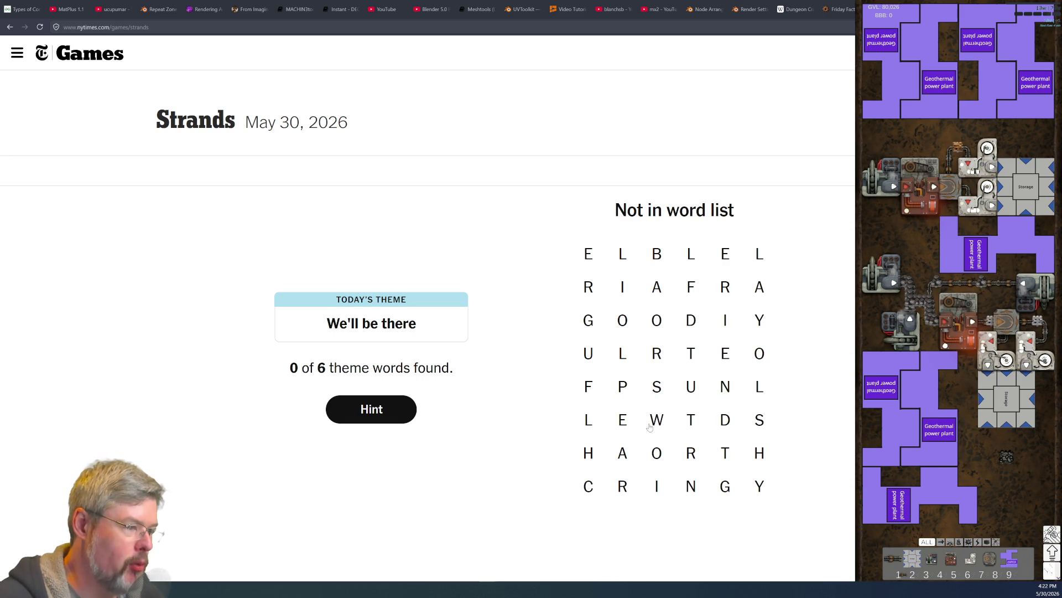
Step: Trace RELIABLE across the top two rows as the first theme word
right_click(650, 426)
key(Escape)
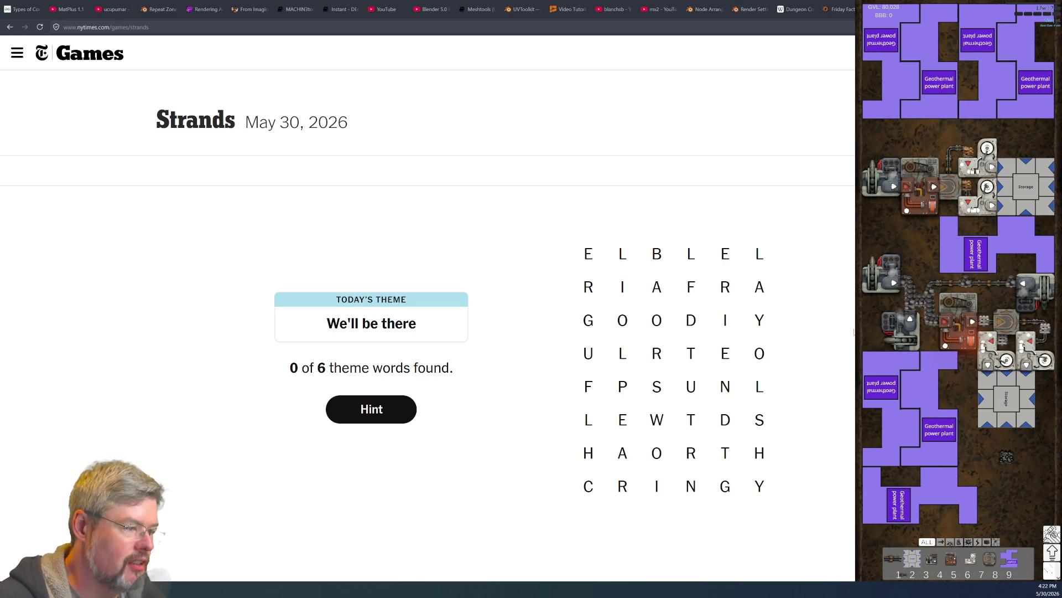
mouse_move(588, 386)
mouse_down()
mouse_move(588, 354)
mouse_move(658, 355)
mouse_up()
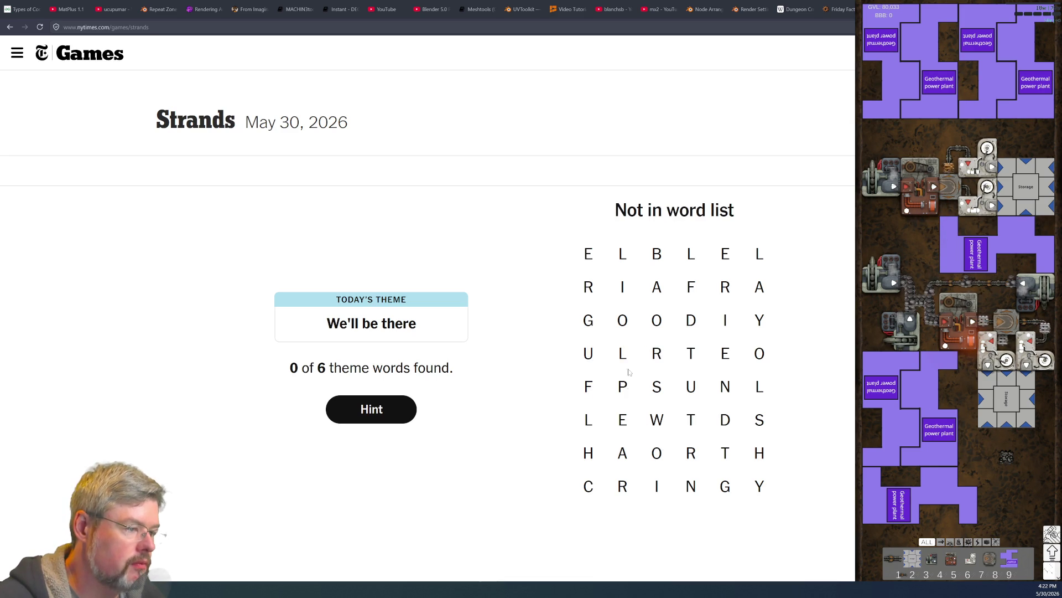
mouse_move(588, 287)
mouse_down()
mouse_move(589, 252)
mouse_move(629, 293)
mouse_move(657, 286)
mouse_move(658, 256)
mouse_move(724, 252)
mouse_up()
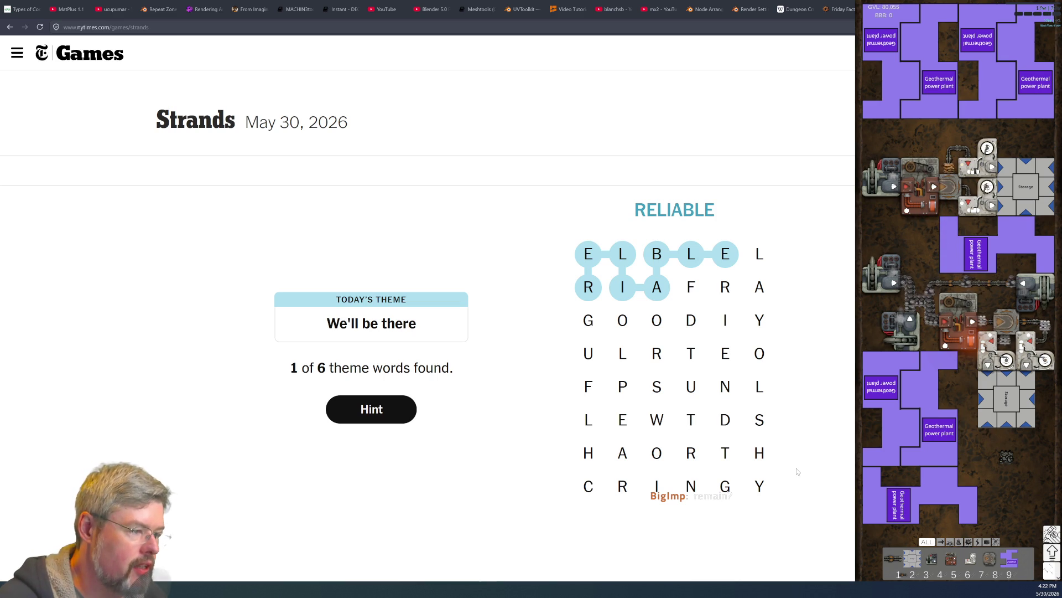
mouse_move(588, 321)
mouse_down()
mouse_move(700, 329)
mouse_move(692, 355)
mouse_move(659, 355)
mouse_move(691, 353)
mouse_move(692, 324)
mouse_move(590, 327)
mouse_move(613, 407)
mouse_up()
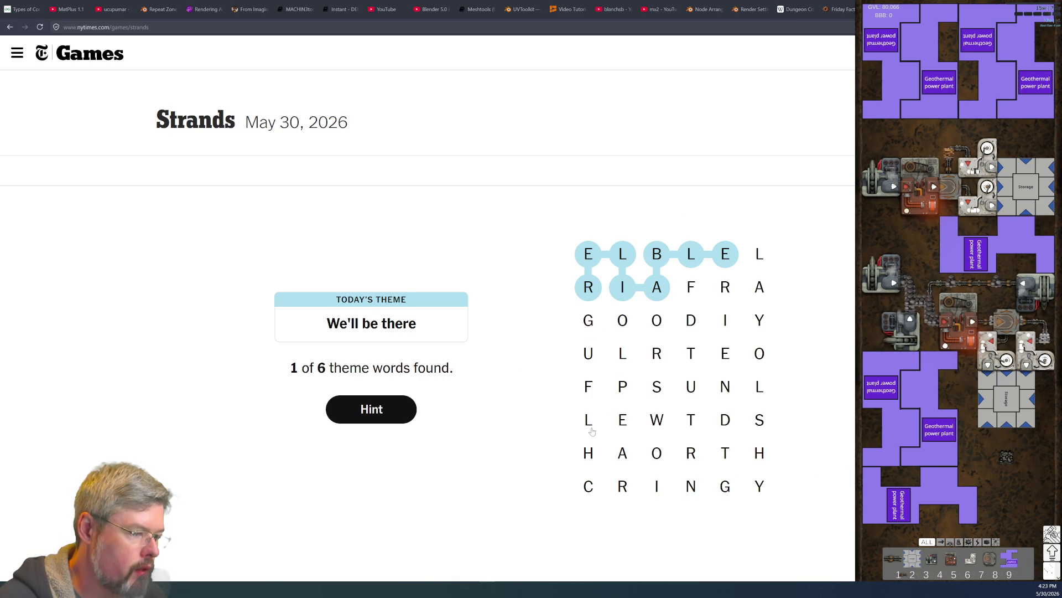
mouse_move(624, 389)
mouse_down()
mouse_move(622, 420)
mouse_move(658, 390)
mouse_up()
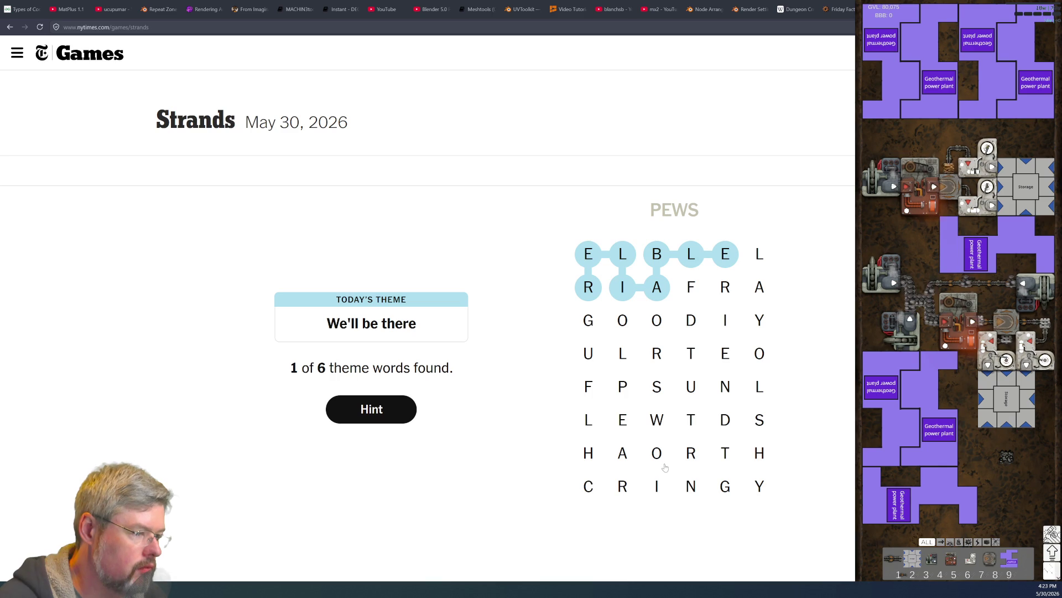
mouse_move(759, 254)
mouse_down()
mouse_move(733, 319)
mouse_move(732, 291)
mouse_up()
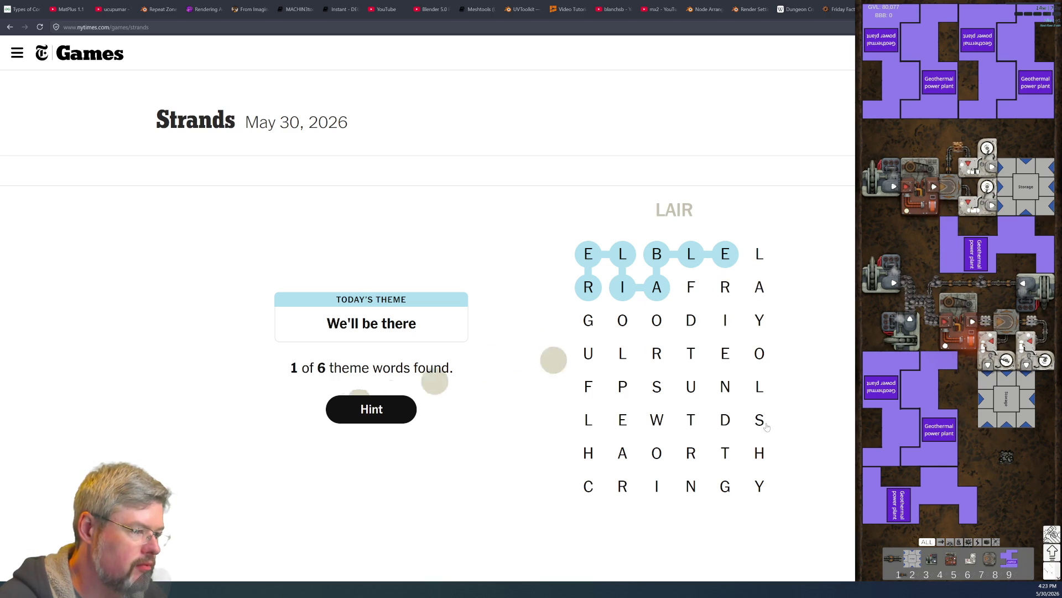
mouse_move(692, 287)
mouse_down()
mouse_move(764, 291)
mouse_move(759, 254)
mouse_move(726, 288)
mouse_move(724, 320)
mouse_move(764, 248)
mouse_move(759, 288)
mouse_move(725, 320)
mouse_move(759, 255)
mouse_move(738, 323)
mouse_move(725, 320)
mouse_up()
mouse_move(759, 254)
mouse_down()
mouse_move(760, 287)
mouse_move(745, 286)
mouse_move(759, 288)
mouse_move(711, 296)
mouse_move(725, 321)
mouse_up()
click(759, 253)
drag(759, 256, 766, 333)
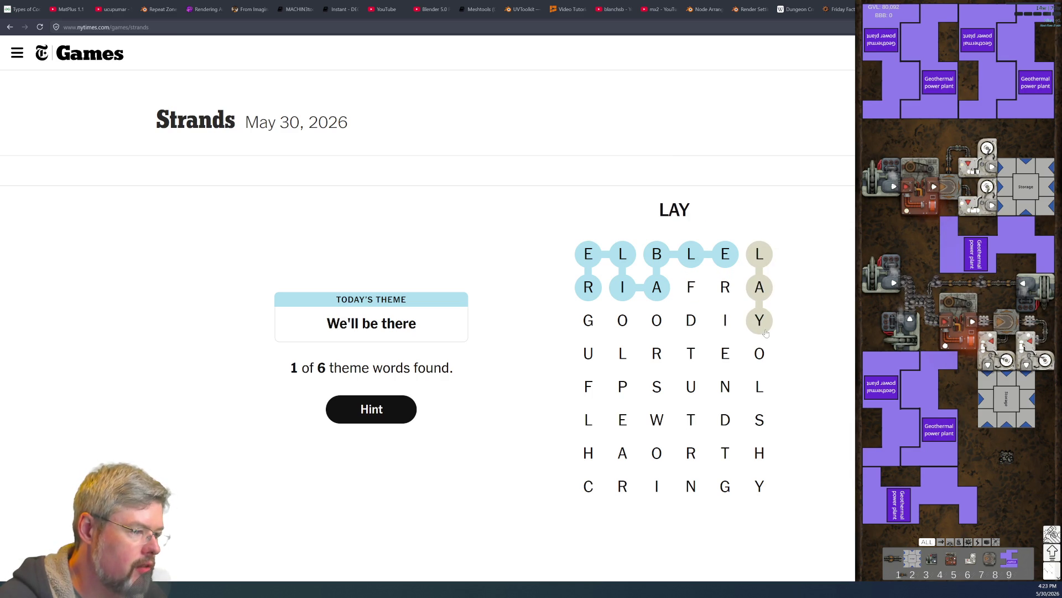
mouse_move(763, 332)
mouse_down()
mouse_move(725, 324)
mouse_move(693, 290)
mouse_move(725, 322)
mouse_move(733, 300)
mouse_move(757, 328)
mouse_move(733, 358)
mouse_move(764, 358)
mouse_move(773, 547)
mouse_up()
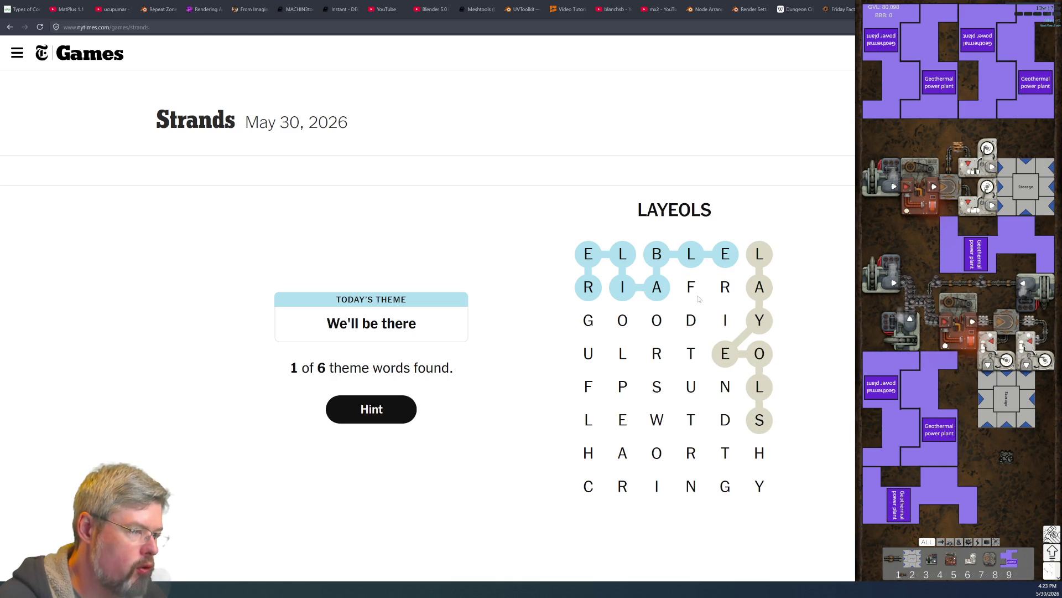
drag(695, 304, 699, 302)
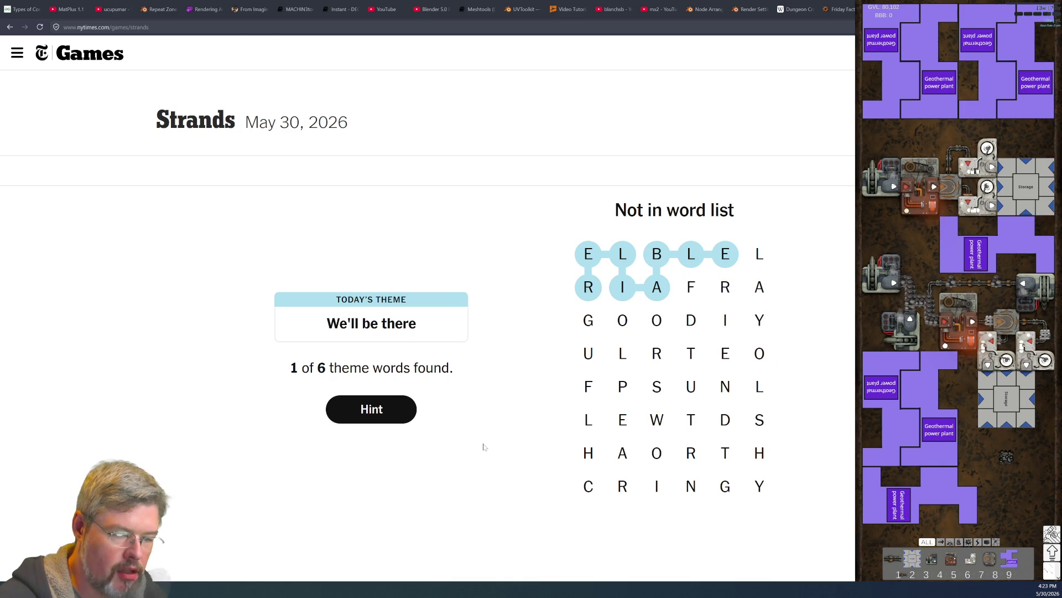
key(ctrl+Tab)
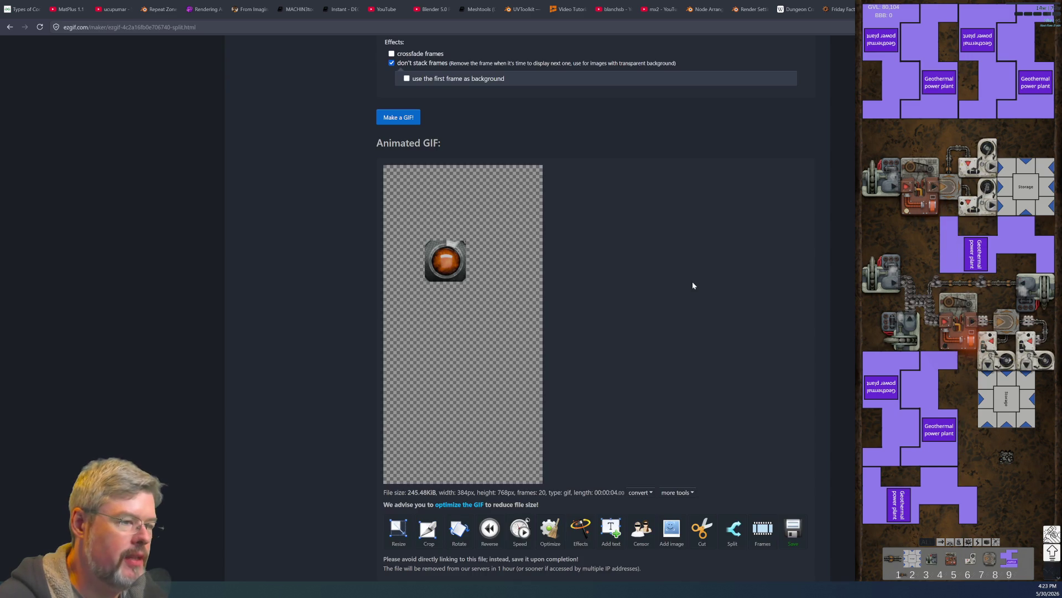
scroll(386, 308, up, 9)
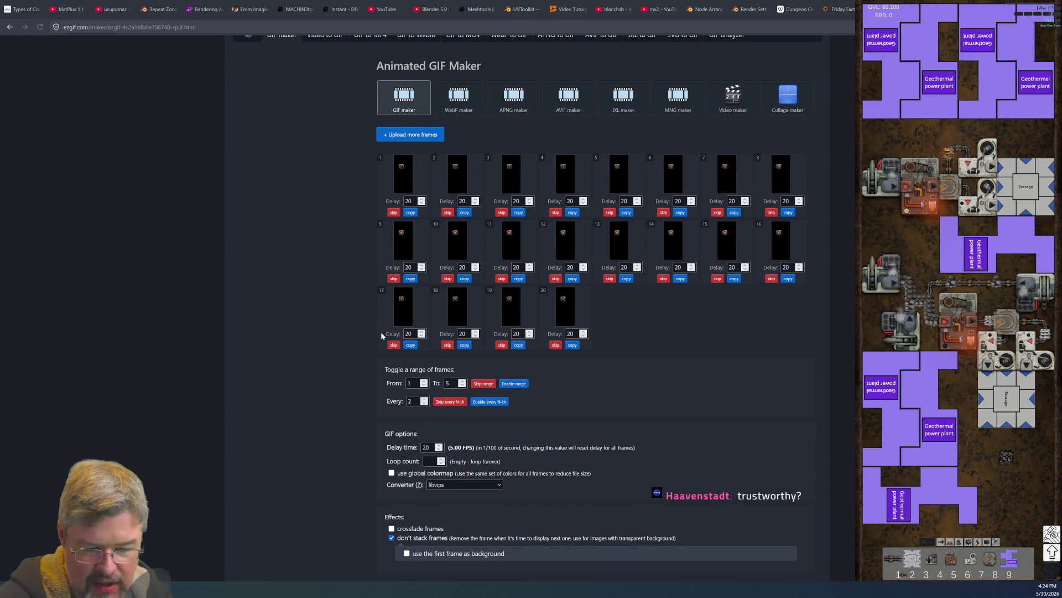
key(ctrl+Tab)
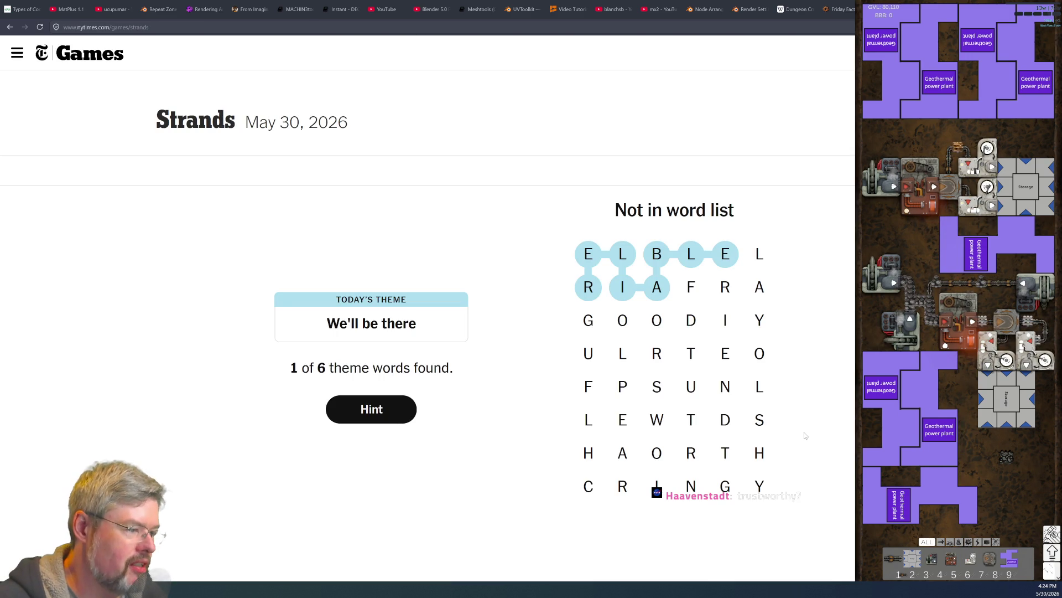
Step: Trace the theme words TRUSTWORTHY, CARING and HELPFUL on the grid
mouse_move(691, 355)
mouse_down()
mouse_move(657, 354)
mouse_move(657, 386)
mouse_move(690, 423)
mouse_move(657, 453)
mouse_move(690, 426)
mouse_move(658, 441)
mouse_move(723, 455)
mouse_move(755, 483)
mouse_up()
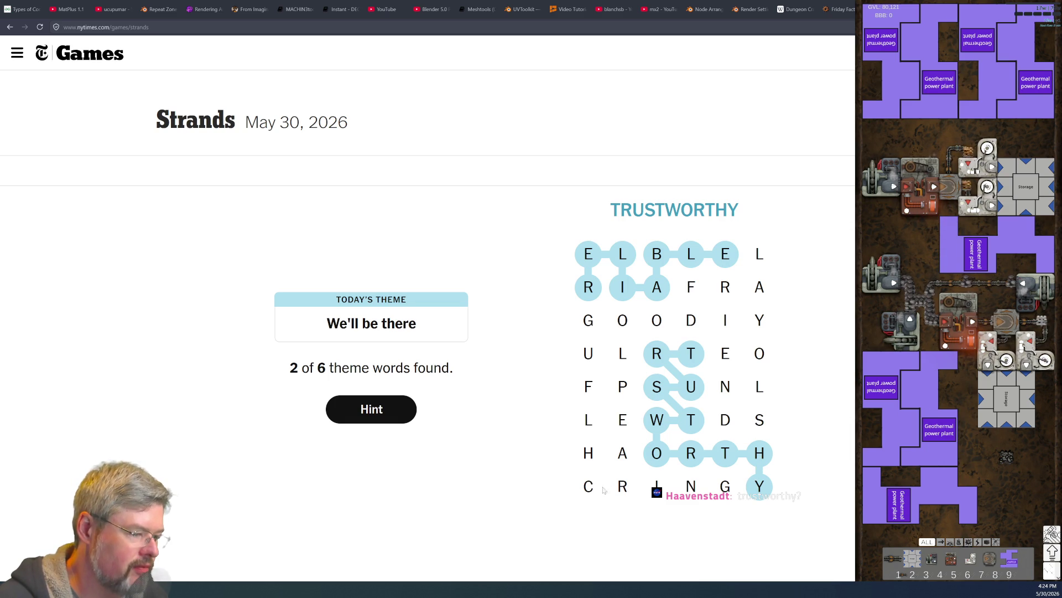
mouse_move(589, 486)
mouse_down()
mouse_move(622, 453)
mouse_move(657, 486)
mouse_move(725, 487)
mouse_up()
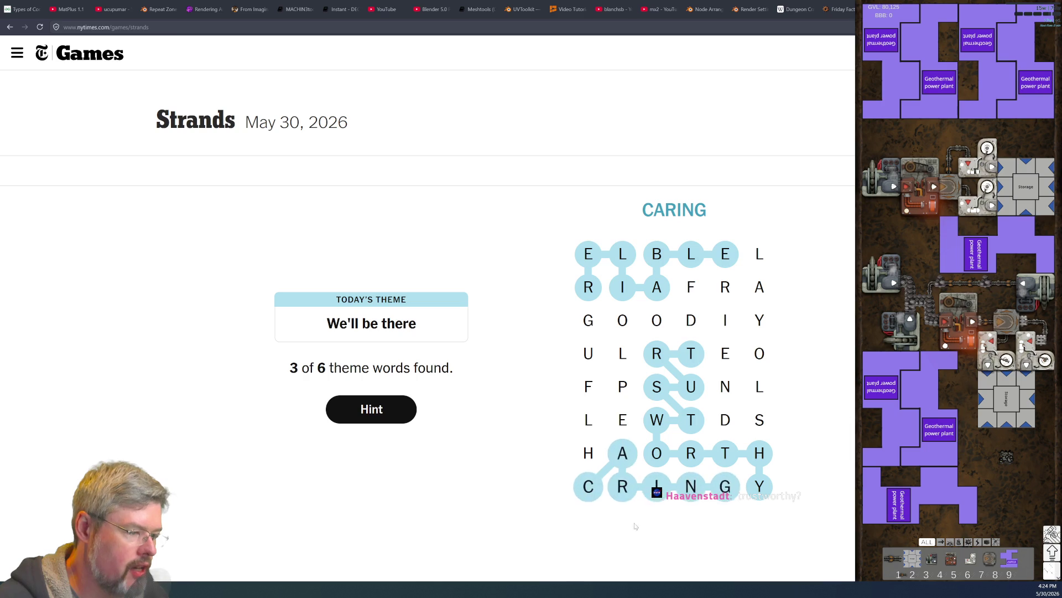
click(590, 454)
mouse_move(616, 429)
mouse_down()
mouse_move(591, 418)
mouse_move(621, 387)
mouse_move(590, 386)
mouse_move(626, 367)
mouse_up()
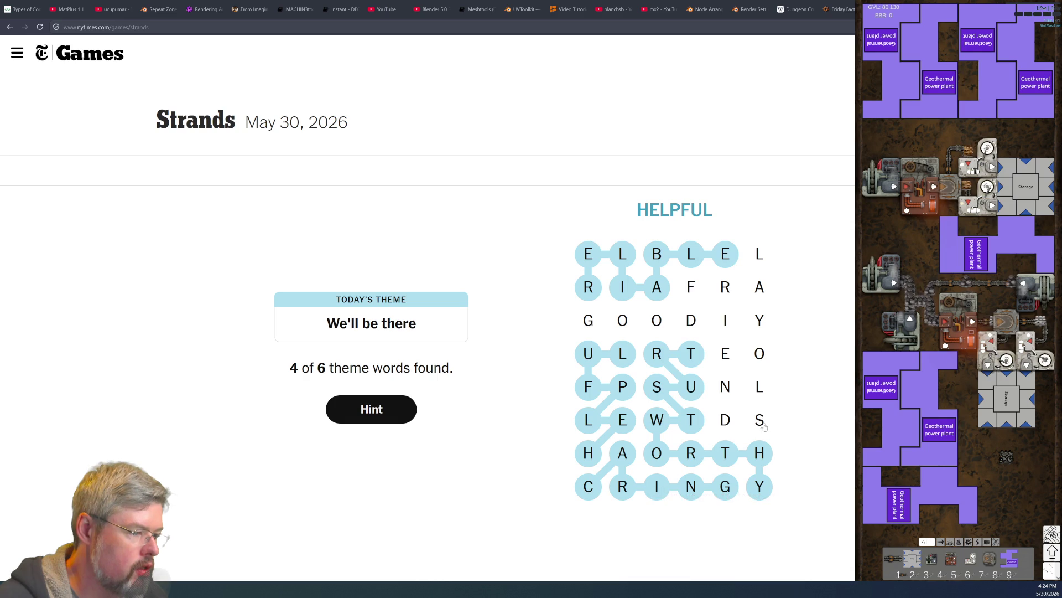
Step: Find the GOODFRIENDS spangram starting in row three, then close the Perfect! results panel
mouse_move(725, 387)
mouse_down()
mouse_move(725, 420)
mouse_move(759, 420)
mouse_move(759, 387)
mouse_move(728, 357)
mouse_move(734, 410)
mouse_move(759, 419)
mouse_up()
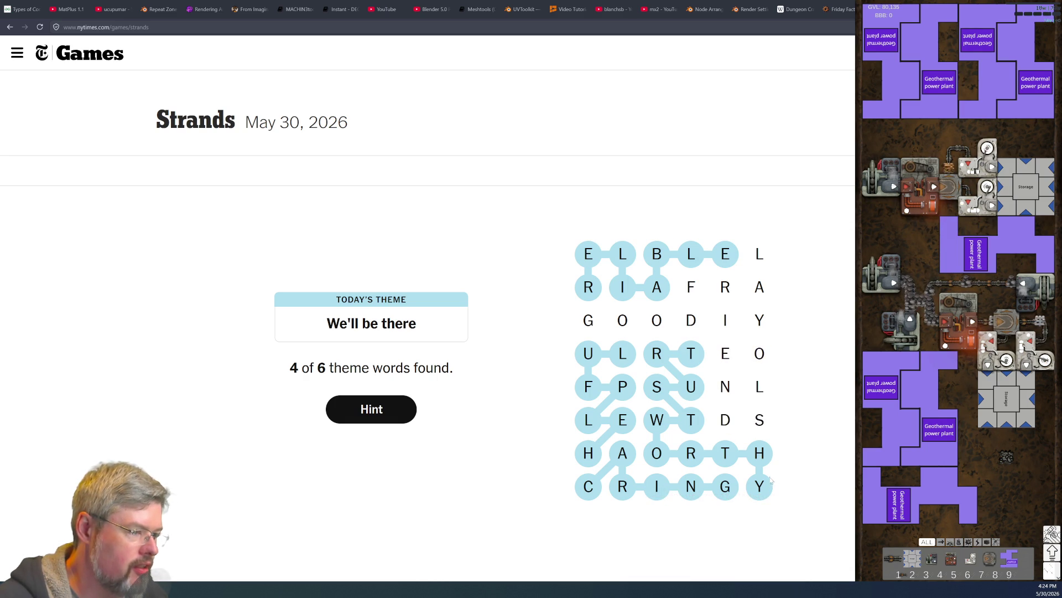
mouse_move(592, 318)
mouse_down()
mouse_move(708, 332)
mouse_move(731, 366)
mouse_move(724, 420)
mouse_move(759, 420)
mouse_up()
mouse_move(589, 320)
mouse_down()
mouse_move(706, 325)
mouse_move(725, 288)
mouse_move(759, 321)
mouse_move(753, 309)
mouse_up()
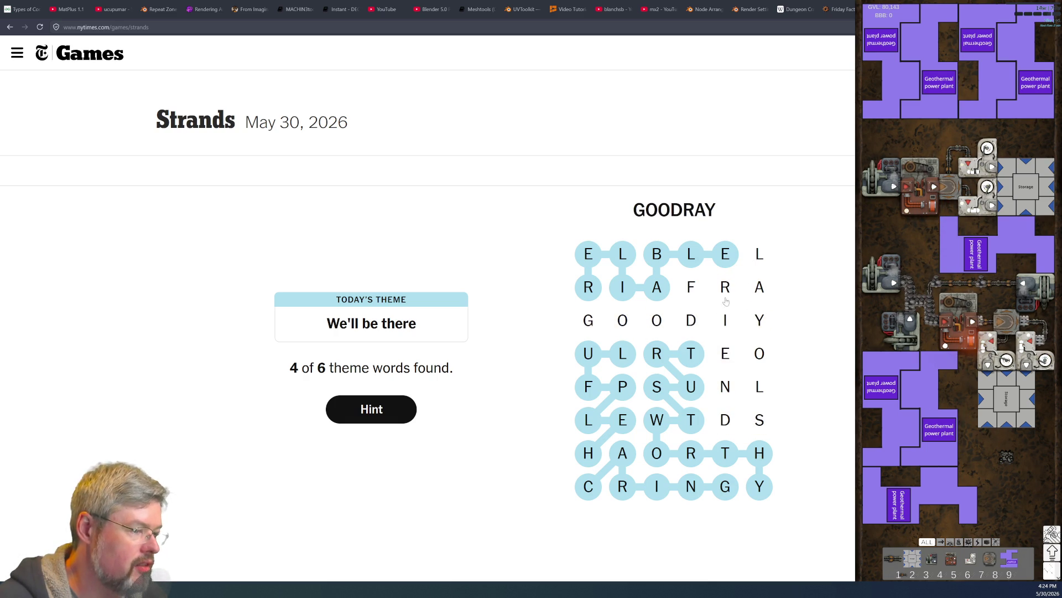
mouse_move(590, 321)
mouse_down()
mouse_move(692, 322)
mouse_move(698, 283)
mouse_move(733, 327)
mouse_move(732, 356)
mouse_move(722, 291)
mouse_move(718, 303)
mouse_move(725, 322)
mouse_move(724, 286)
mouse_move(760, 255)
mouse_move(725, 321)
mouse_move(692, 291)
mouse_move(673, 327)
mouse_move(622, 321)
mouse_up()
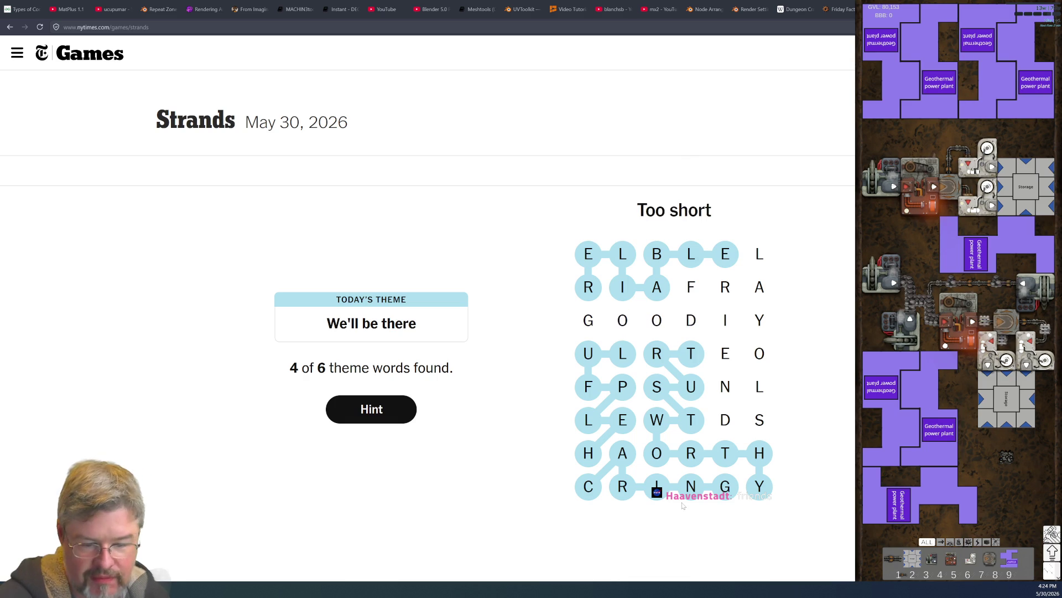
mouse_move(594, 322)
mouse_down()
mouse_move(691, 287)
mouse_move(725, 287)
mouse_move(727, 355)
mouse_move(760, 420)
mouse_up()
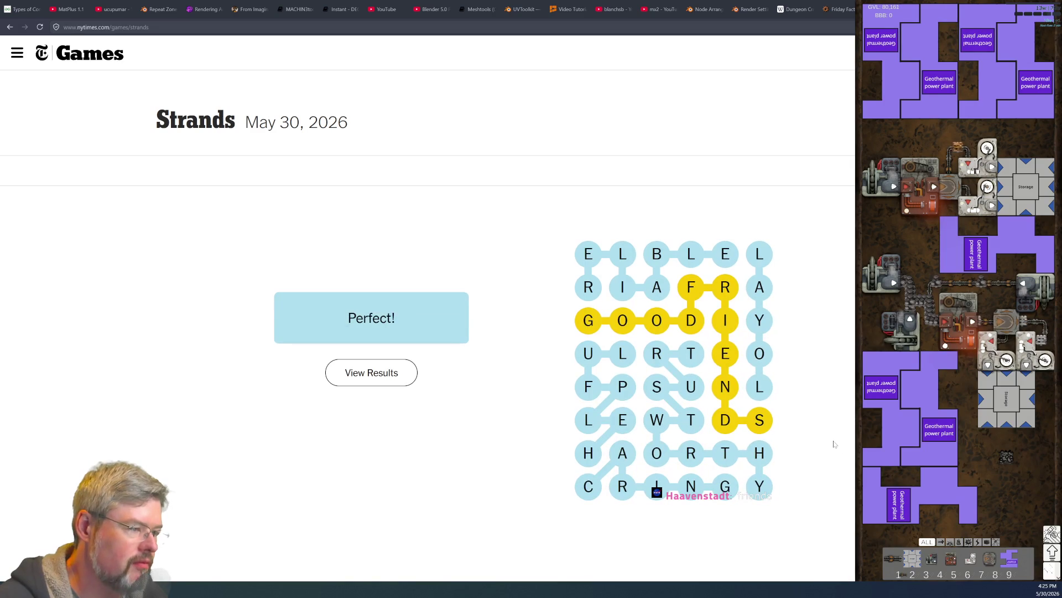
click(822, 177)
scroll(774, 360, down, 5)
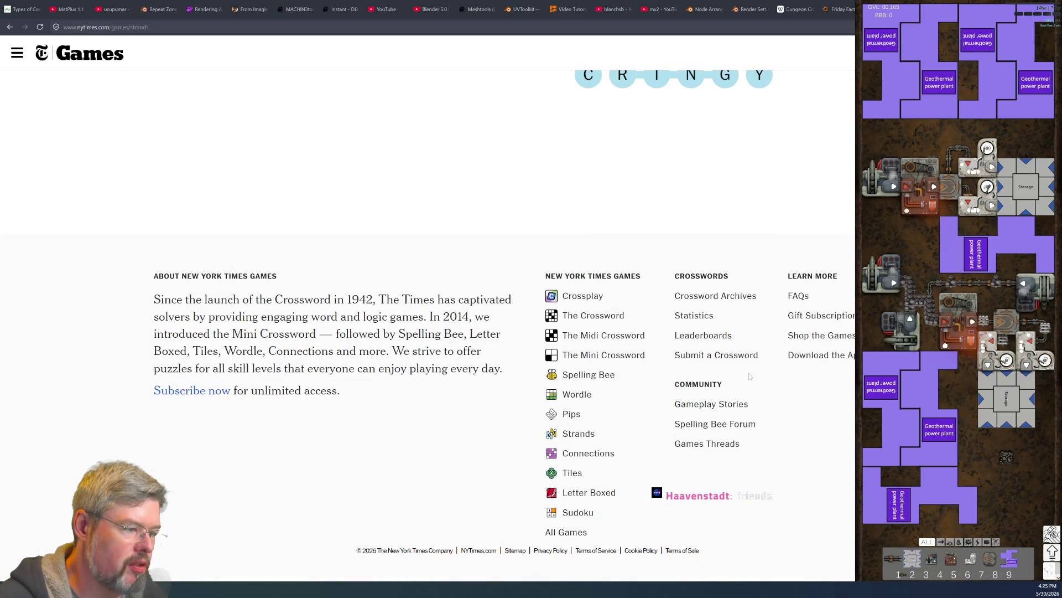
Step: Start today's Connections and solve the typographical symbols group: TILDE, PIPE, BRACE, CARET
click(593, 454)
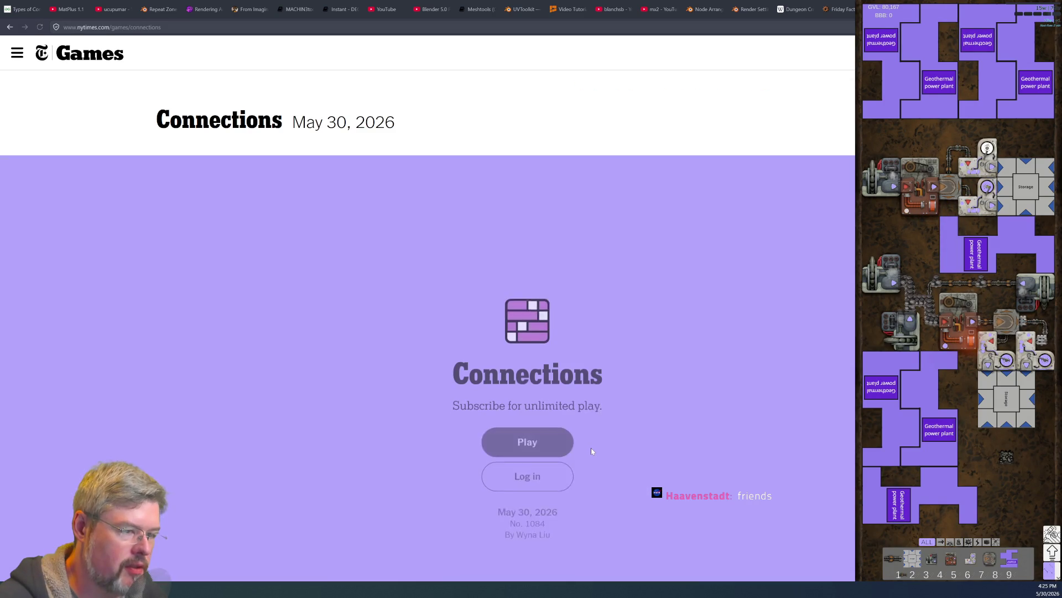
click(534, 419)
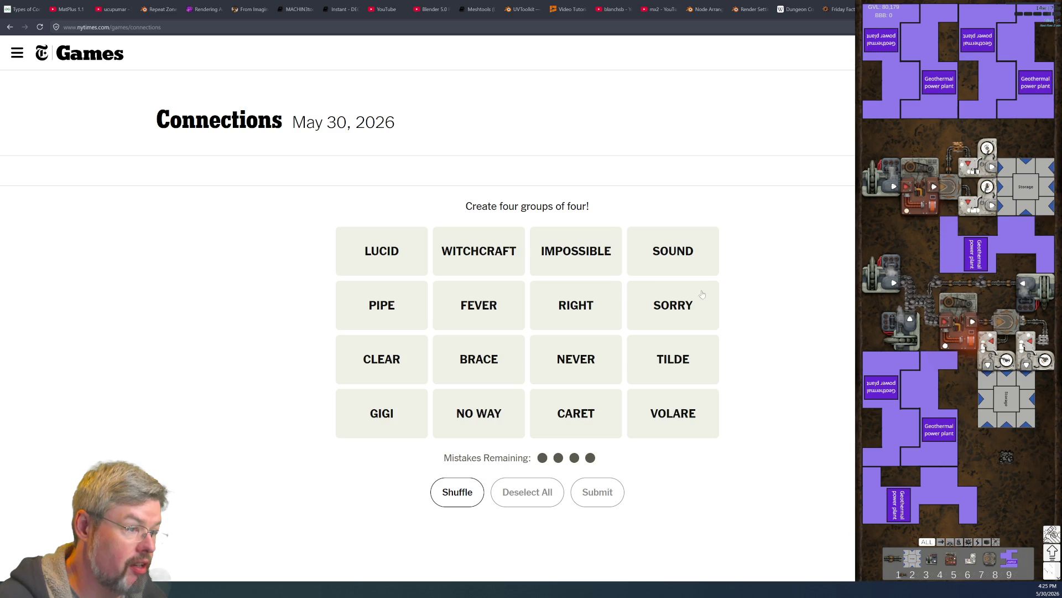
click(666, 380)
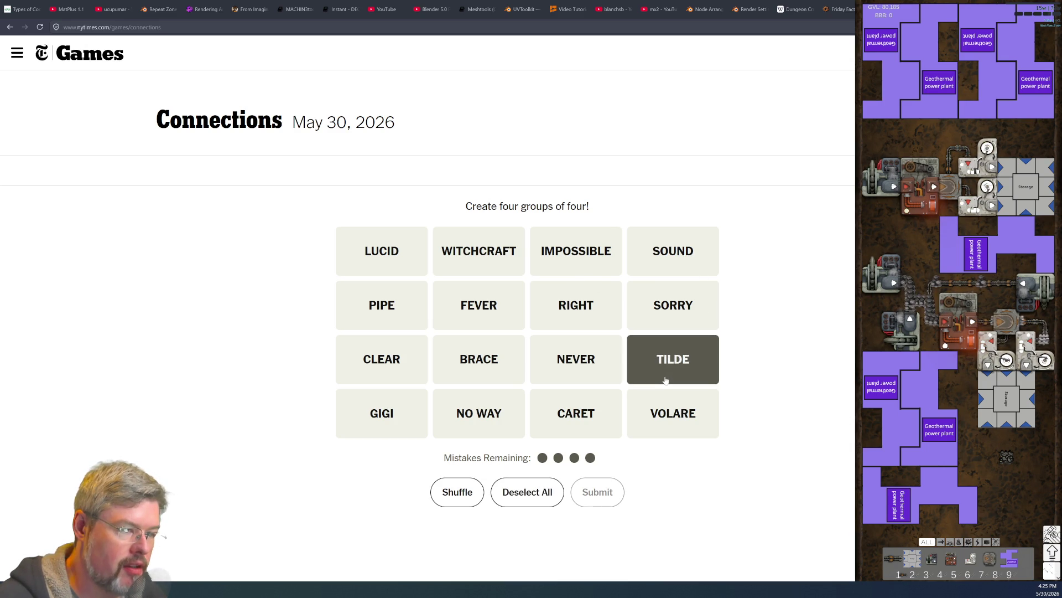
click(386, 315)
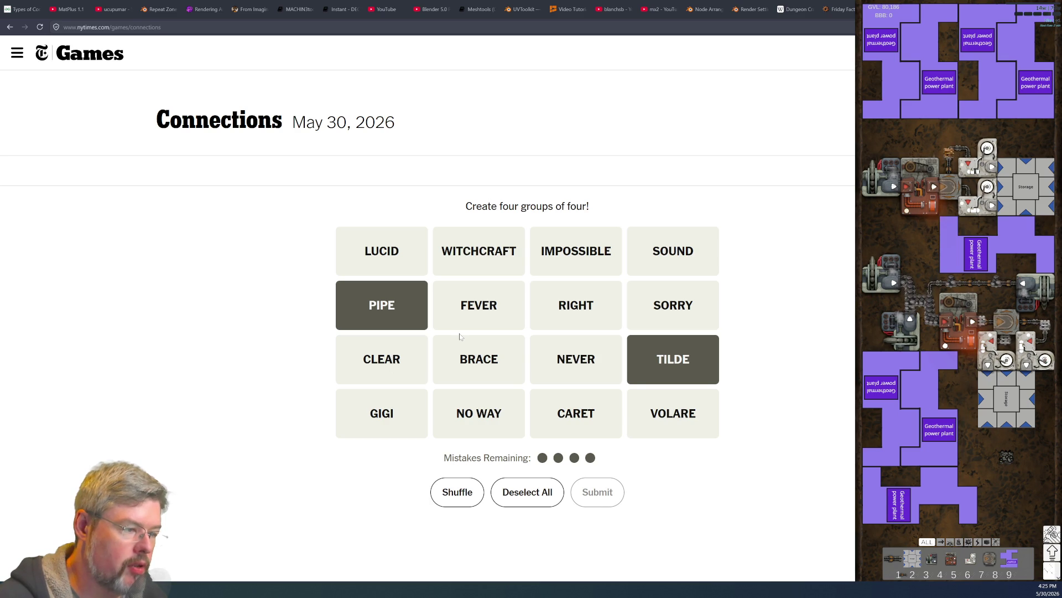
click(464, 365)
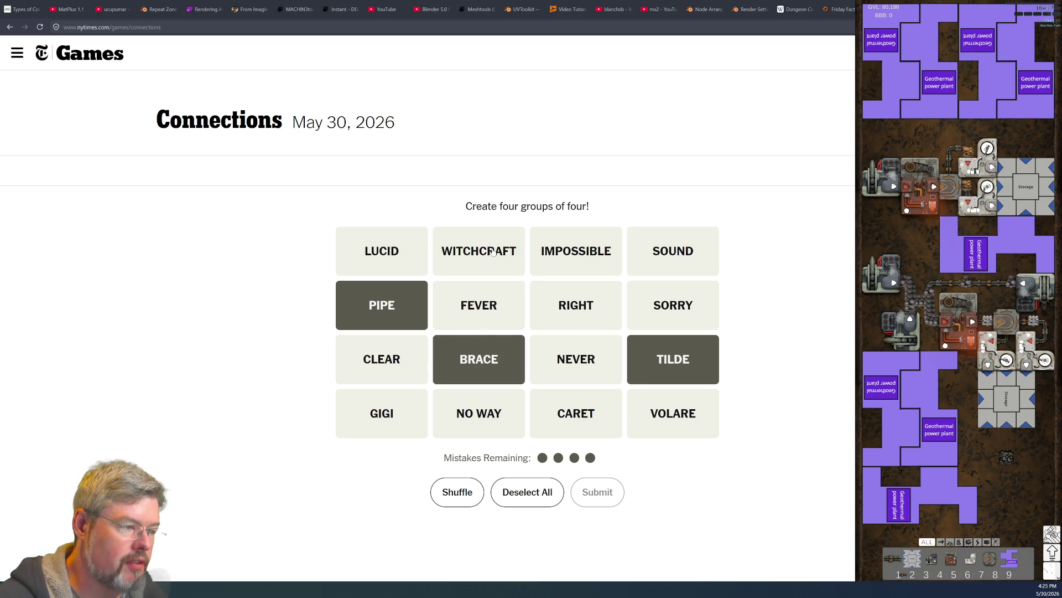
click(575, 415)
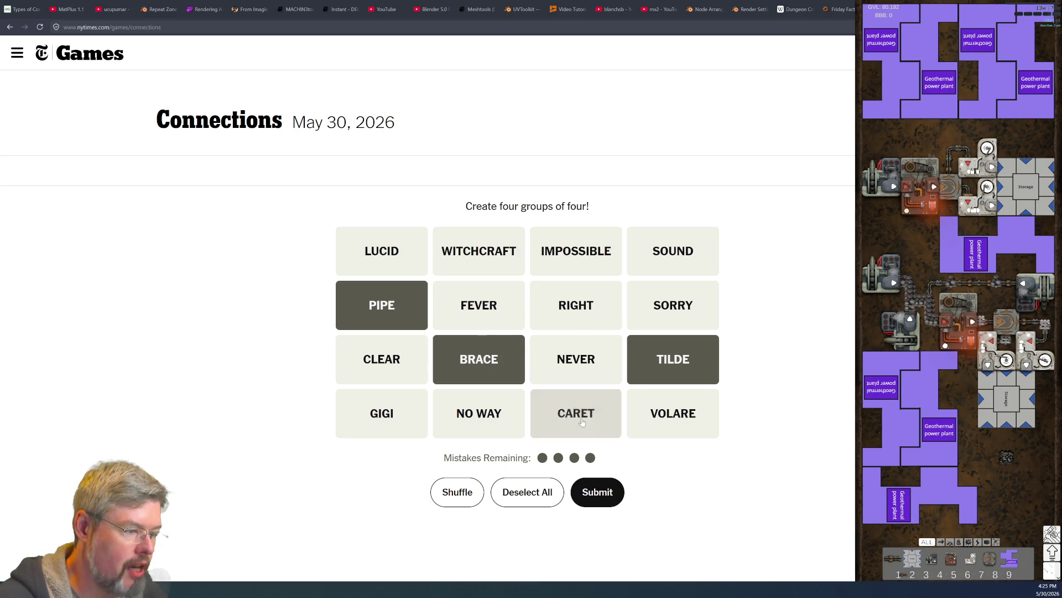
click(607, 497)
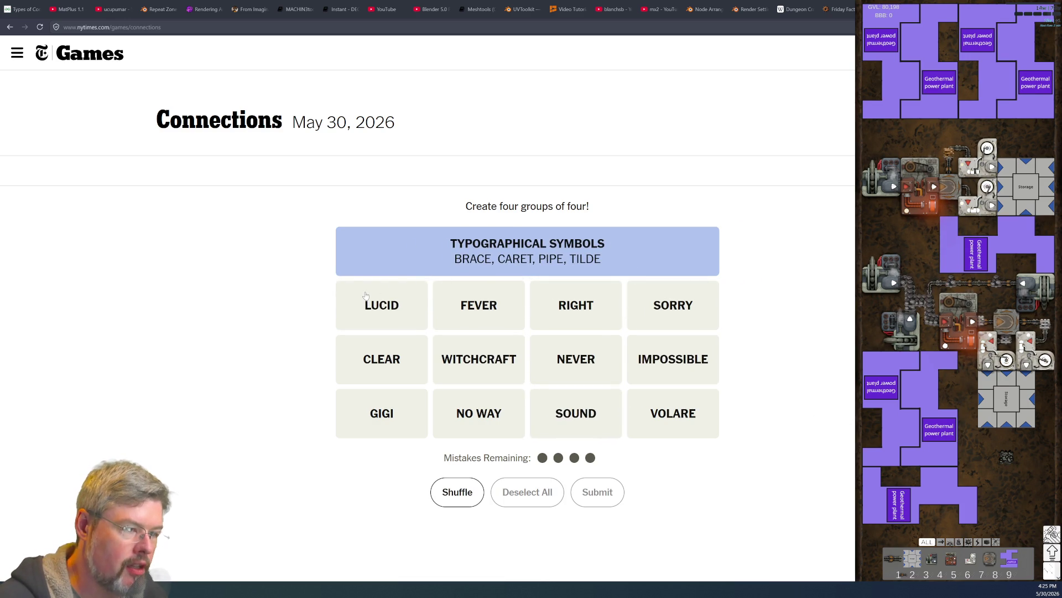
Step: Submit LUCID, SOUND, CLEAR and RIGHT as the SENSIBLE group
click(391, 317)
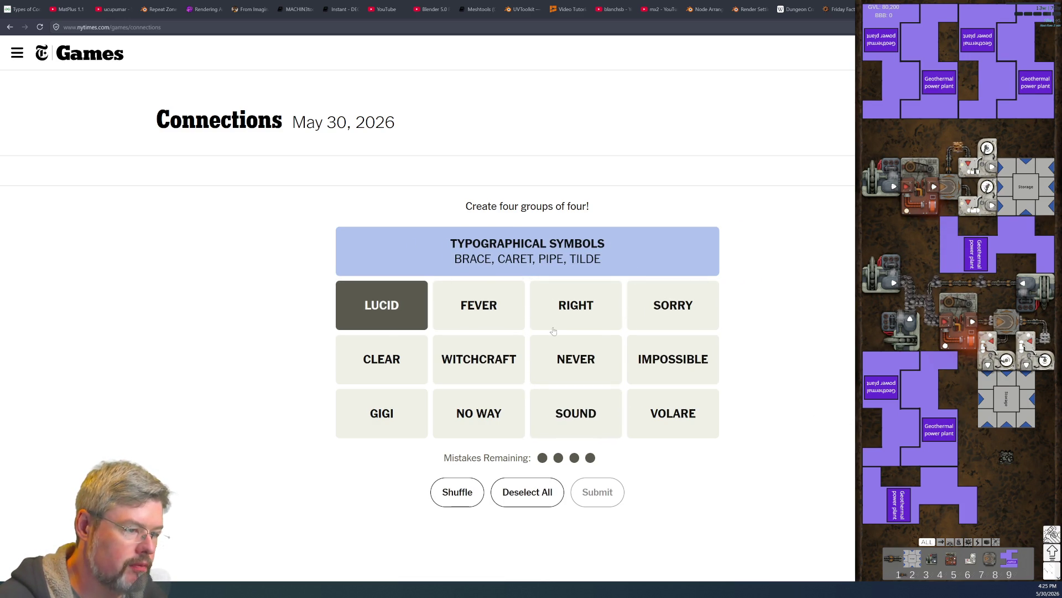
click(527, 492)
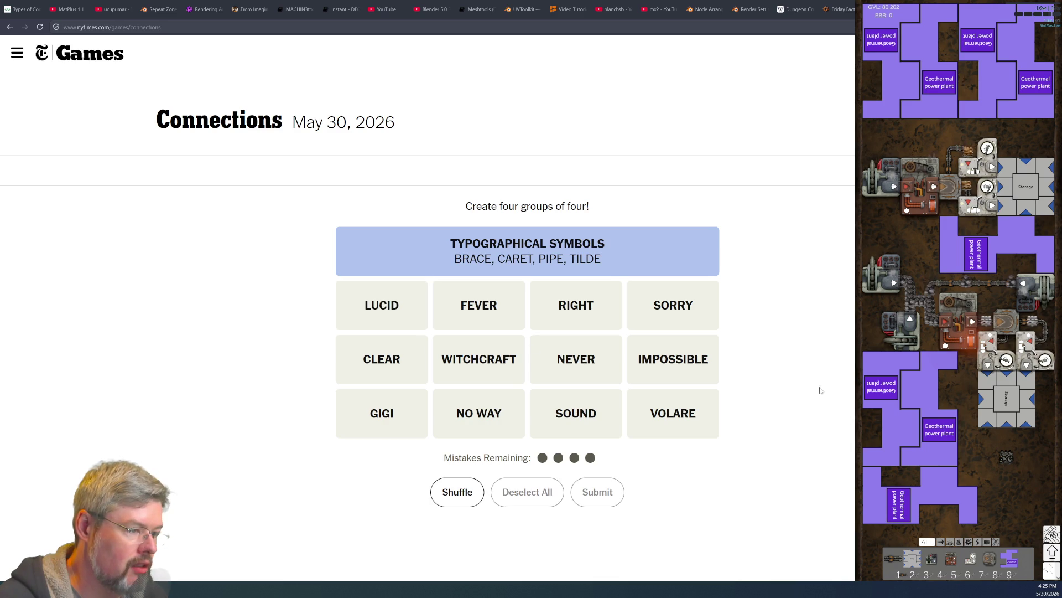
click(352, 306)
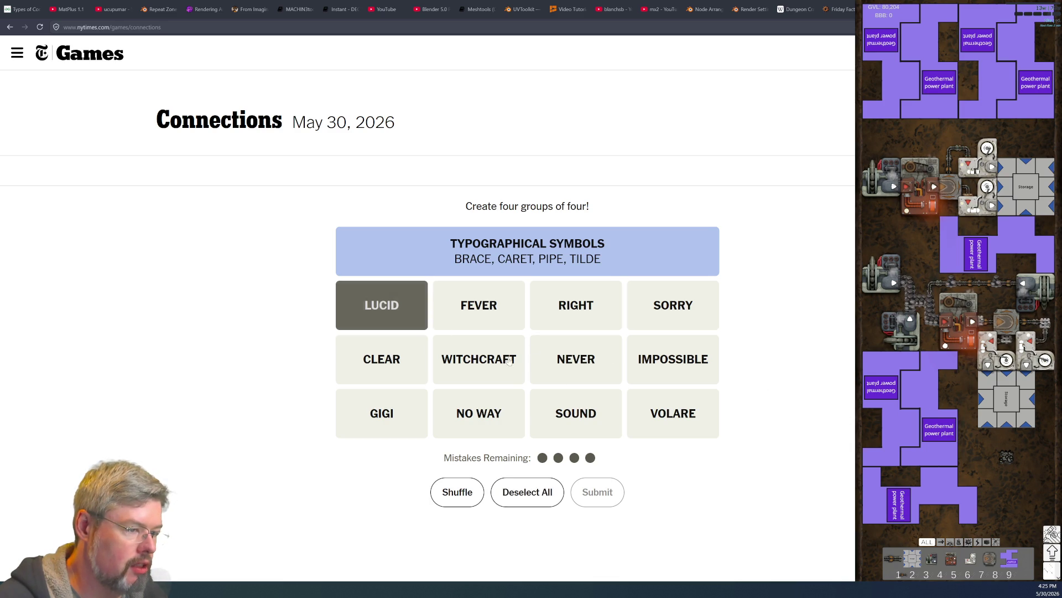
click(582, 407)
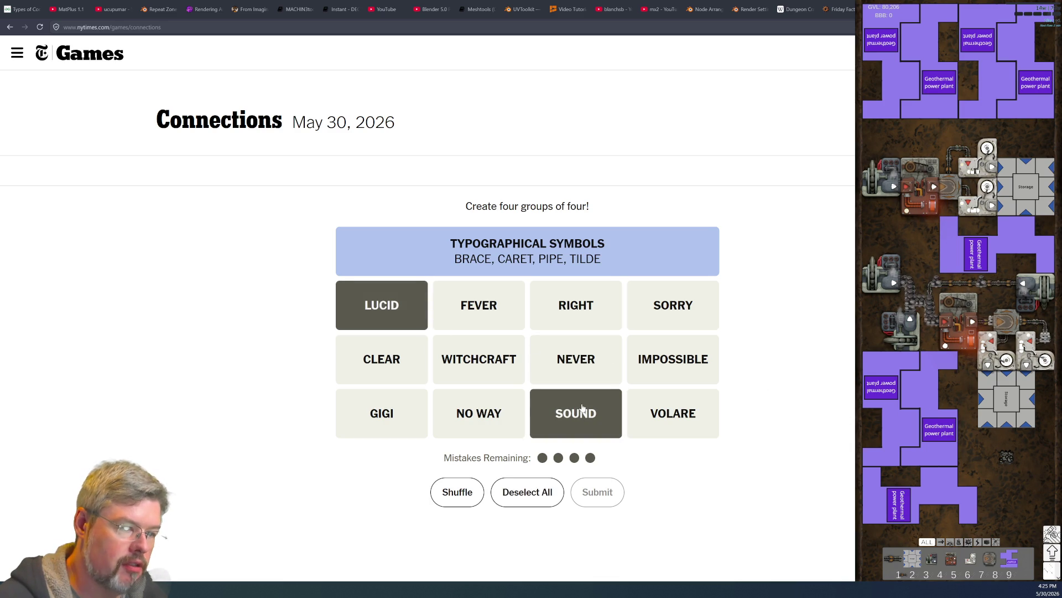
click(397, 368)
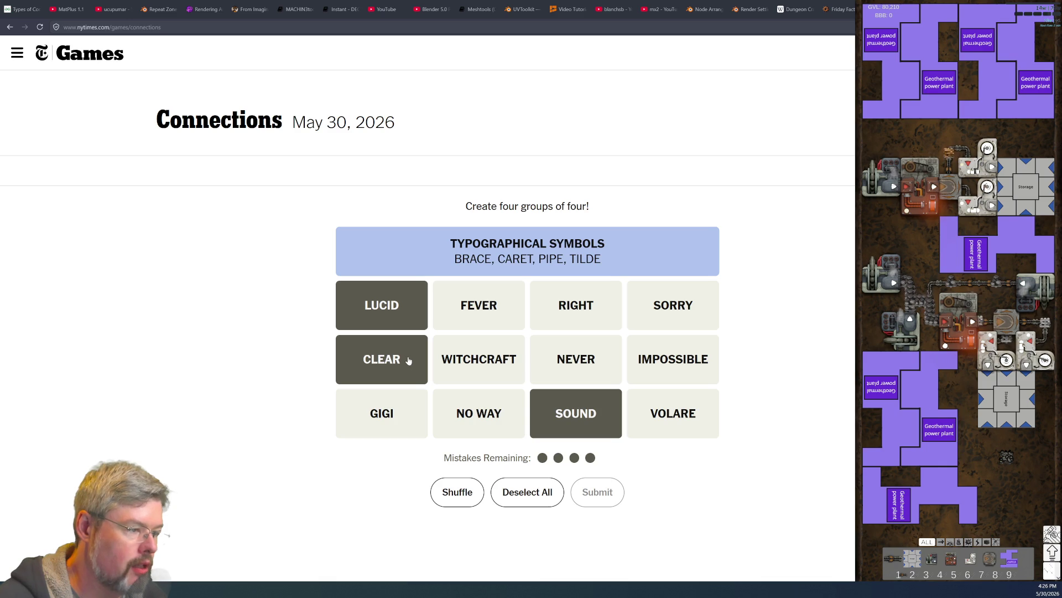
click(580, 328)
click(598, 492)
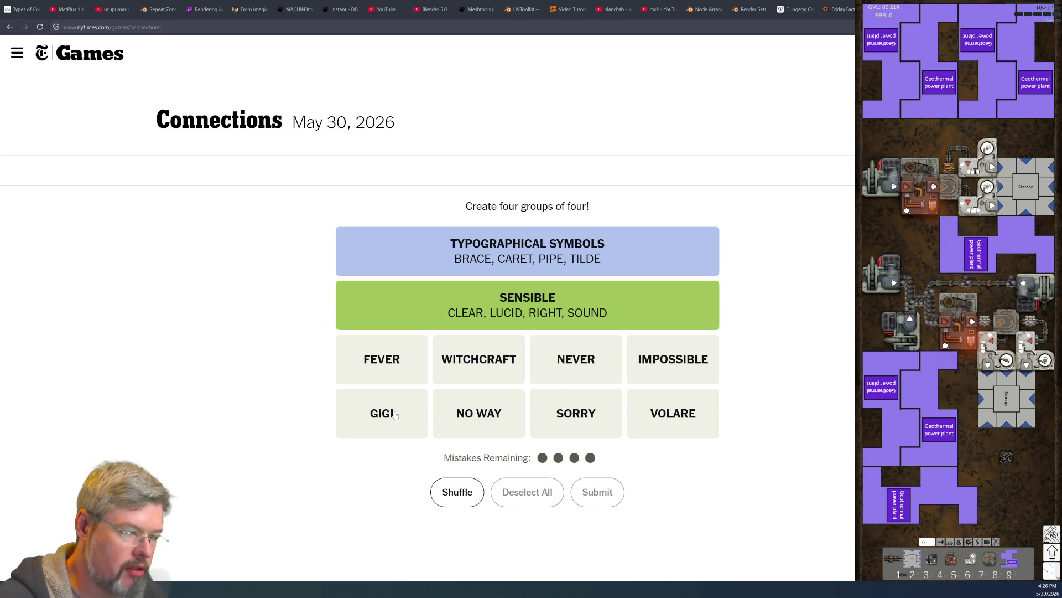
Step: Solve IN YOUR DREAMS with NO WAY, SORRY, NEVER and IMPOSSIBLE
click(486, 350)
click(647, 362)
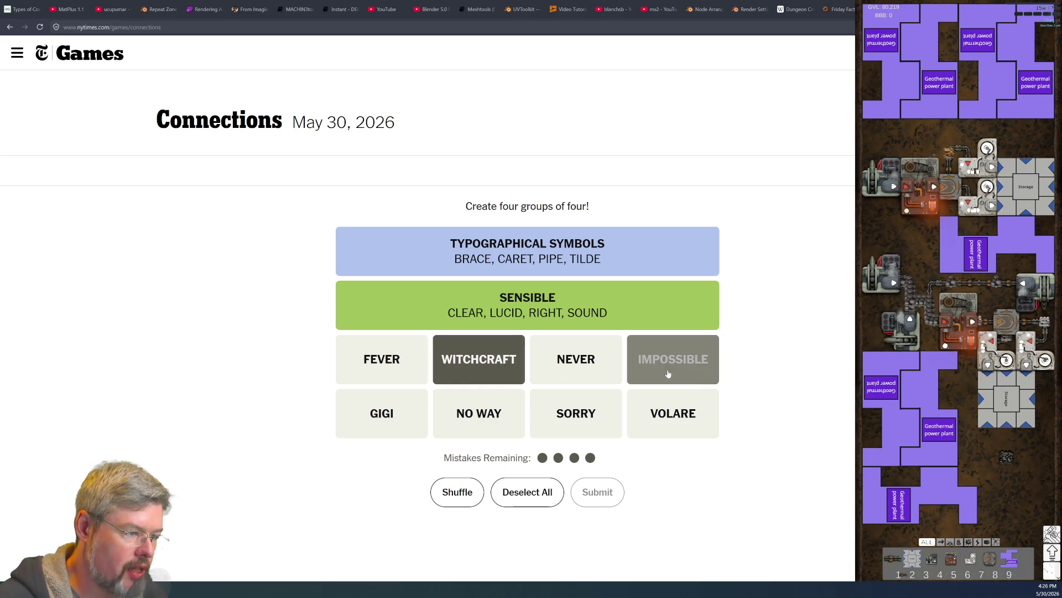
click(414, 376)
click(387, 372)
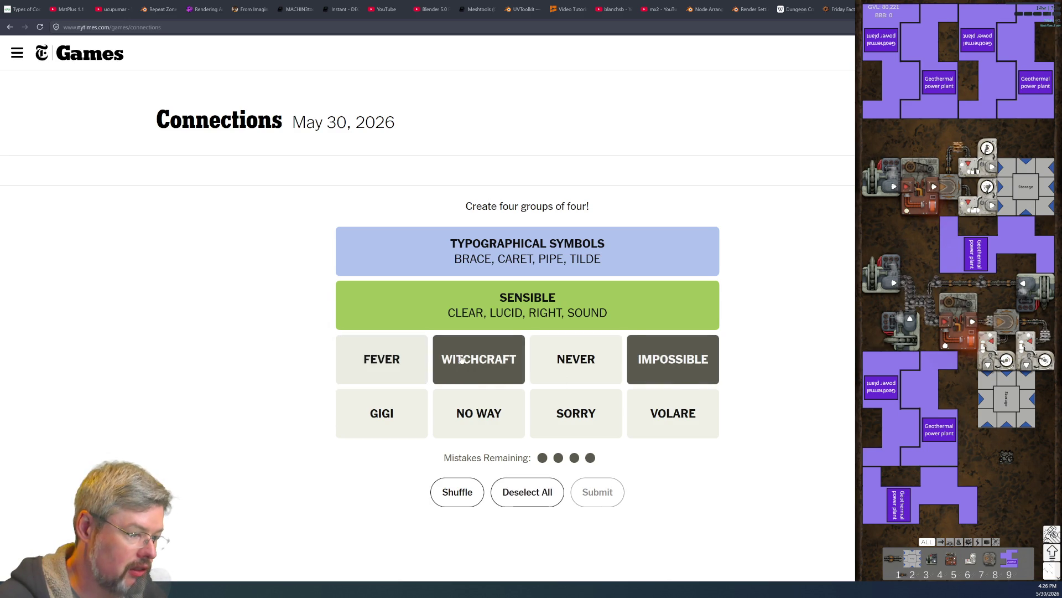
click(478, 359)
click(673, 359)
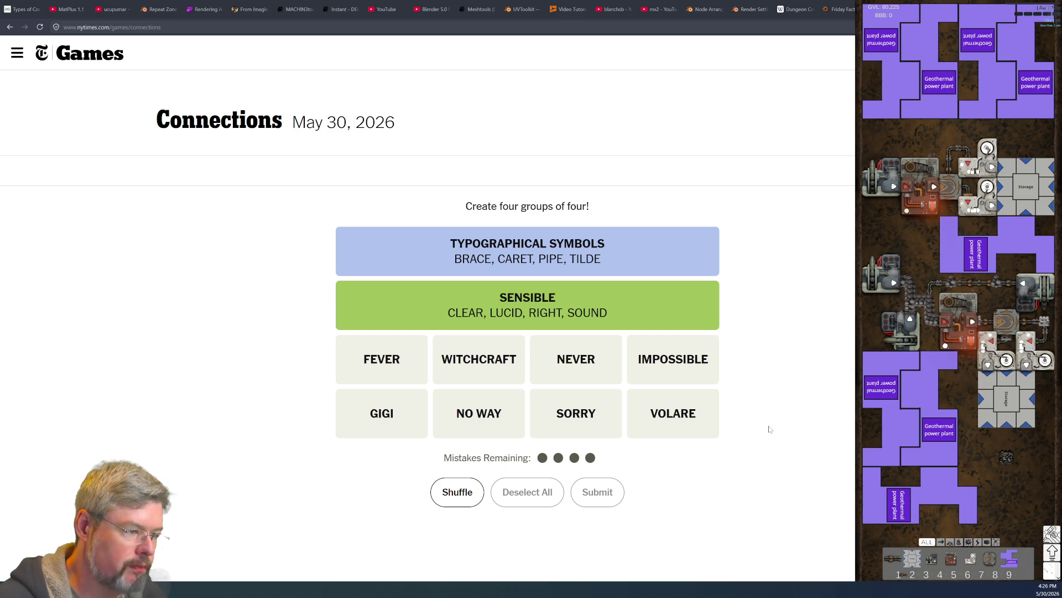
click(480, 416)
click(556, 413)
click(569, 360)
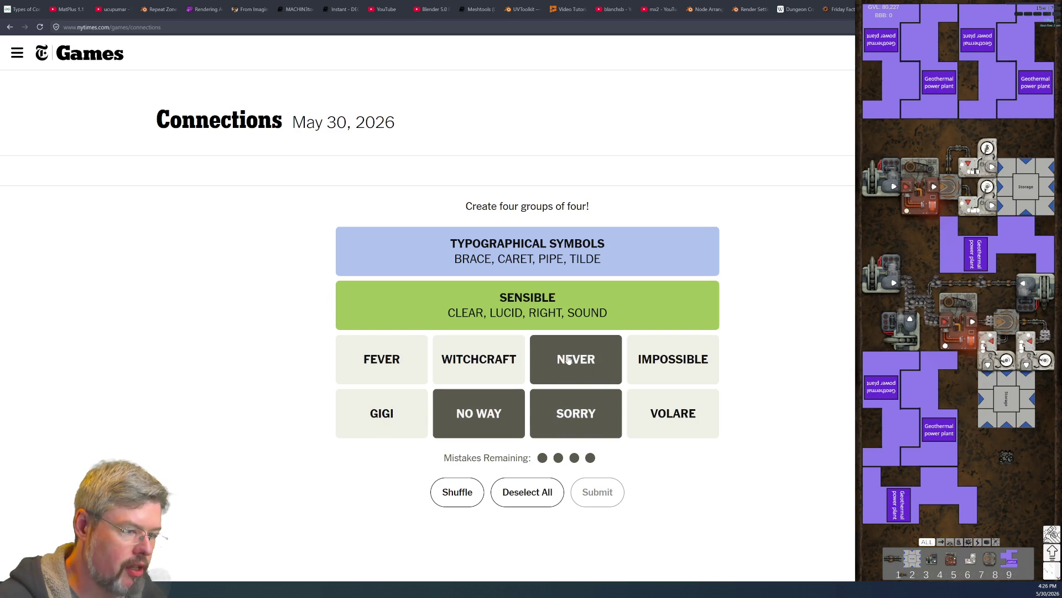
click(629, 360)
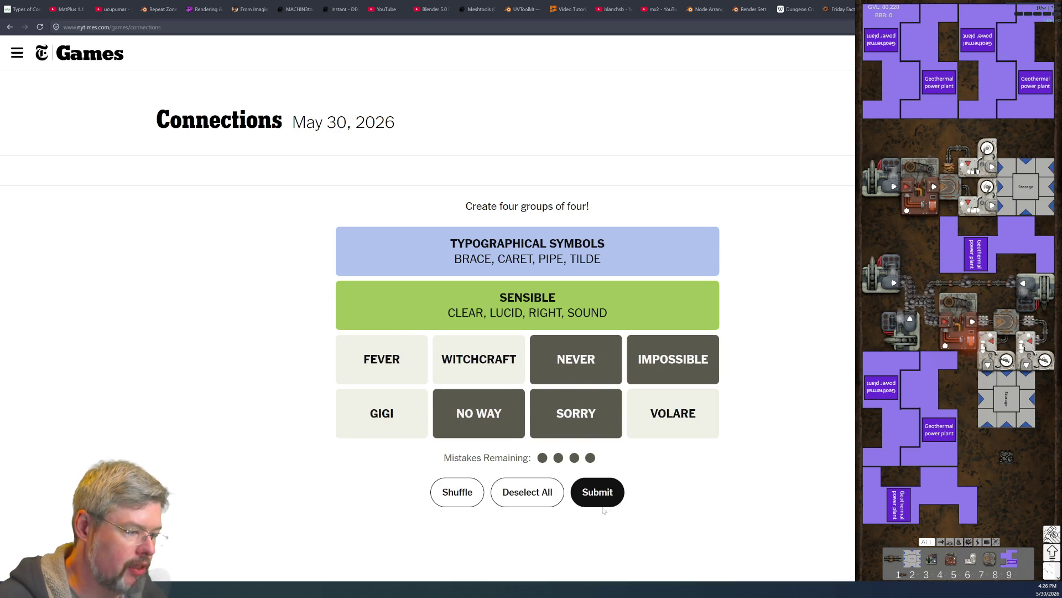
click(599, 492)
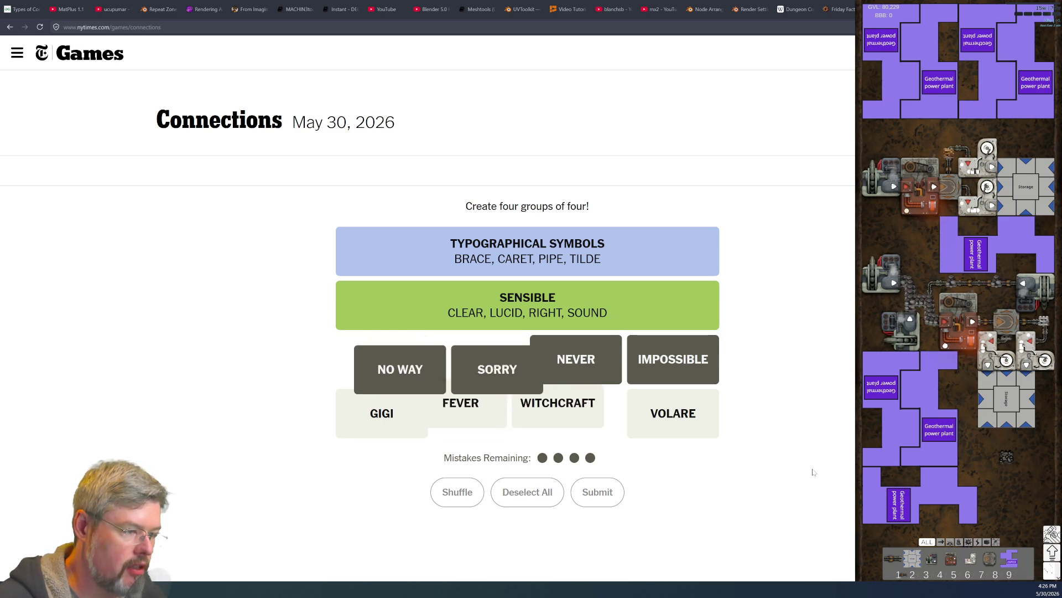
Step: Submit GIGI, FEVER, WITCHCRAFT and VOLARE as the final group, then close the sign-up and results panels
click(399, 412)
click(479, 414)
click(576, 414)
click(670, 413)
click(611, 505)
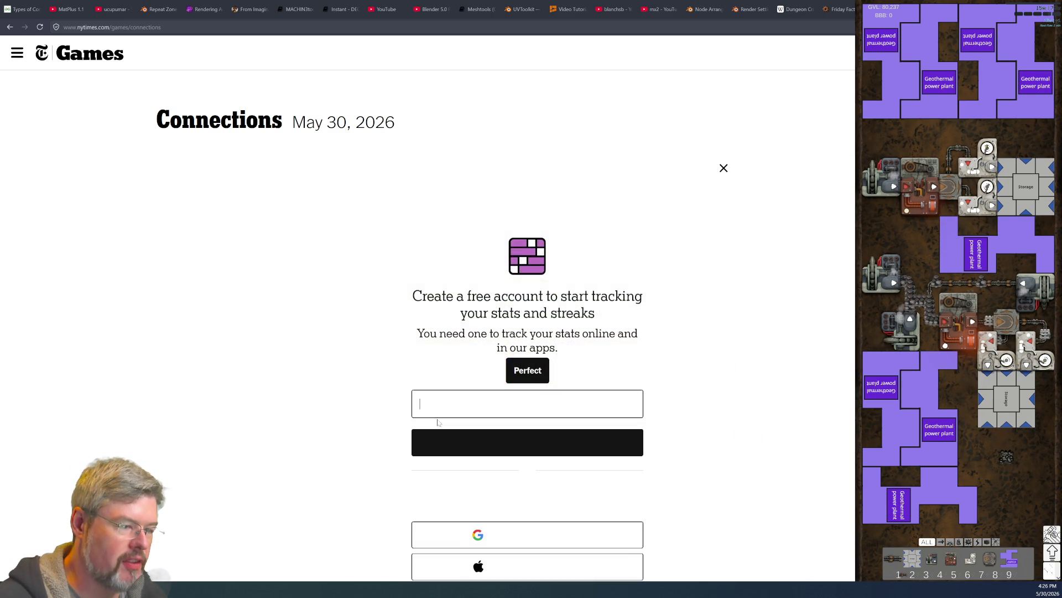
click(723, 168)
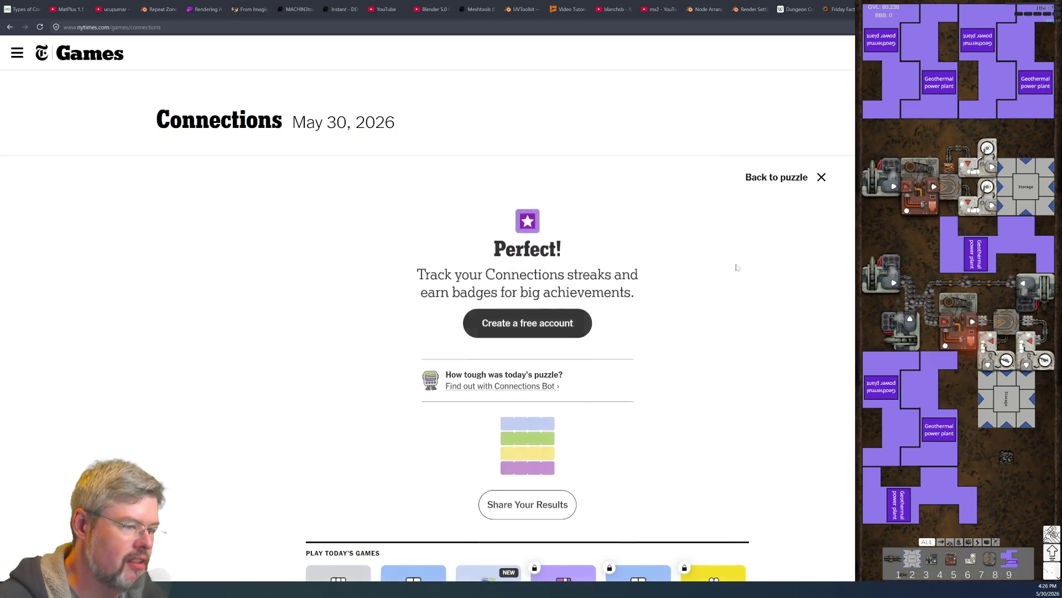
click(822, 178)
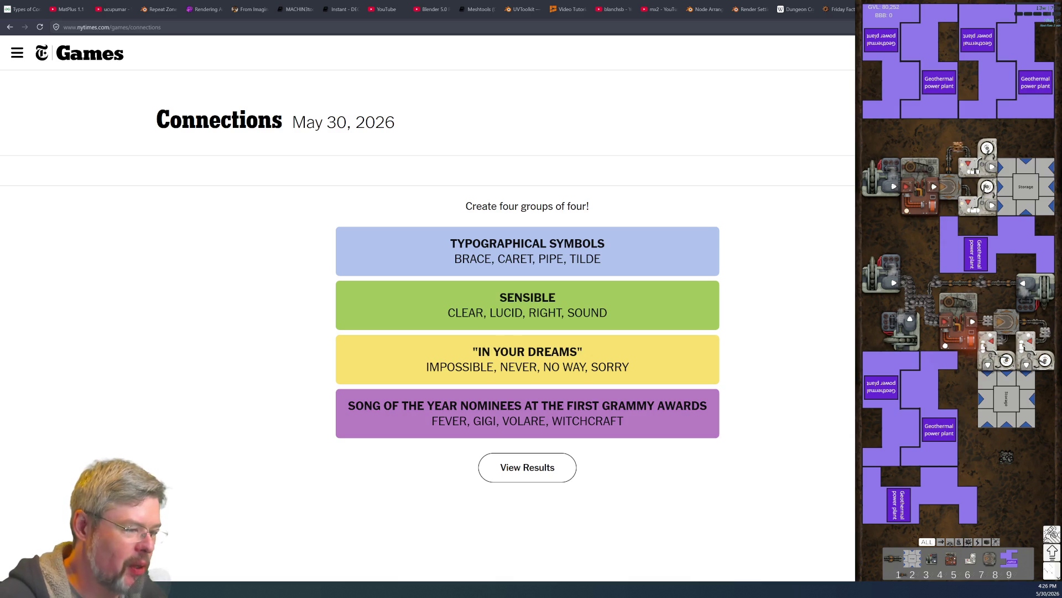
Step: Go back to Strands, open Wordle, then close the tab to return to Ezgif
key(alt+Left)
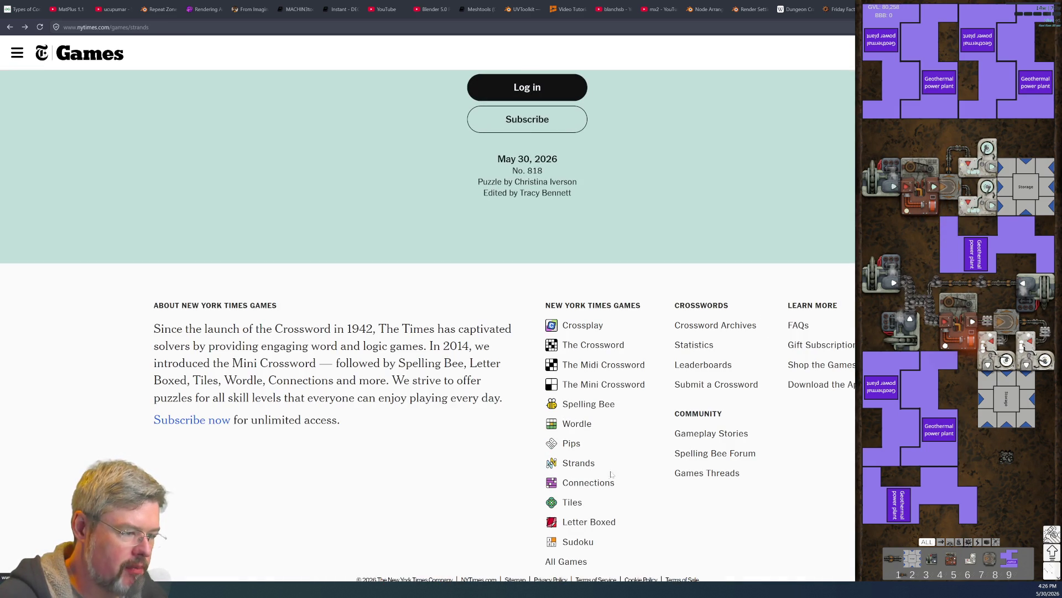
click(573, 424)
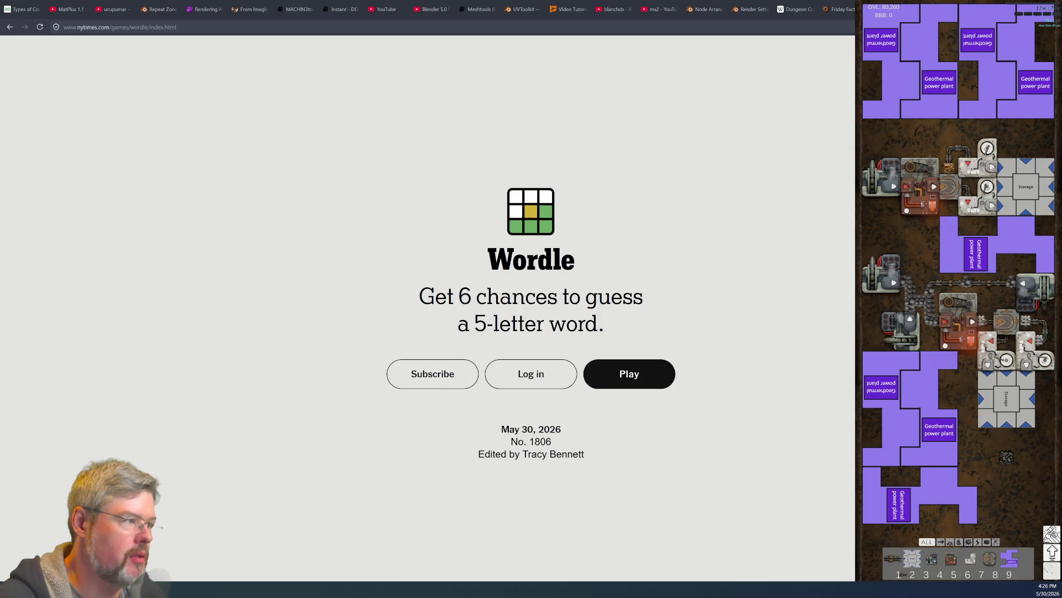
key(ctrl+w)
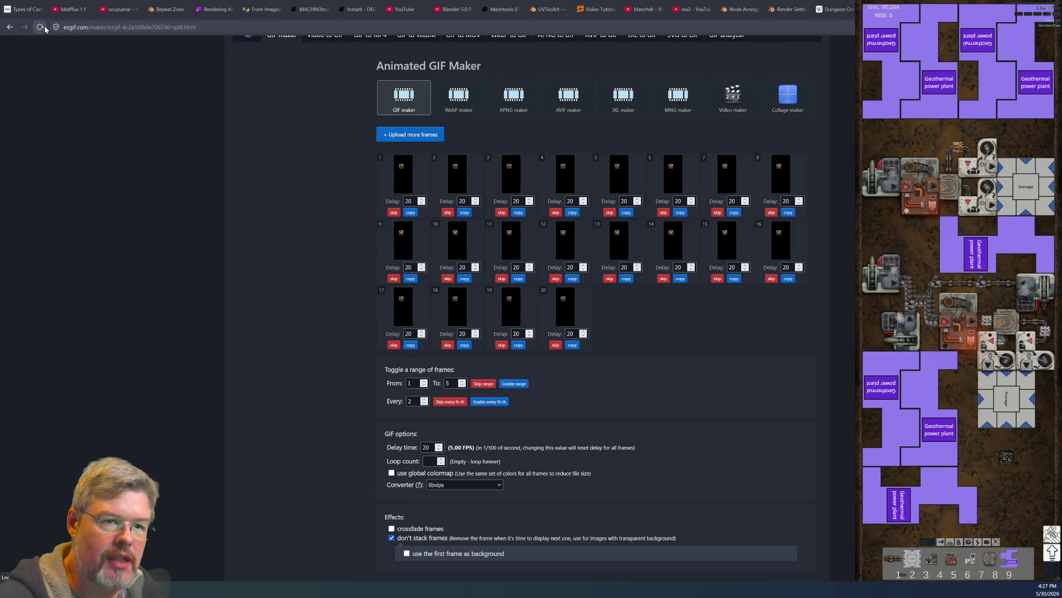
scroll(304, 324, up, 2)
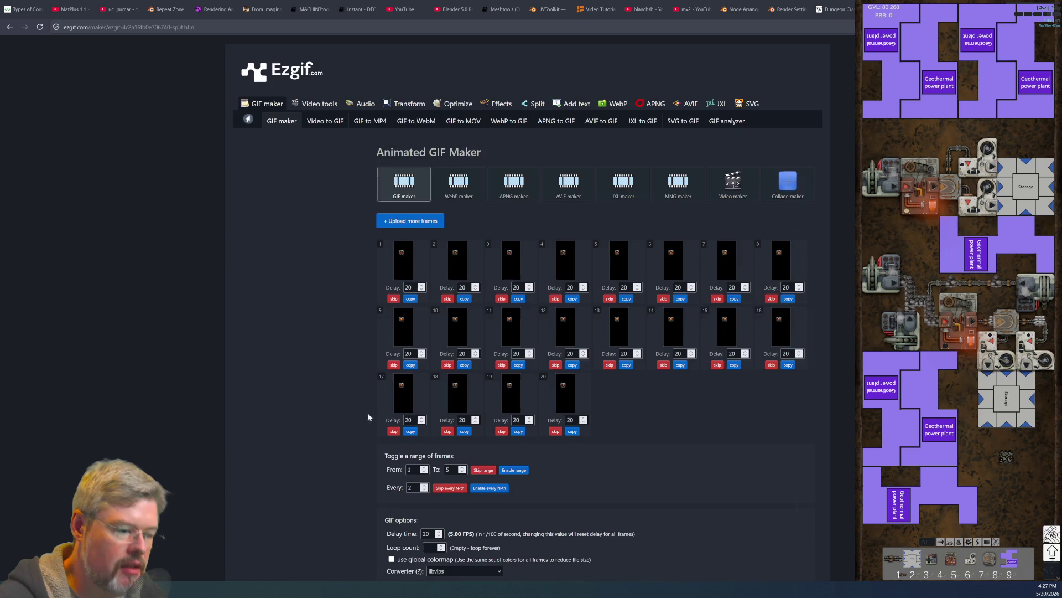
scroll(338, 389, down, 5)
scroll(495, 465, up, 3)
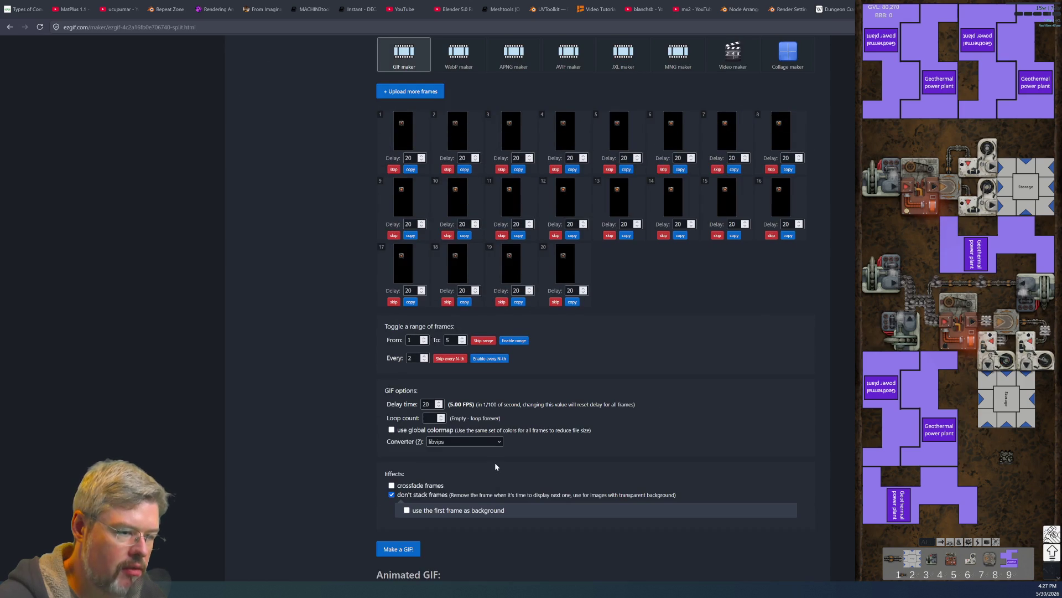
scroll(495, 467, up, 3)
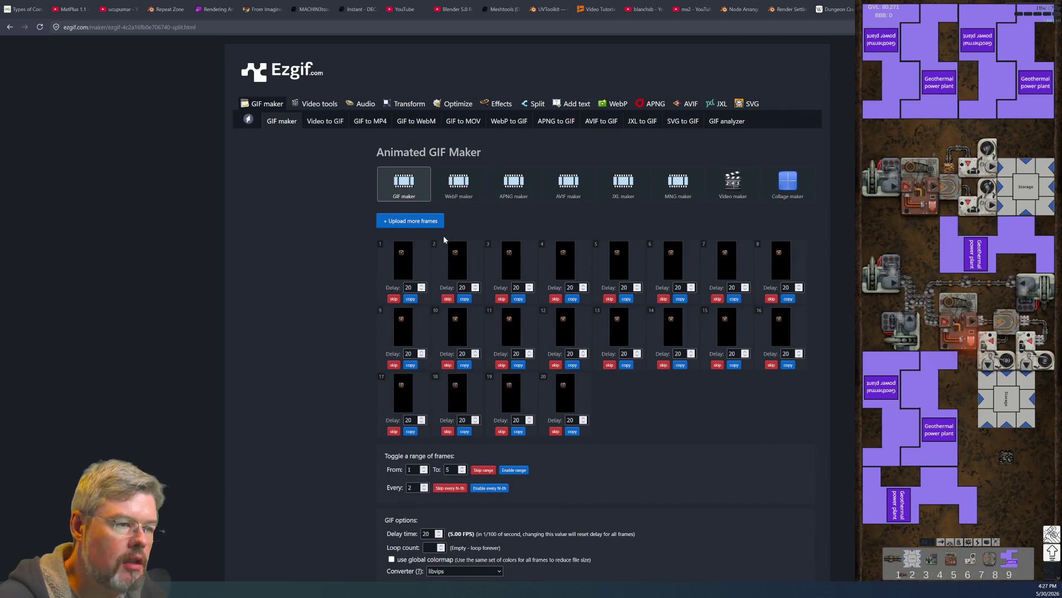
click(455, 187)
click(428, 197)
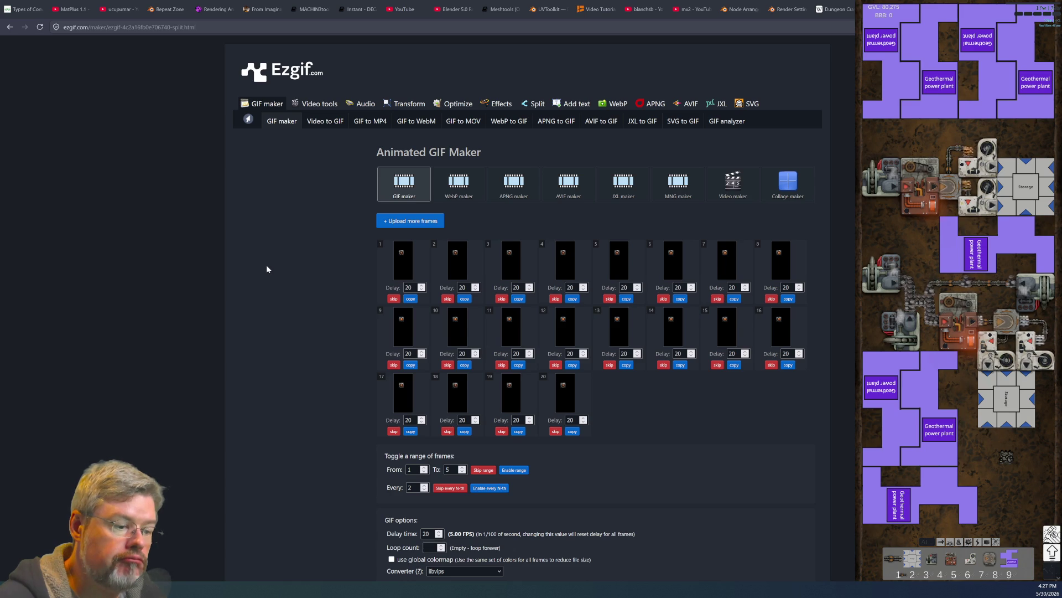
scroll(271, 274, down, 8)
scroll(276, 288, up, 8)
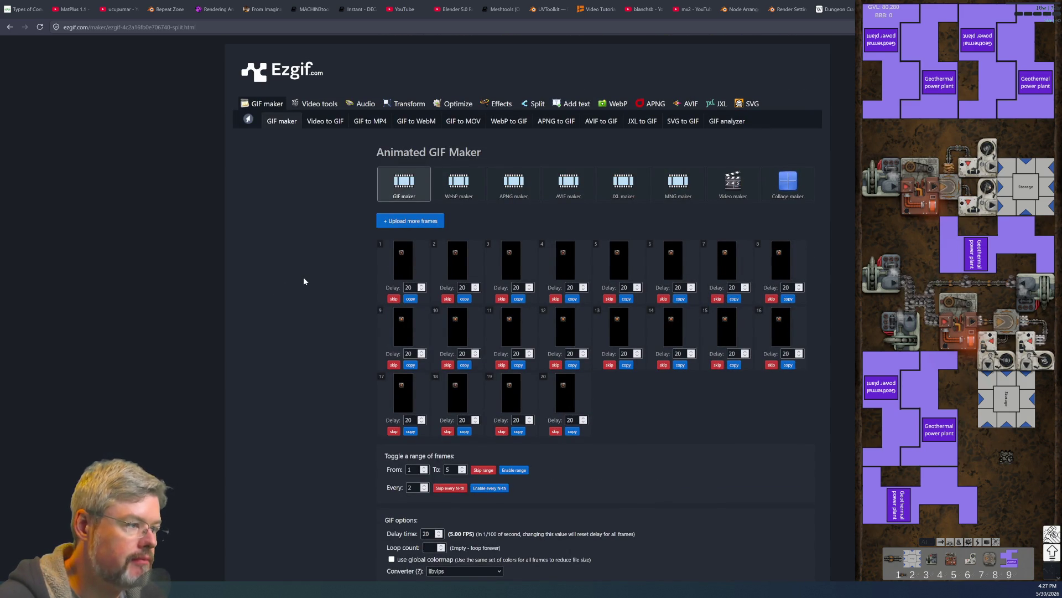
click(397, 219)
Step: Upload all 20 Thermal Plant T1 core test PNGs as extra frames, giving 40 frames
click(414, 249)
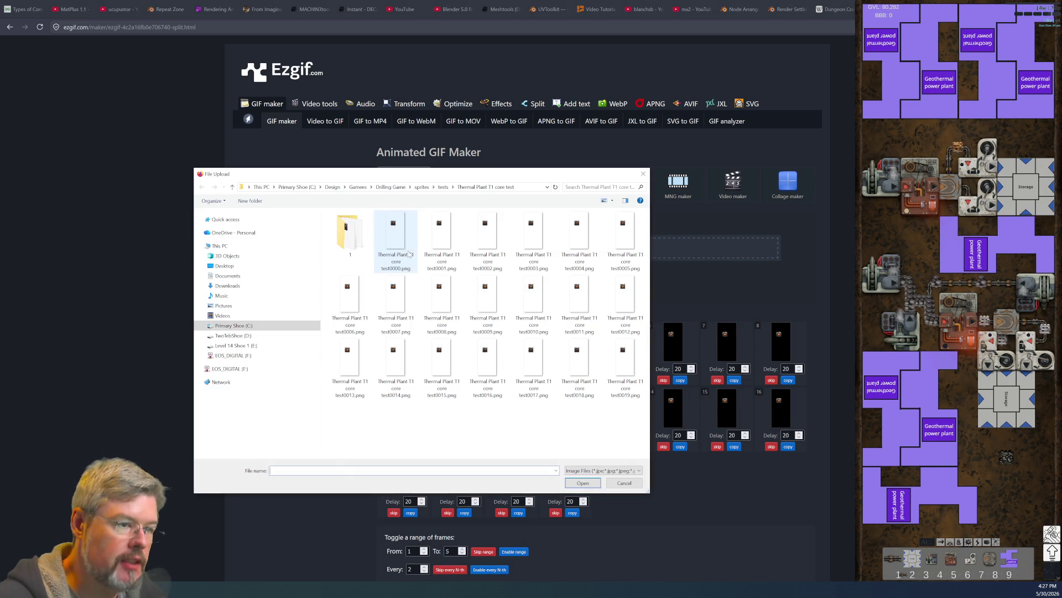
shift+click(615, 360)
click(584, 482)
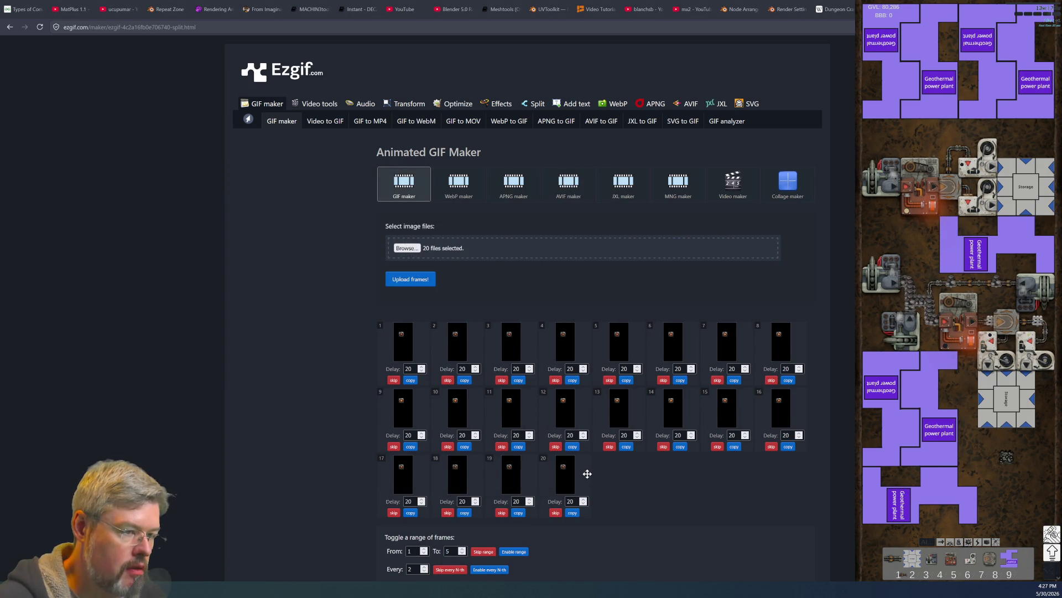
click(420, 281)
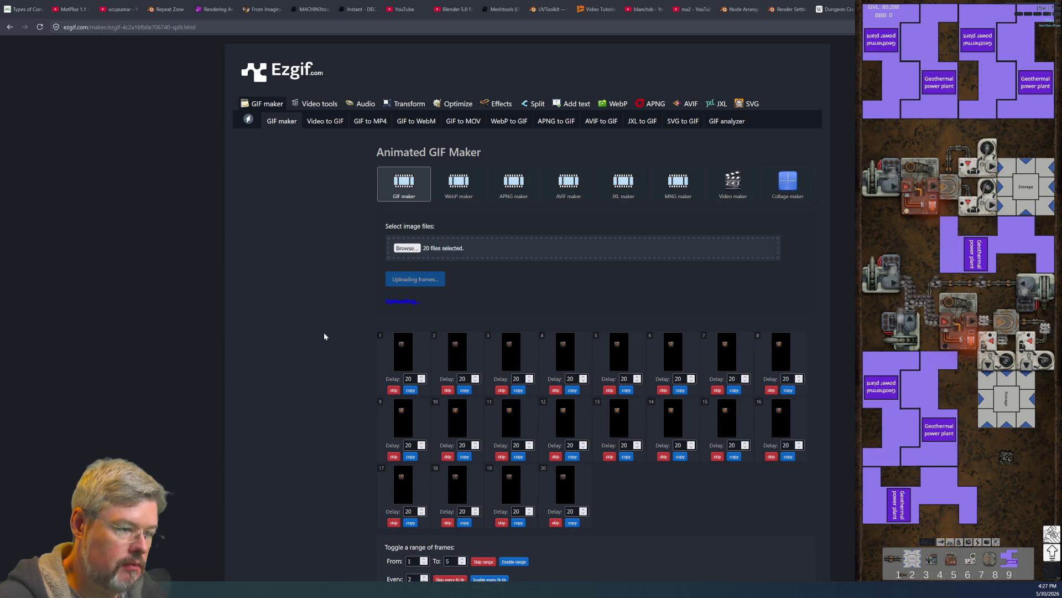
scroll(324, 336, down, 3)
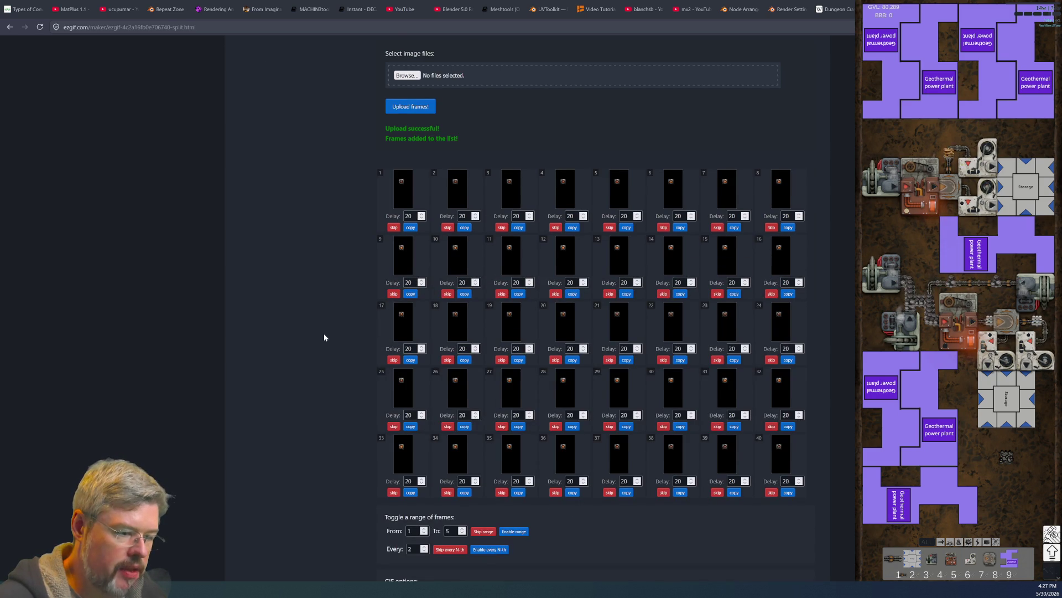
scroll(324, 337, up, 3)
scroll(325, 337, down, 6)
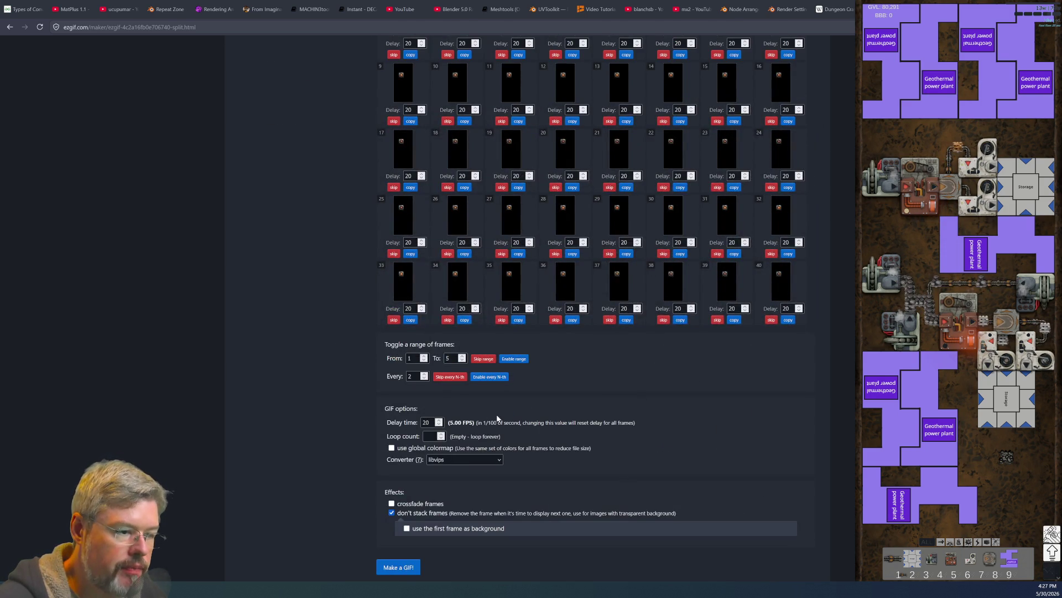
scroll(645, 420, up, 6)
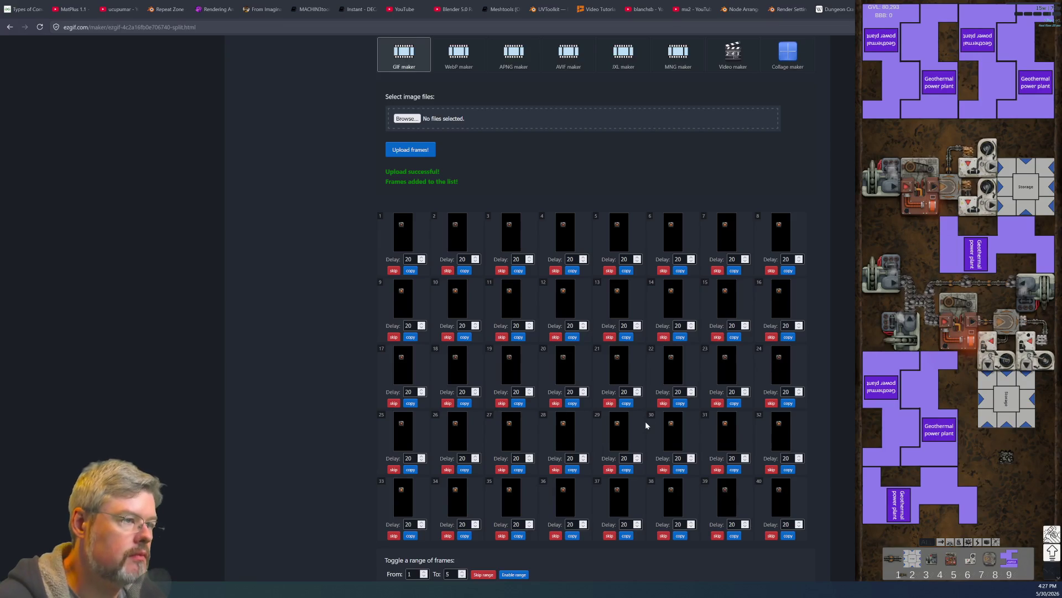
ctrl+scroll(645, 421, up, 5)
ctrl+scroll(636, 387, down, 2)
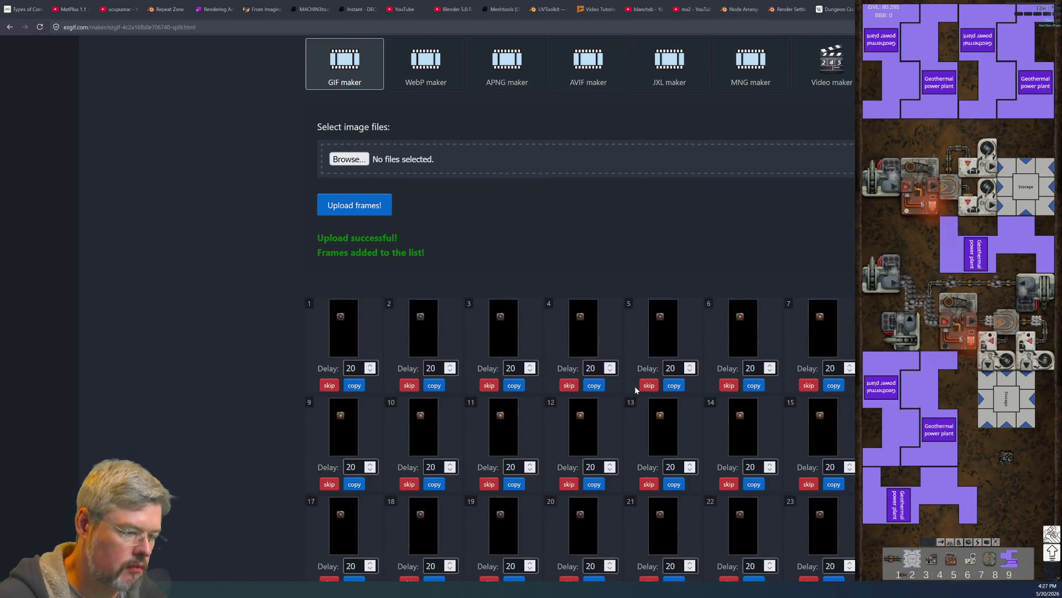
scroll(635, 387, up, 3)
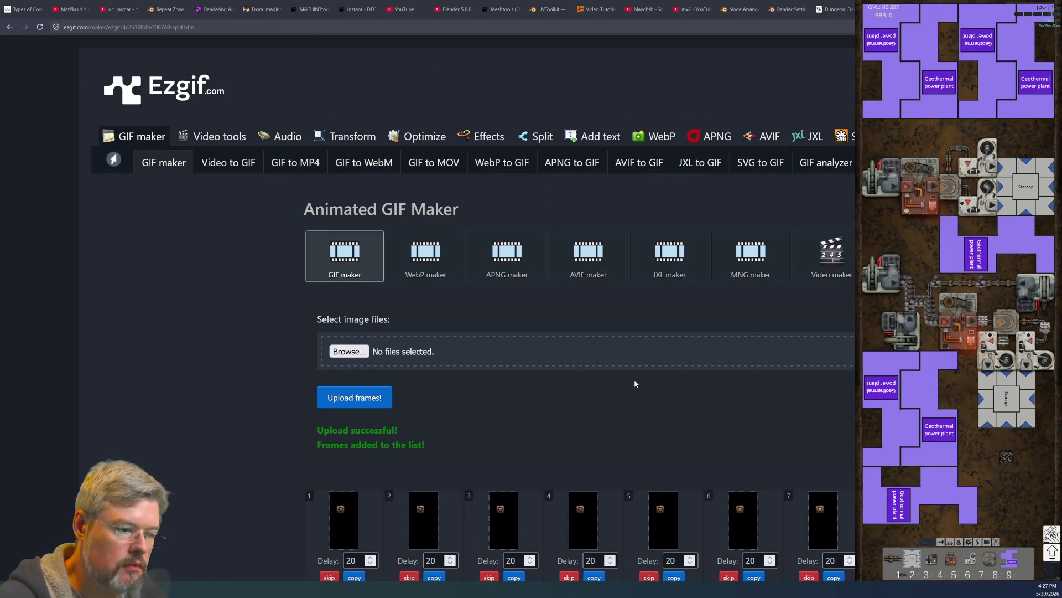
scroll(634, 380, down, 10)
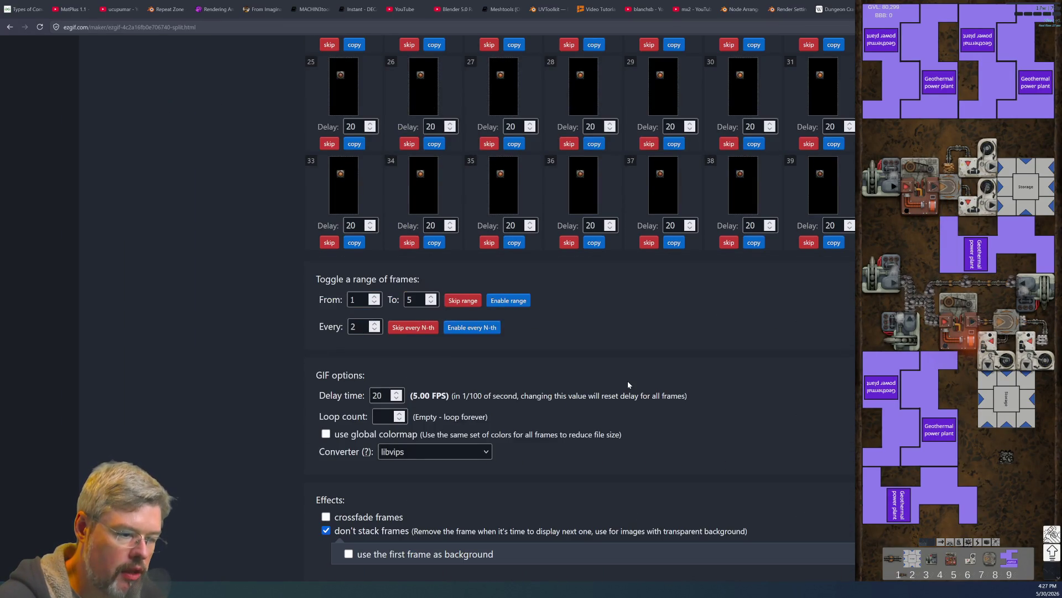
scroll(627, 381, down, 3)
scroll(626, 381, up, 12)
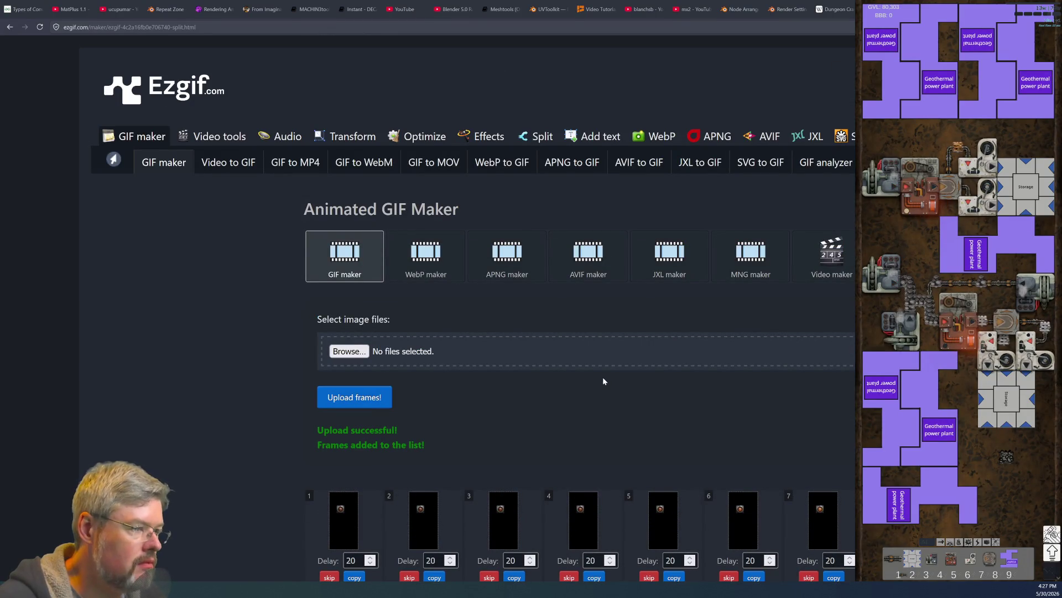
Step: Reload the GIF maker and upload a fresh selection of all 20 test PNGs
click(39, 27)
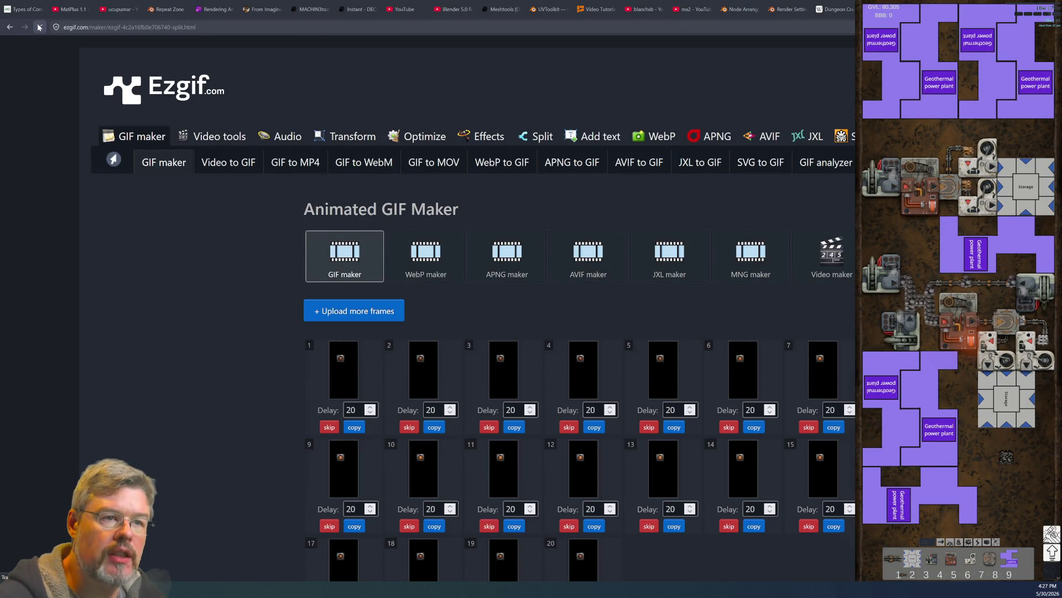
click(141, 138)
click(379, 350)
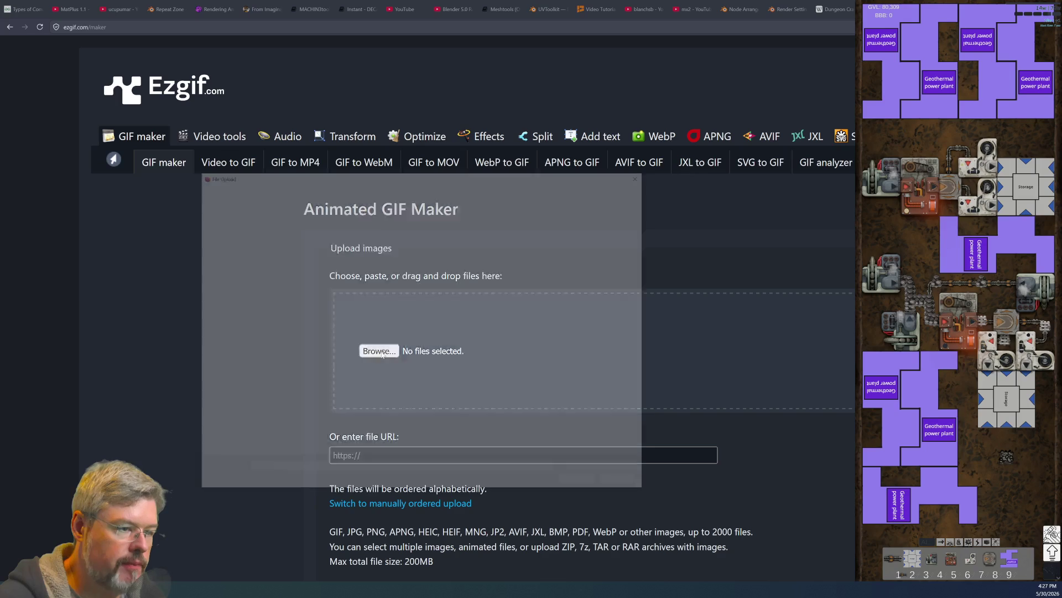
click(410, 240)
shift+click(623, 362)
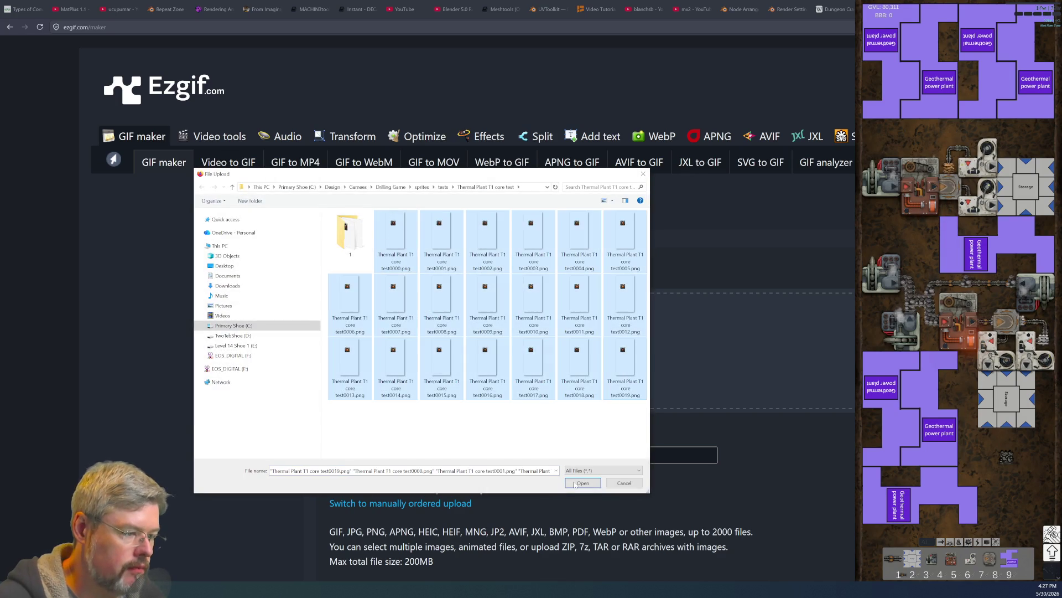
click(574, 481)
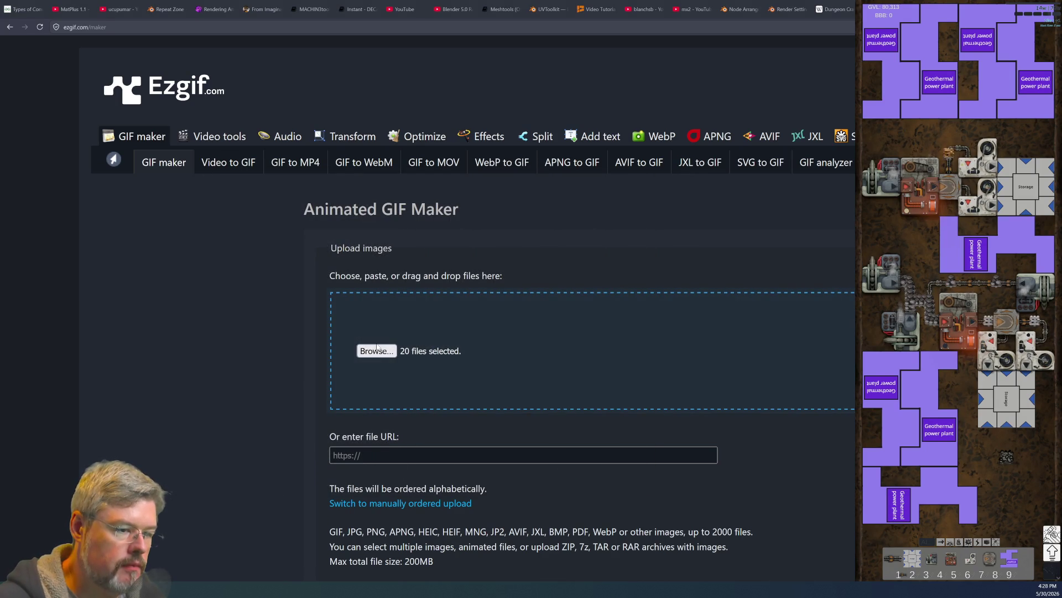
scroll(337, 423, down, 6)
click(384, 276)
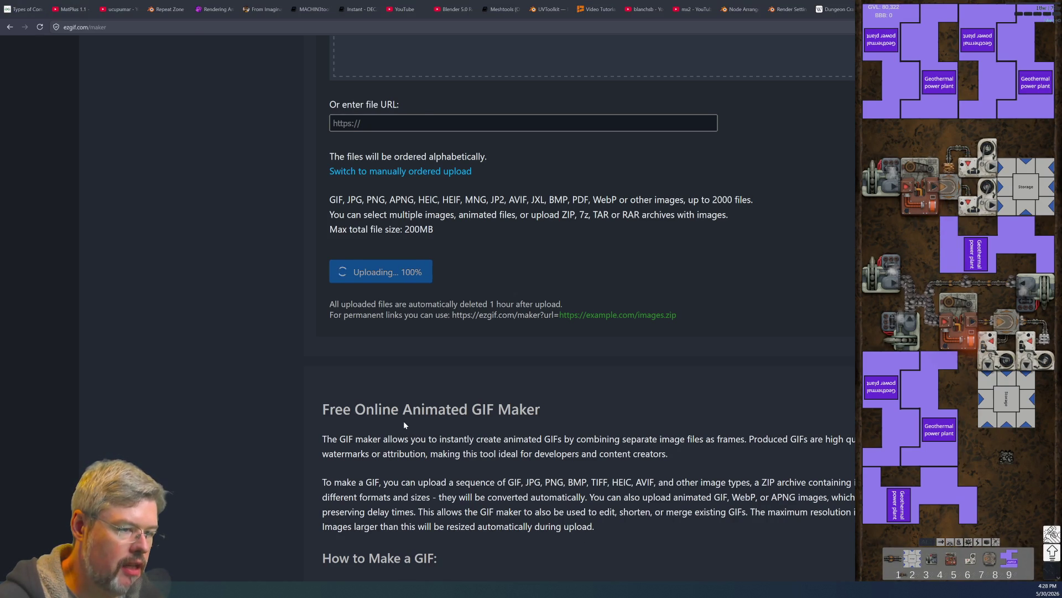
Step: Set the delay time to 5 (20 FPS) and make the reactor core GIF
scroll(509, 354, down, 8)
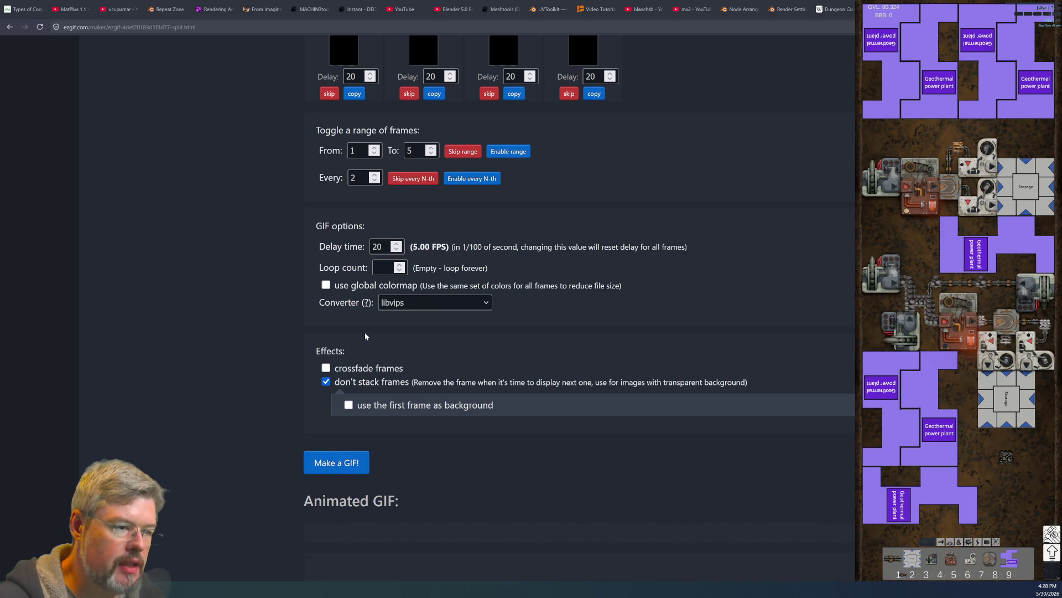
scroll(365, 336, up, 2)
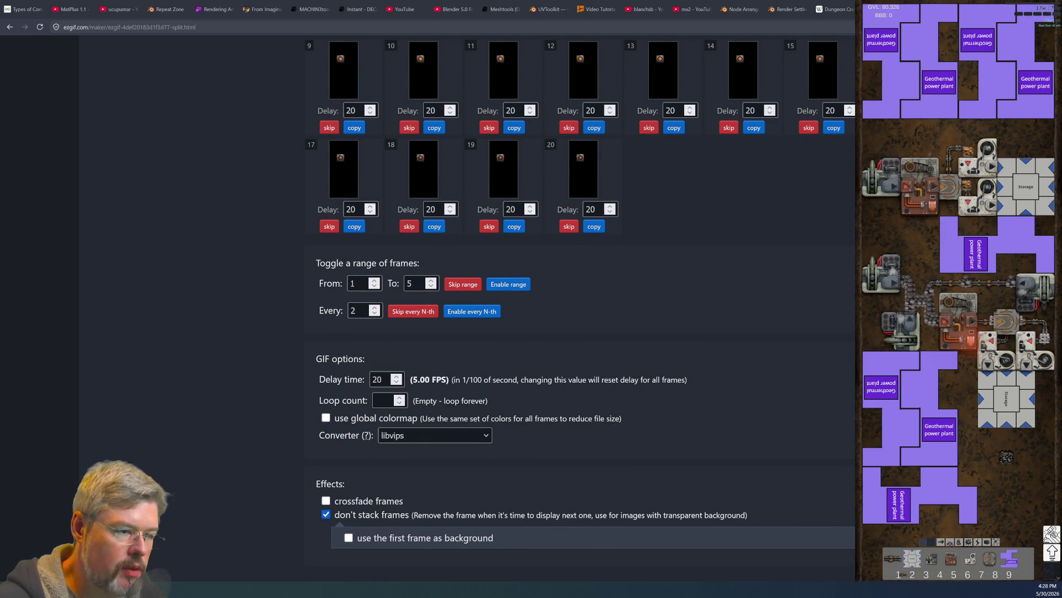
double_click(377, 379)
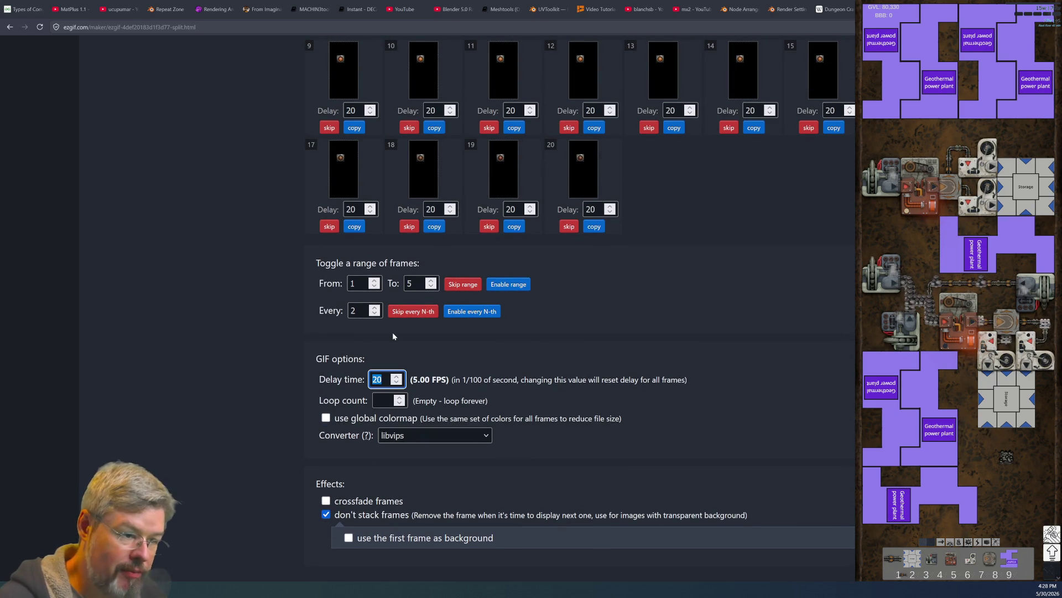
text(5)
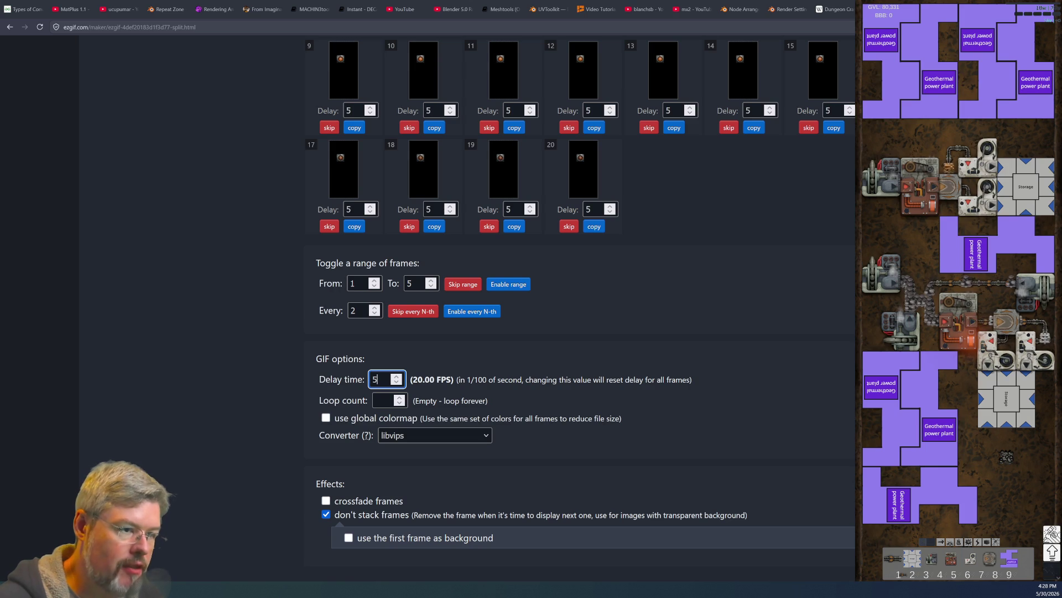
click(269, 382)
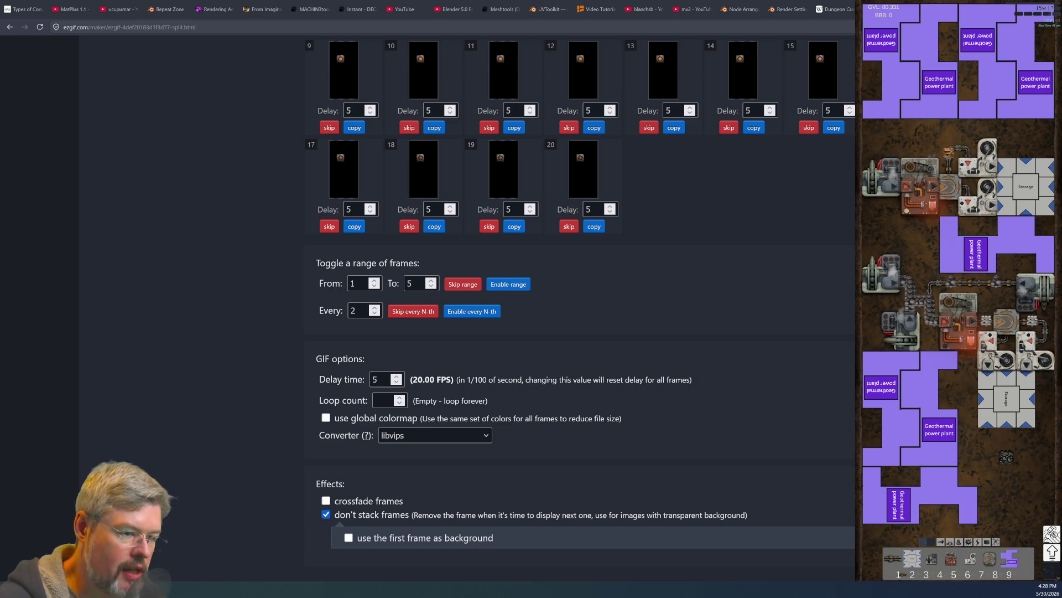
scroll(235, 408, down, 5)
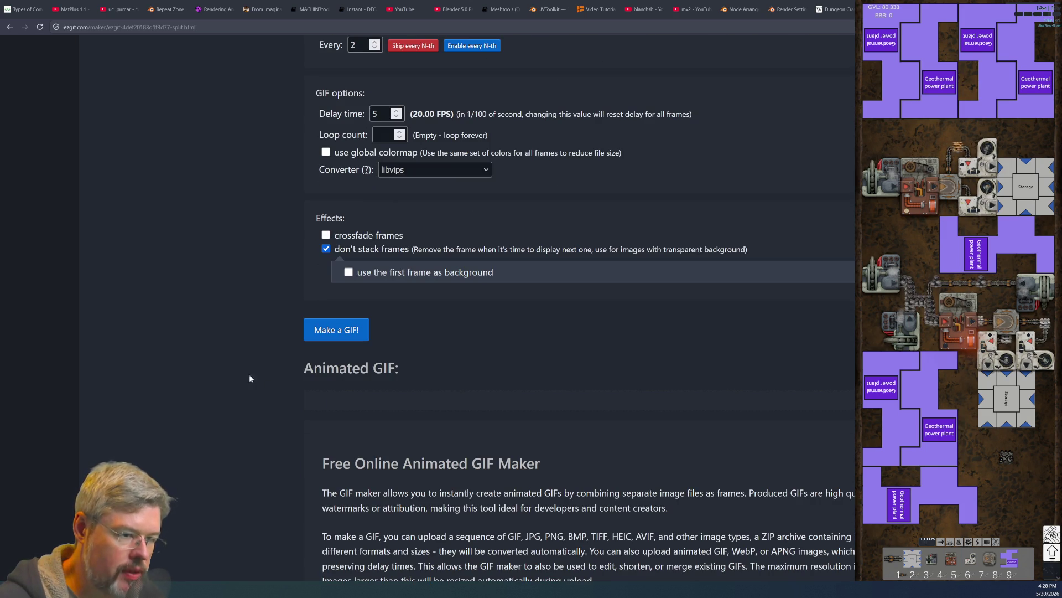
click(305, 335)
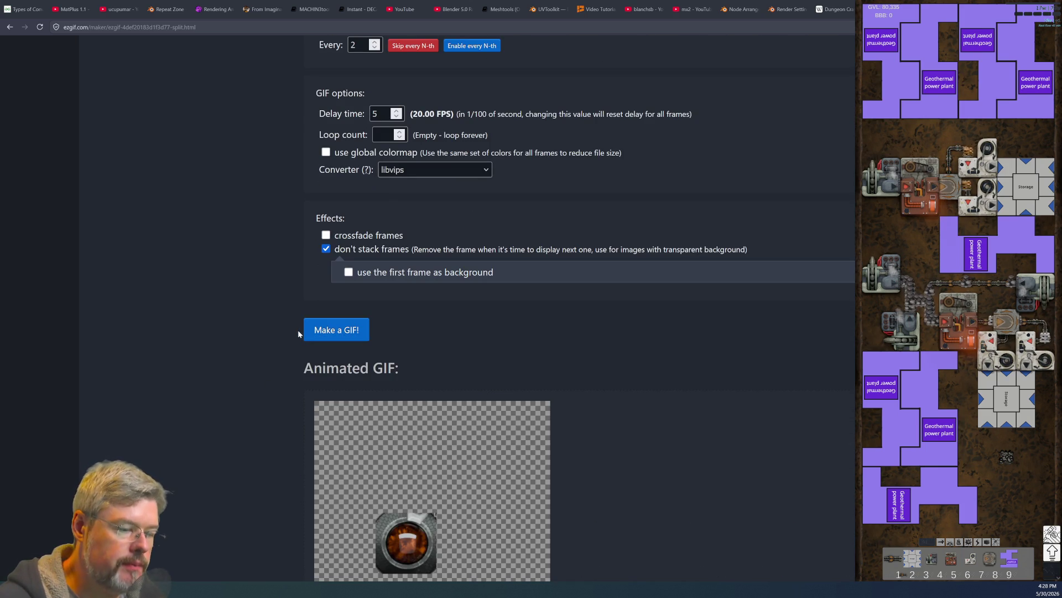
scroll(280, 366, down, 2)
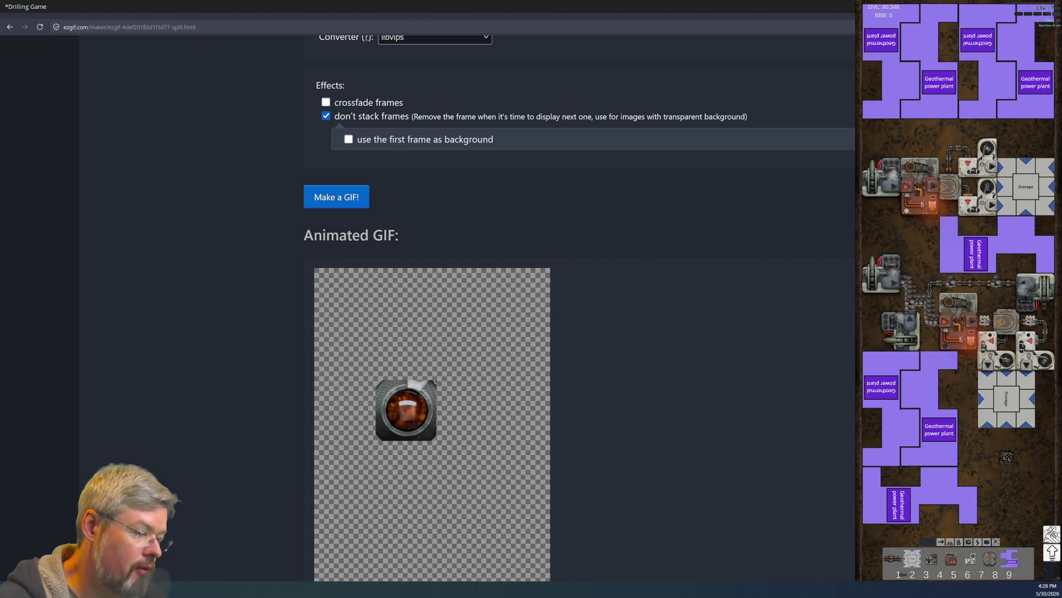
Step: Close the Ezgif tab in the browser and return to Blender's node graph
mouse_move(487, 589)
click(482, 553)
middle_drag(696, 376, 488, 399)
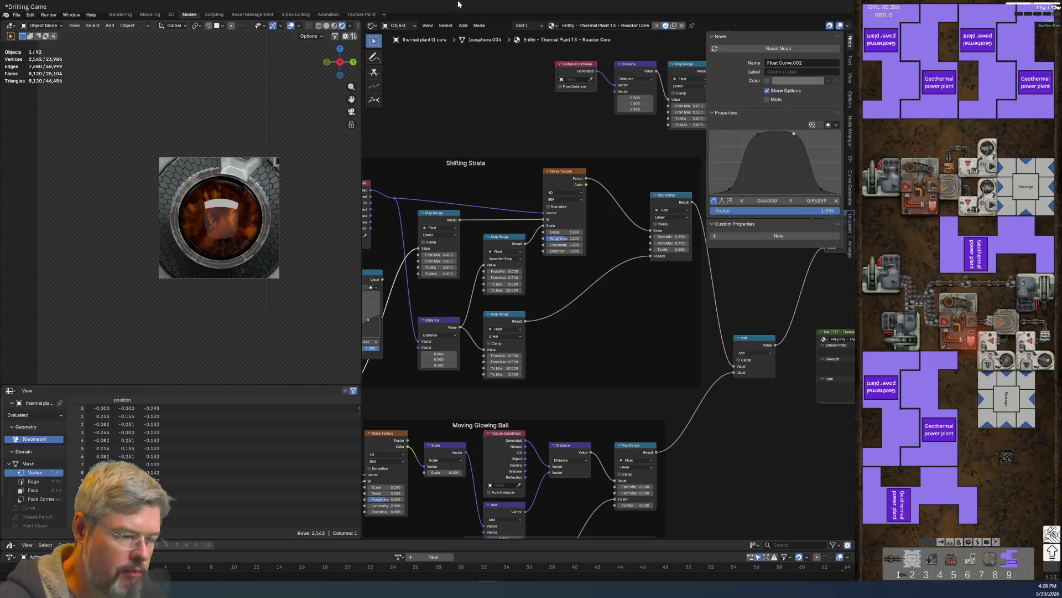
key(alt+Tab)
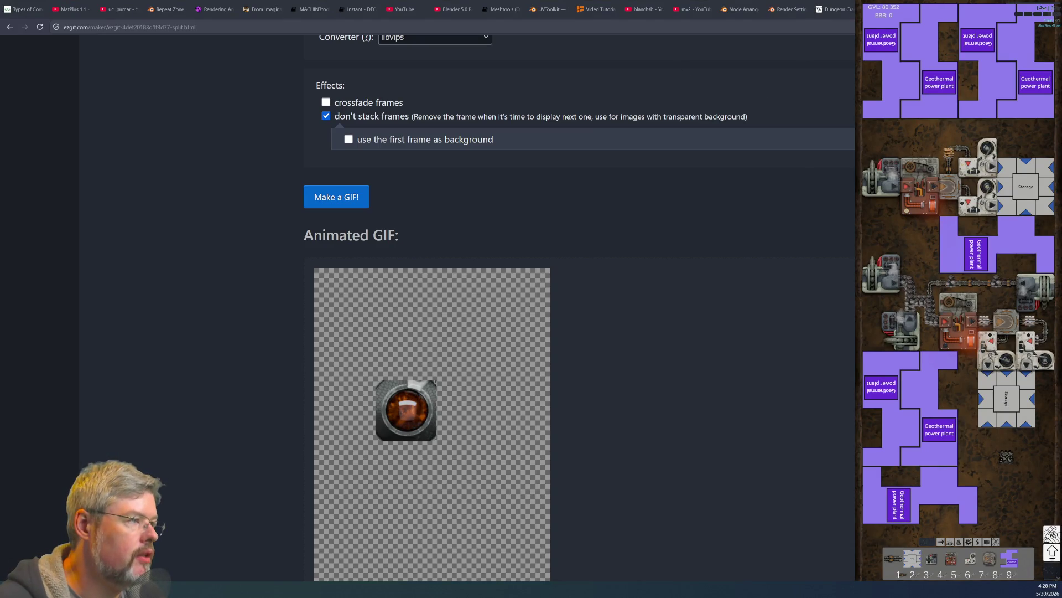
key(ctrl+w)
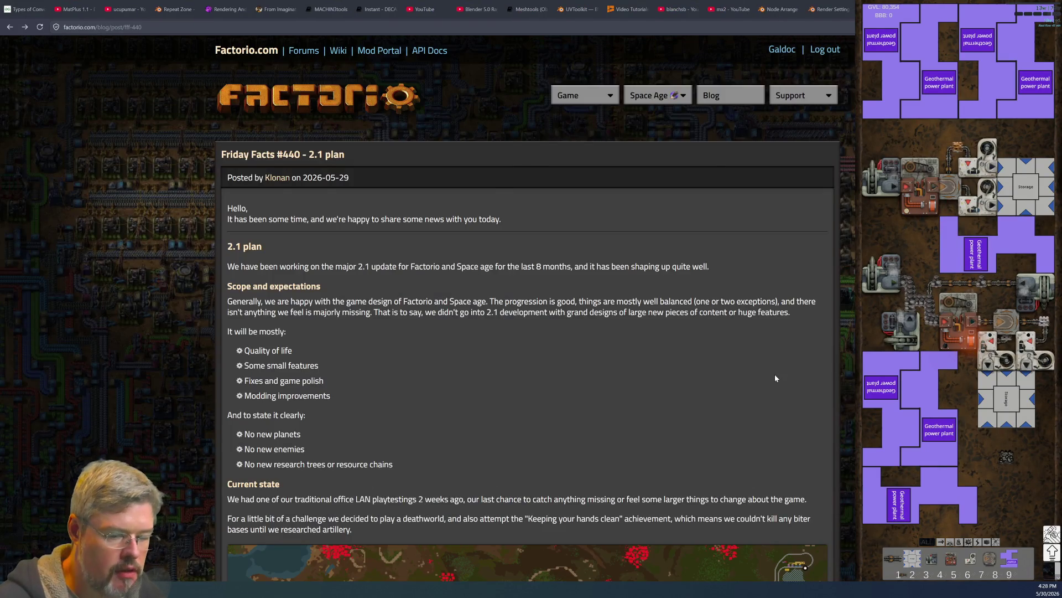
key(alt+Tab)
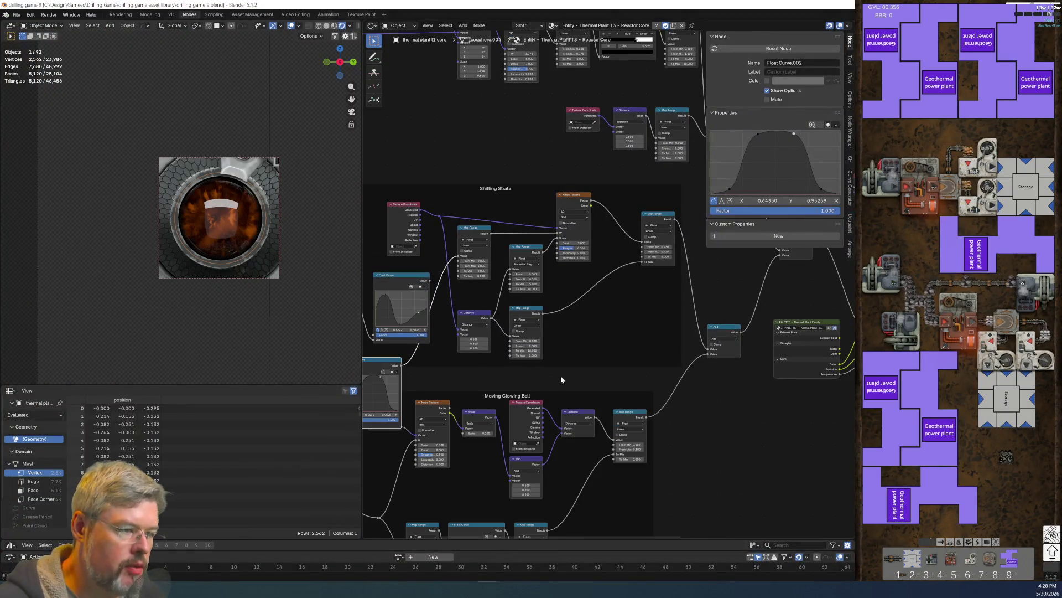
Step: At frame 10, set the Map Range To Max to 15 and save the file
click(234, 566)
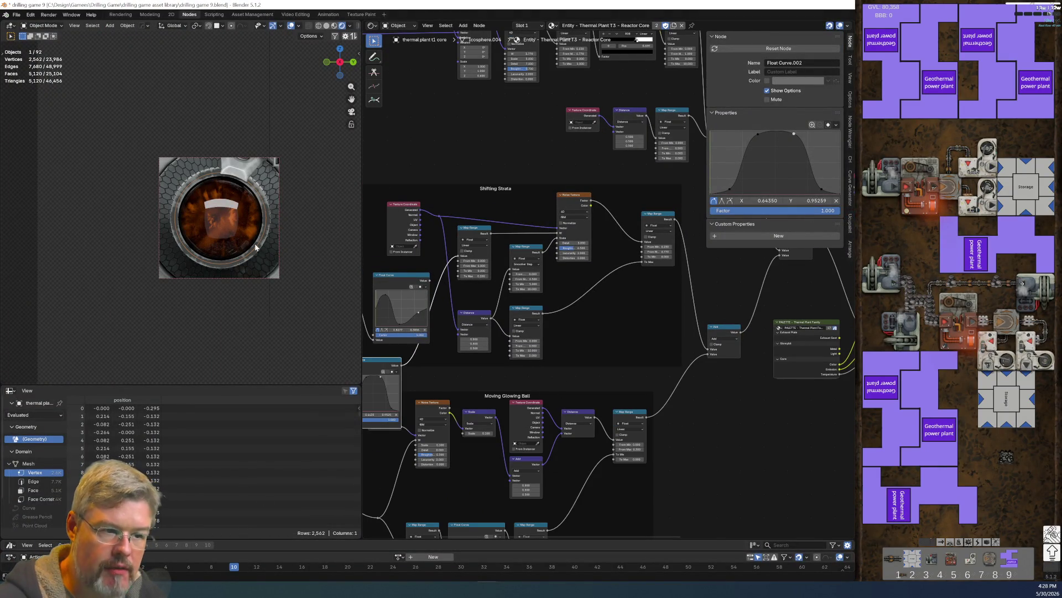
scroll(528, 435, up, 5)
scroll(528, 434, up, 3)
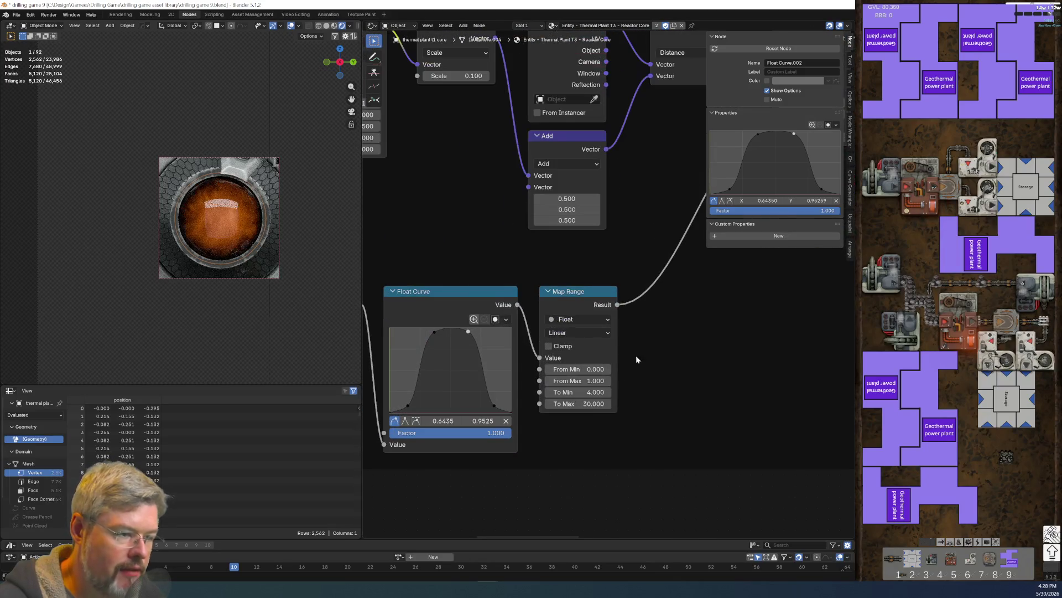
click(587, 404)
text(15)
key(Return)
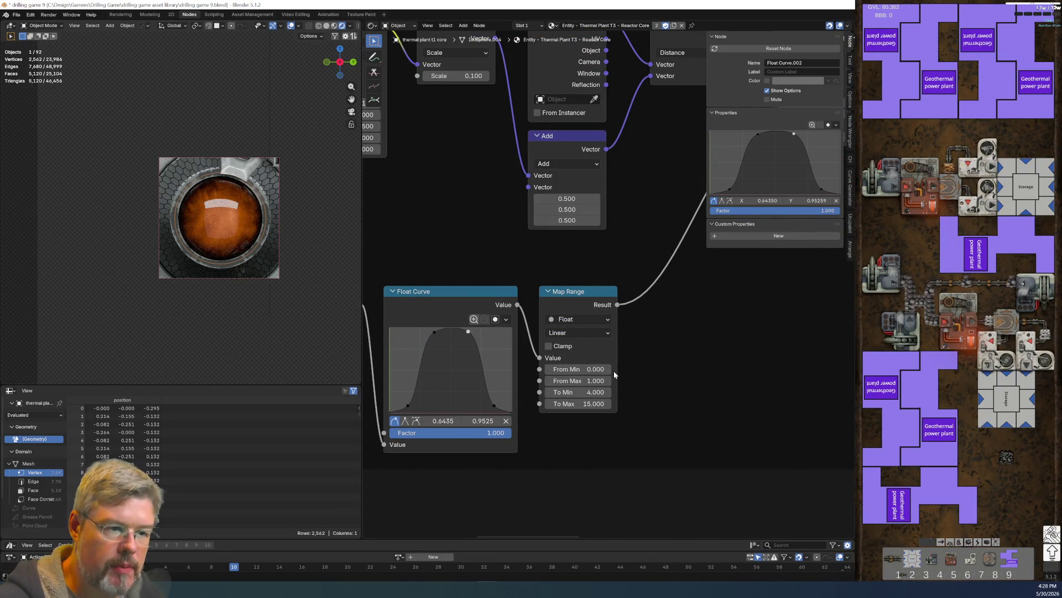
click(16, 14)
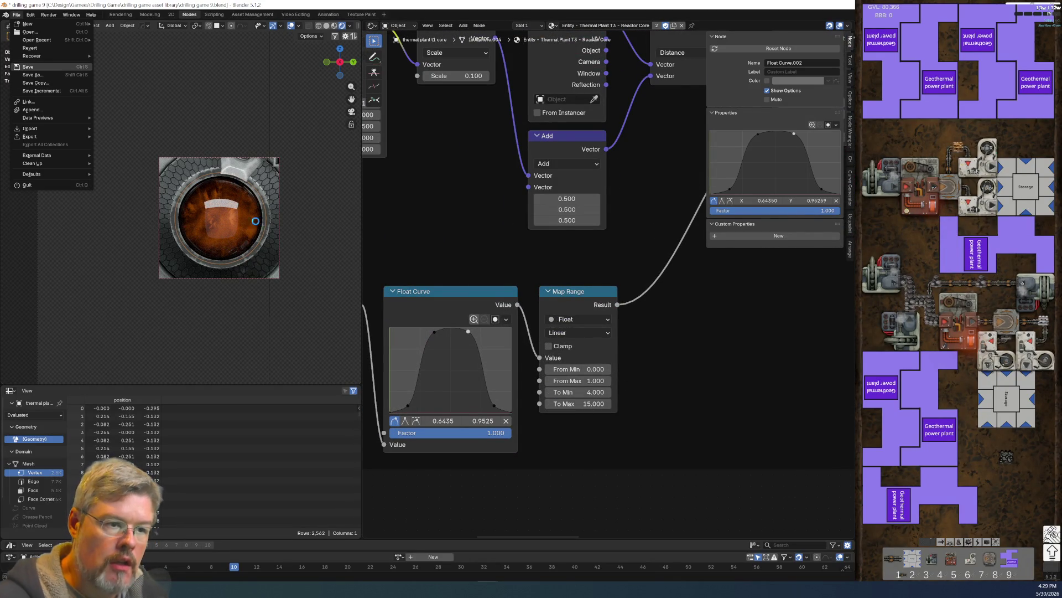
click(52, 66)
Step: Delete the Float Curve.001 node and save the blend file
scroll(465, 265, down, 5)
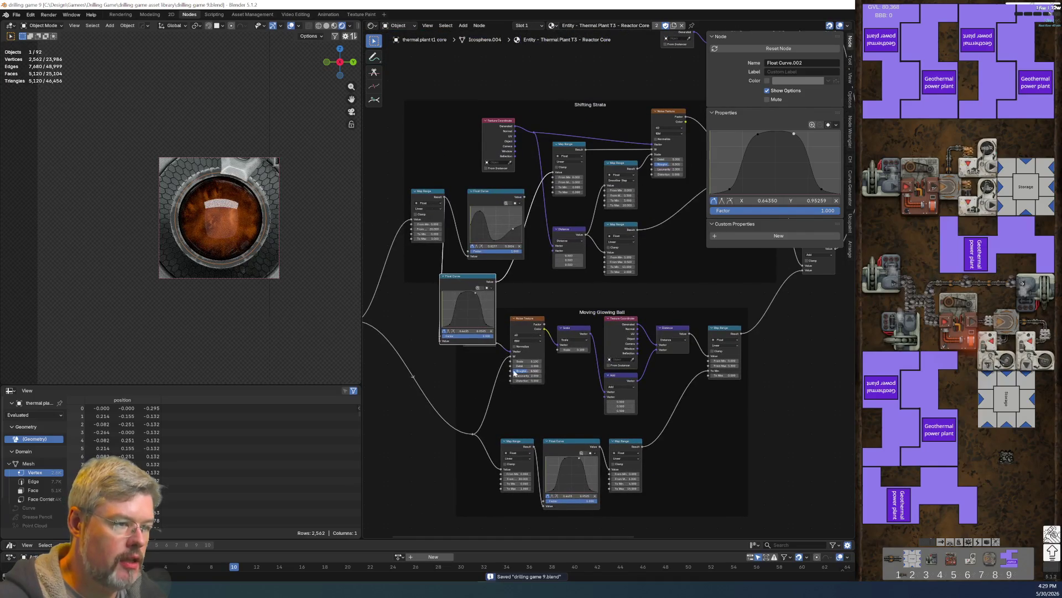
click(487, 214)
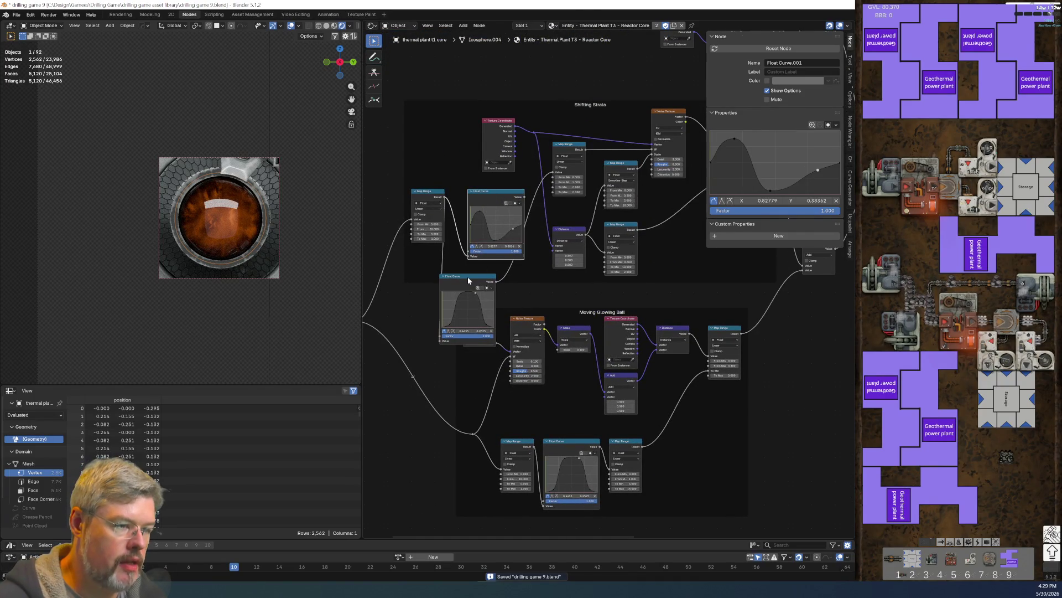
key(x)
drag(471, 279, 493, 195)
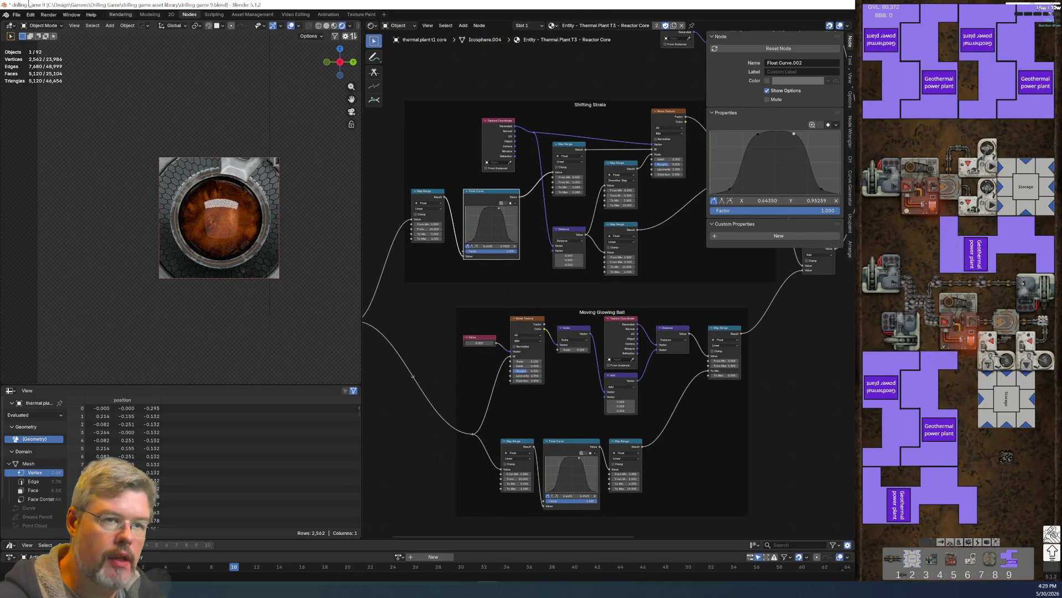
click(17, 14)
click(33, 65)
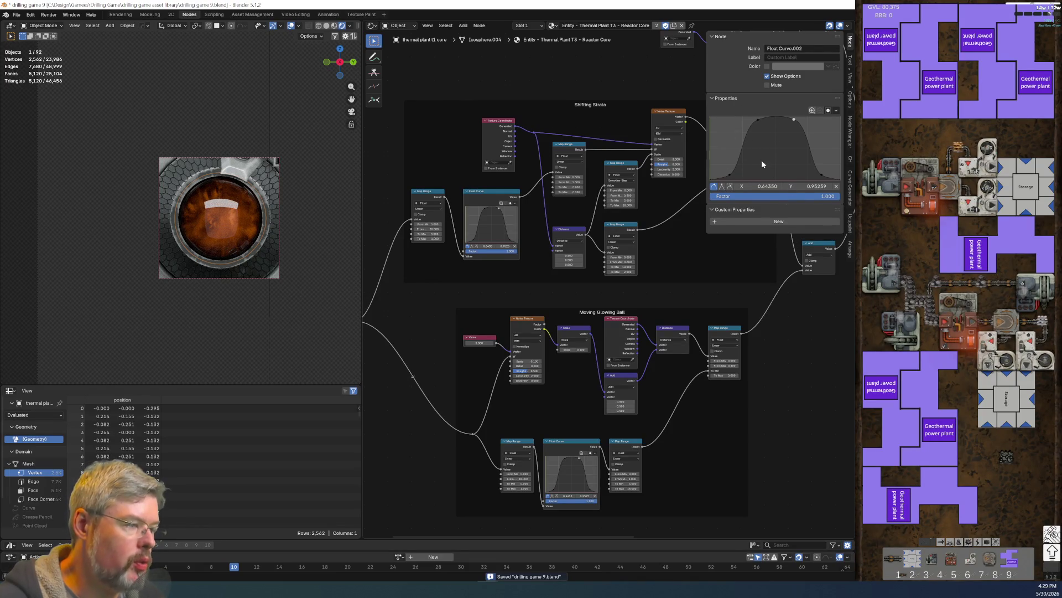
click(18, 15)
click(34, 65)
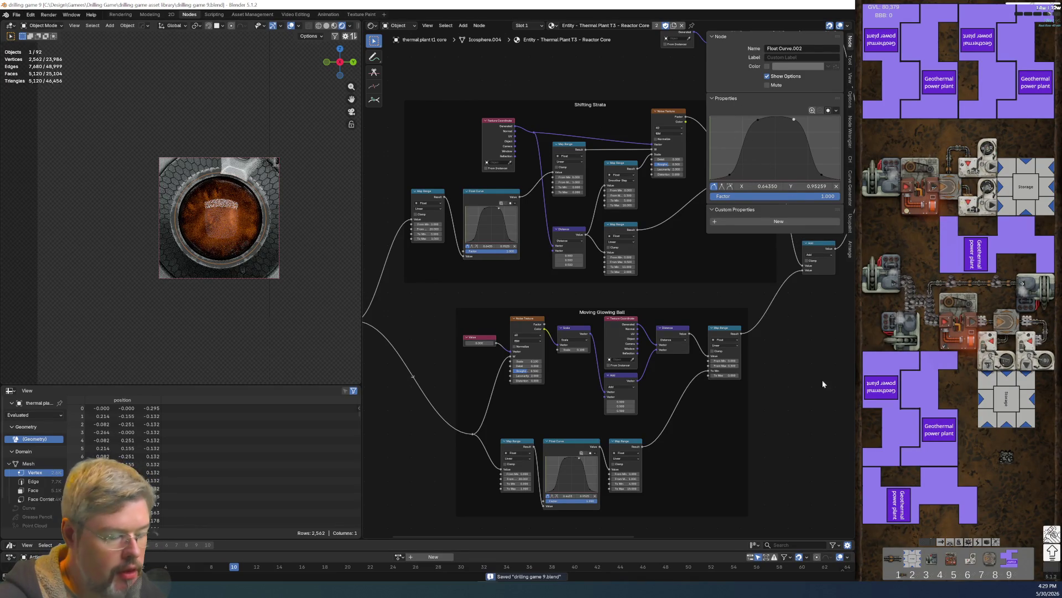
Step: Hide the sidebar, exit local view to show the whole building, and switch to Modeling
key(n)
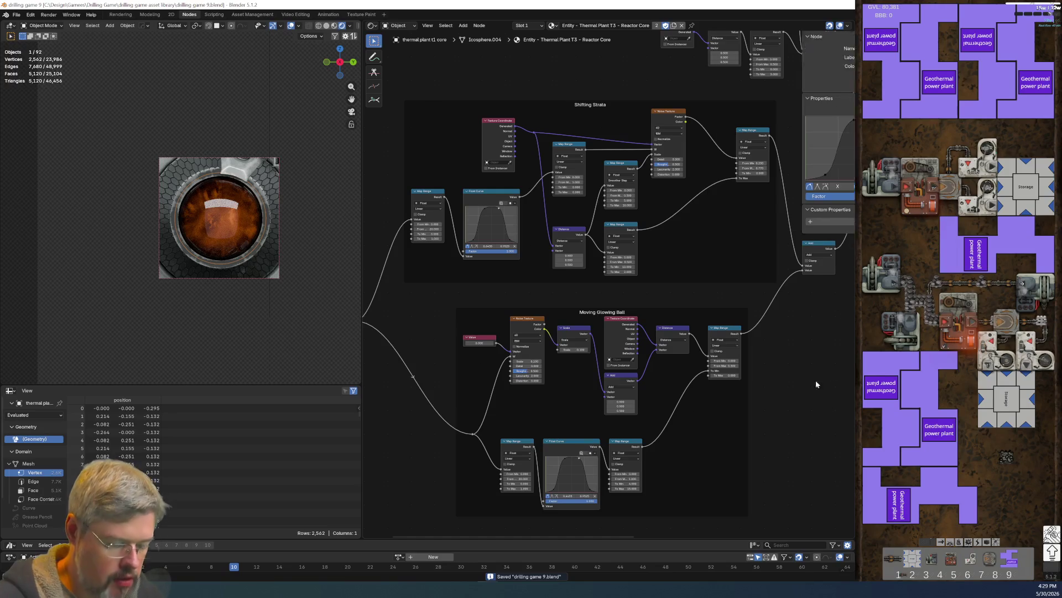
key(ctrl+shift+b)
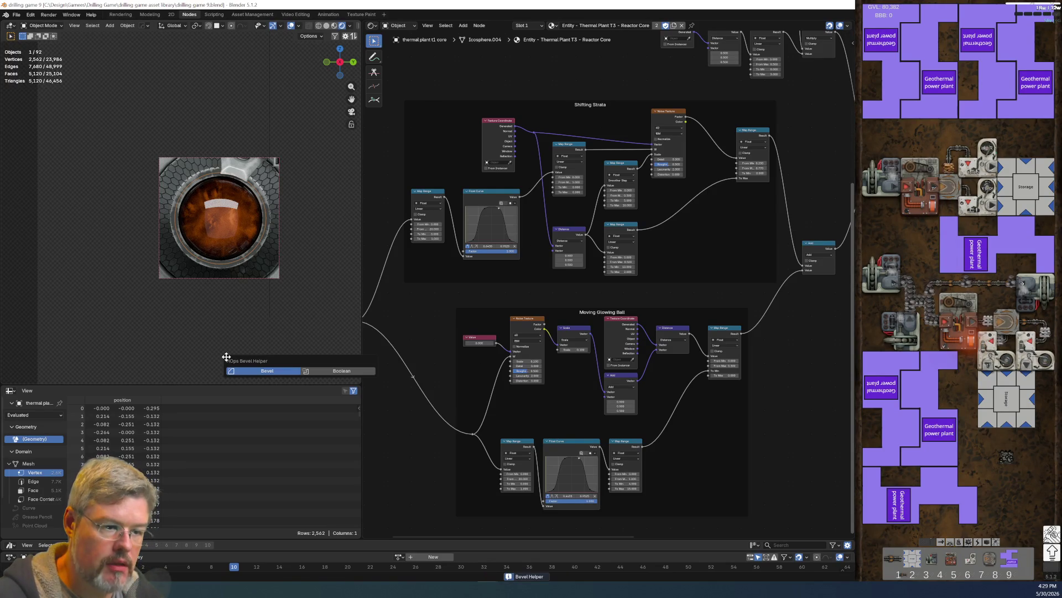
key(Escape)
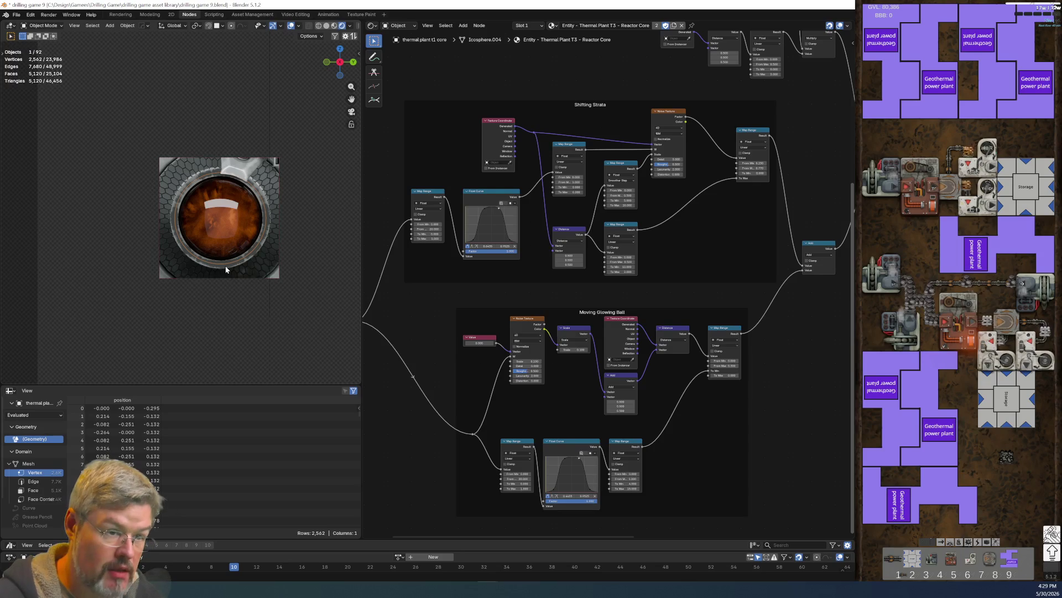
key(slash)
scroll(227, 276, down, 3)
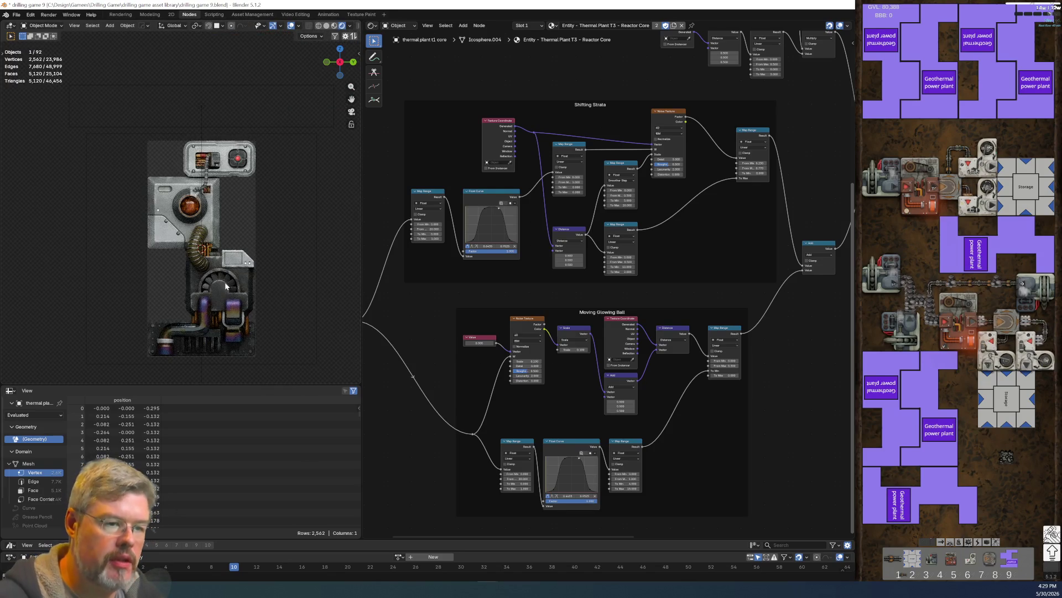
scroll(254, 255, up, 3)
click(290, 224)
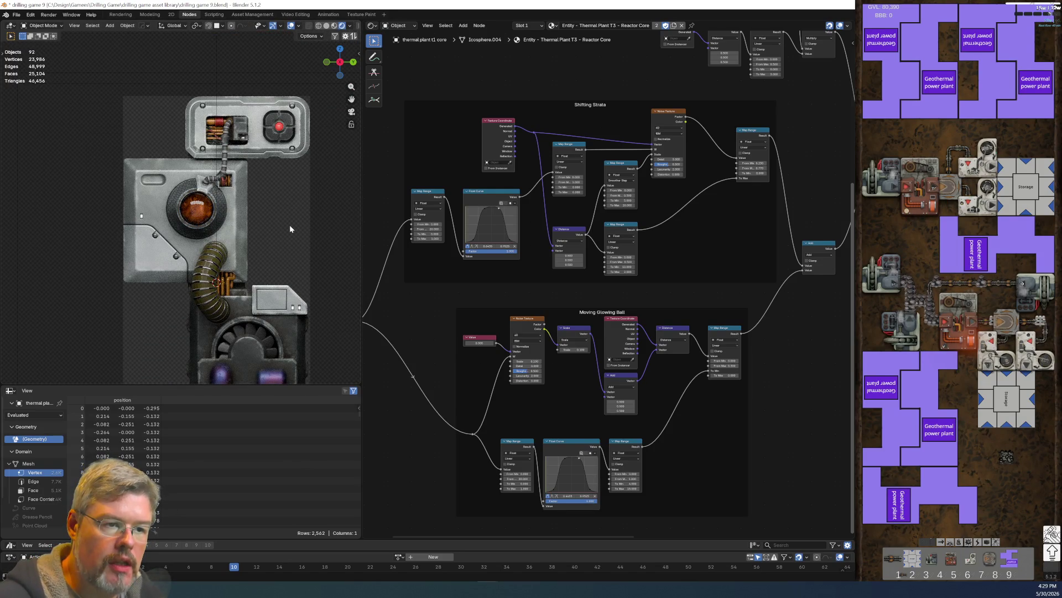
scroll(290, 224, down, 3)
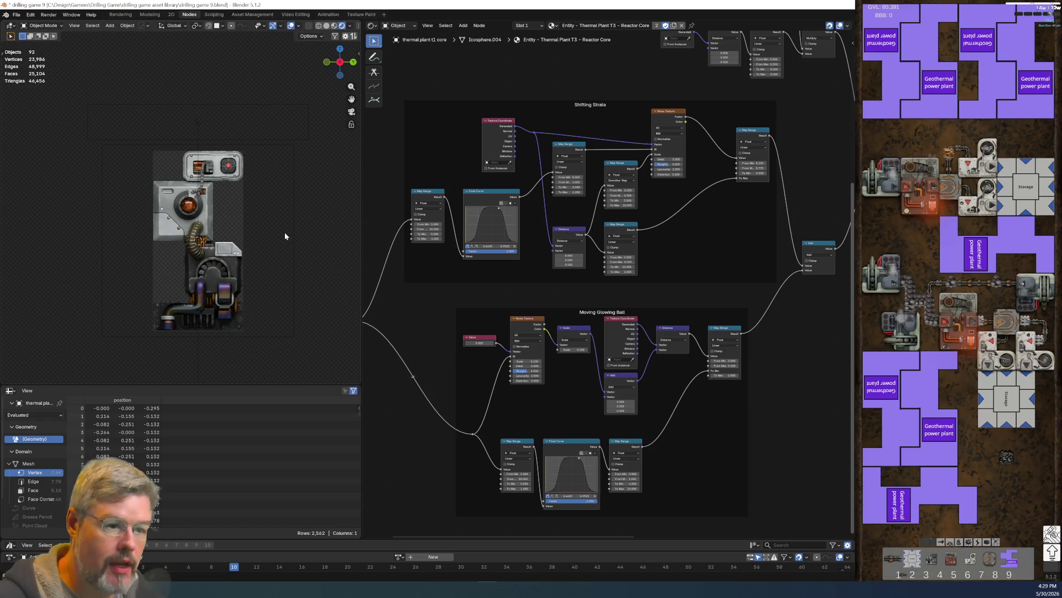
click(153, 15)
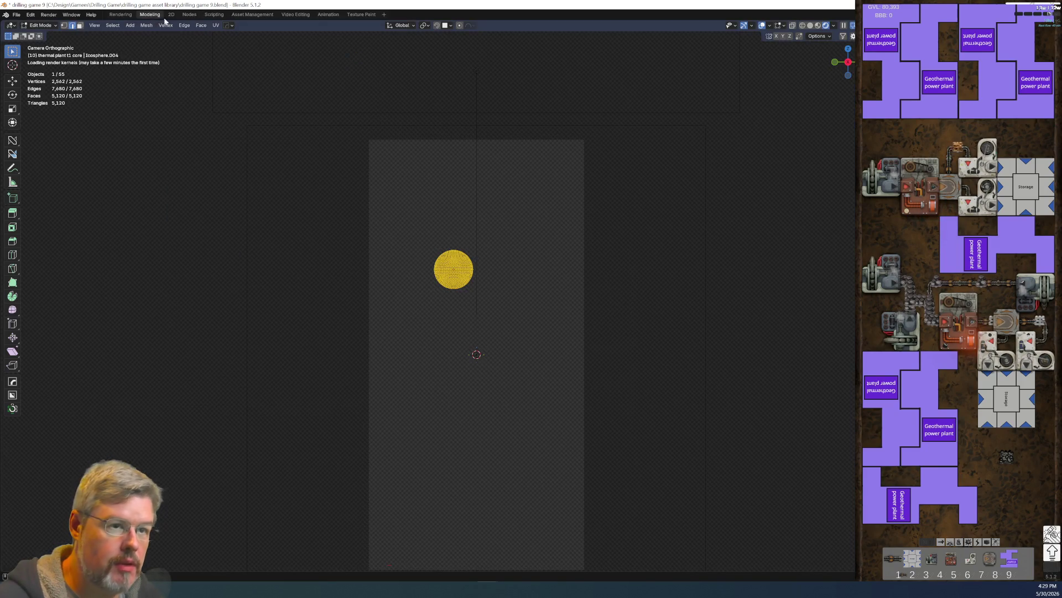
Step: Show the thermal plant in Solid shading and Object Mode, back in camera view with the sidebar open
click(809, 26)
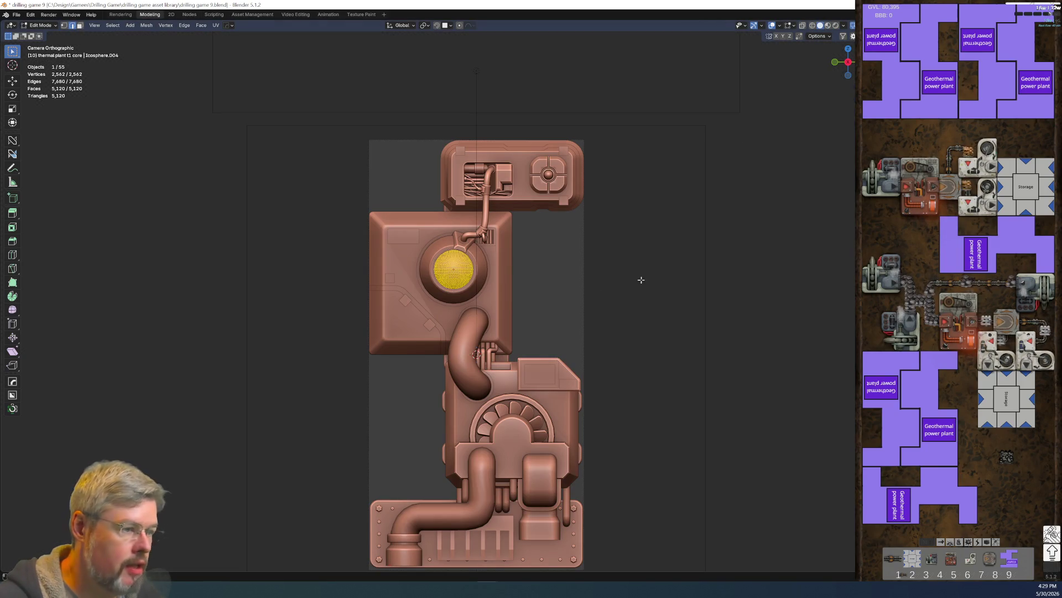
key(ctrl+Tab)
click(205, 201)
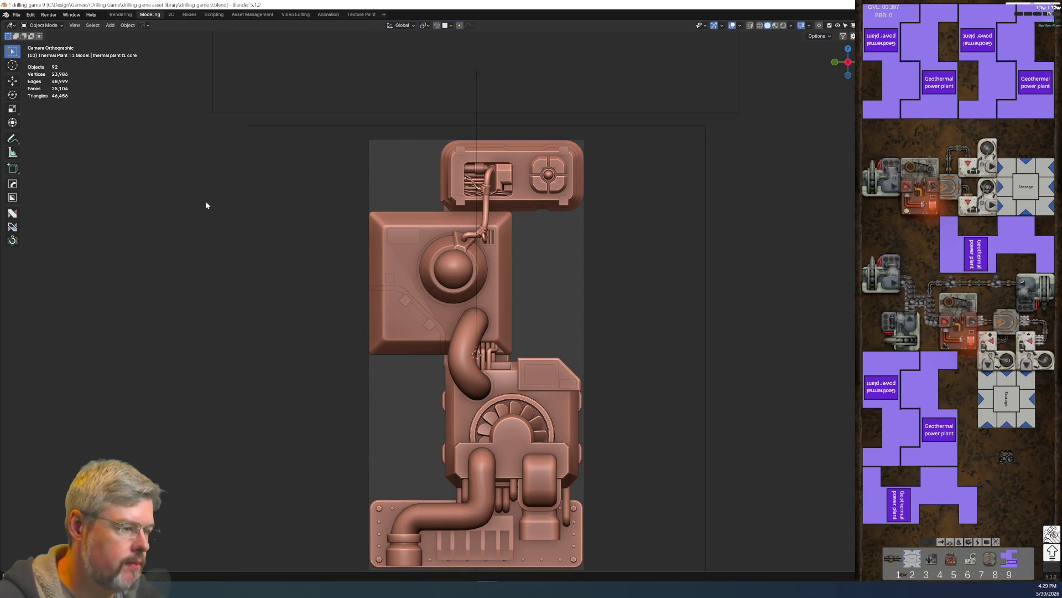
key(n)
scroll(769, 145, up, 5)
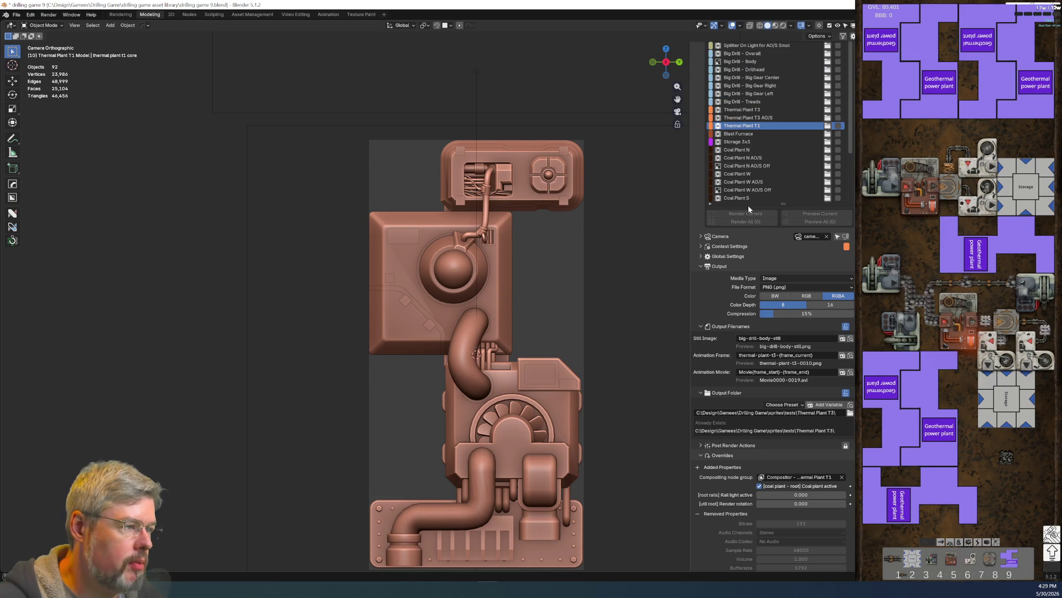
scroll(561, 189, up, 5)
scroll(566, 259, down, 5)
mouse_move(566, 259)
middle_down()
mouse_move(470, 266)
mouse_move(540, 271)
middle_up()
key(KP_0)
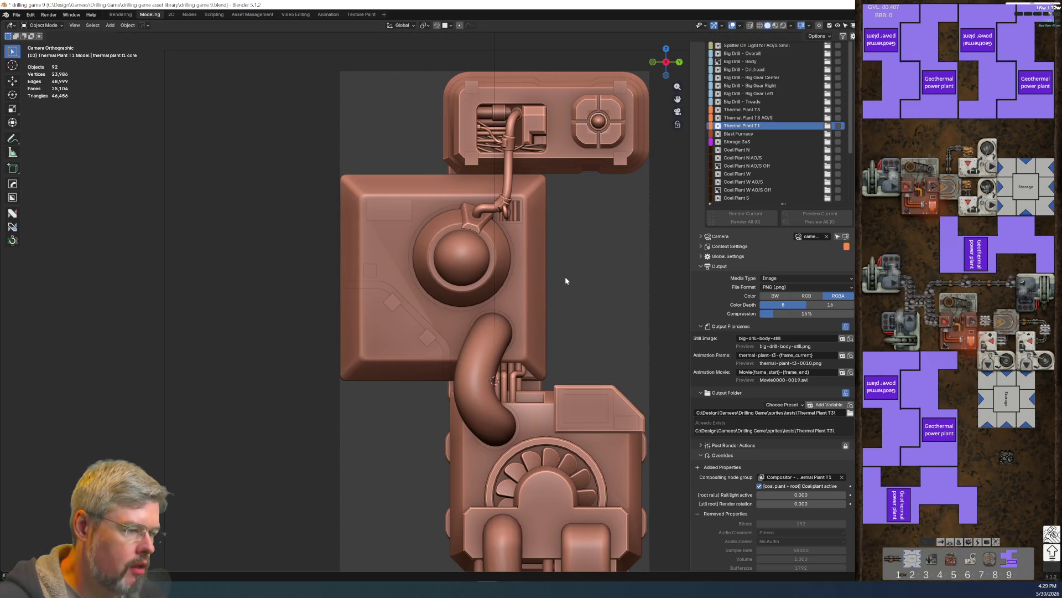
scroll(562, 299, down, 4)
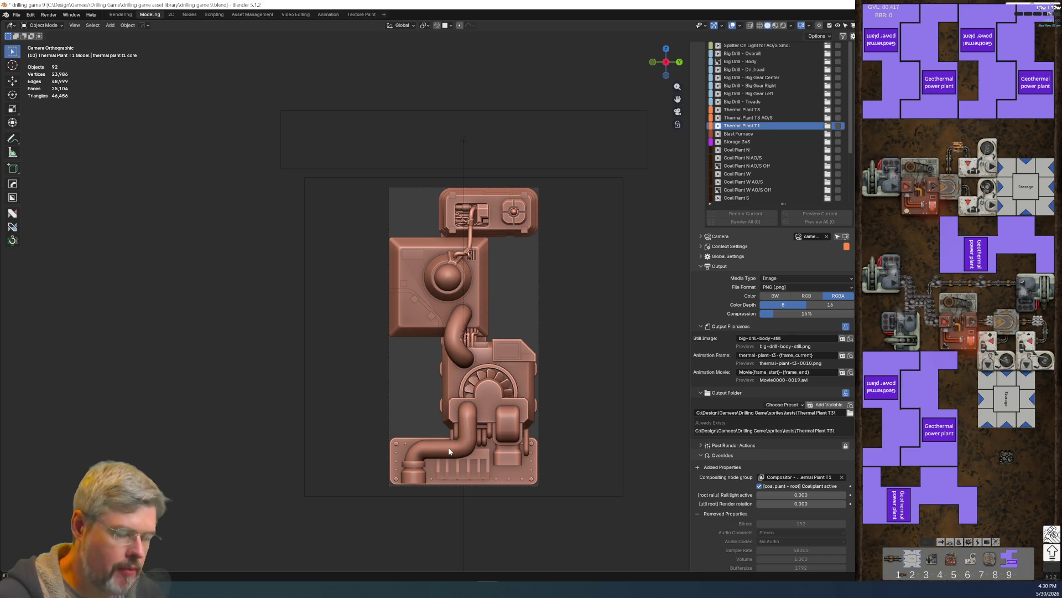
Step: Save the file and make Thermal Plant T1 AO/S the active render setup
click(16, 14)
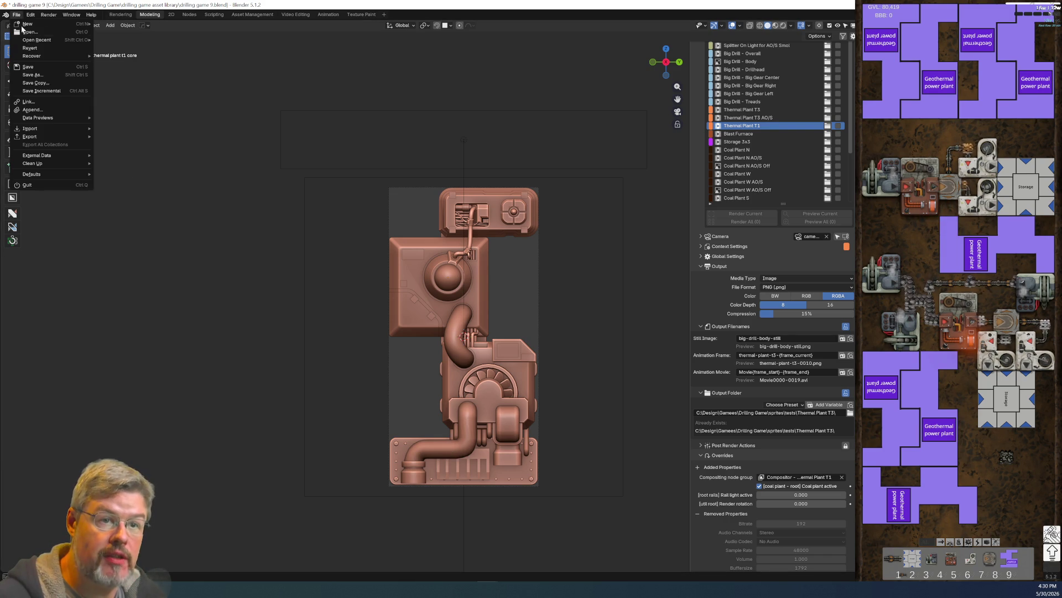
click(47, 67)
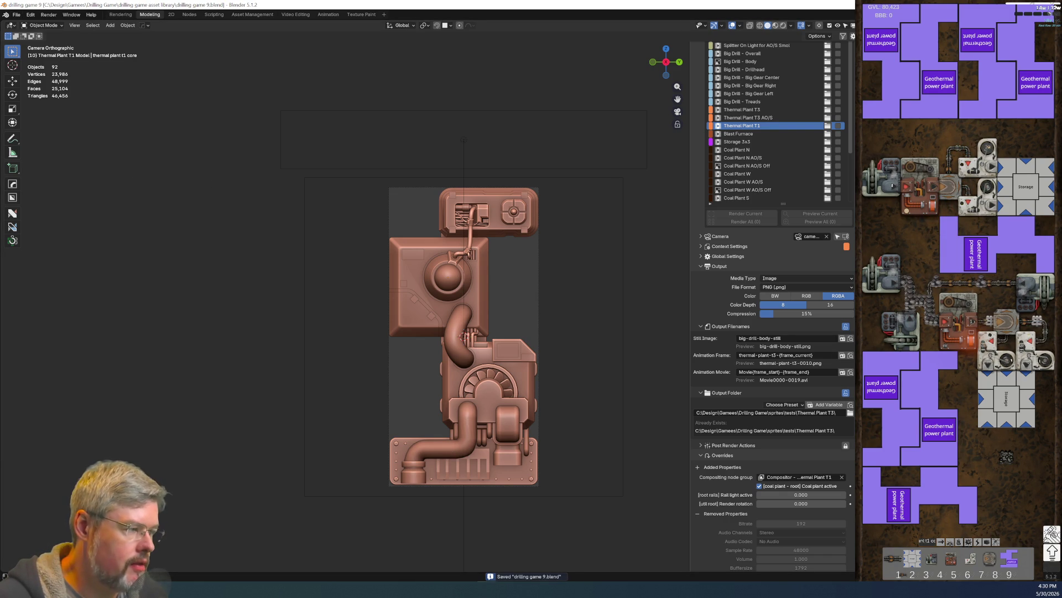
click(768, 133)
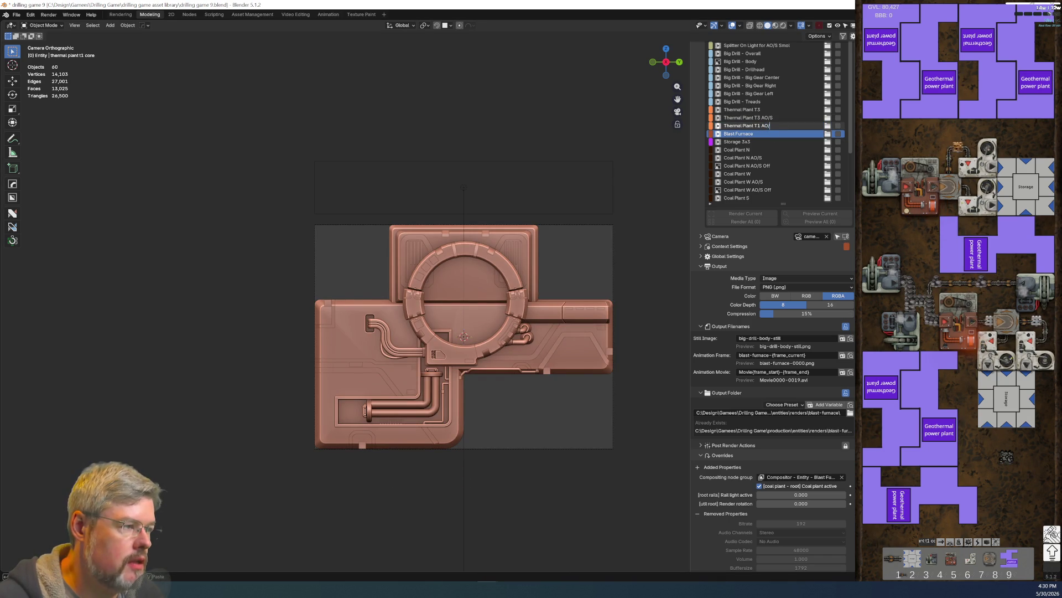
click(768, 125)
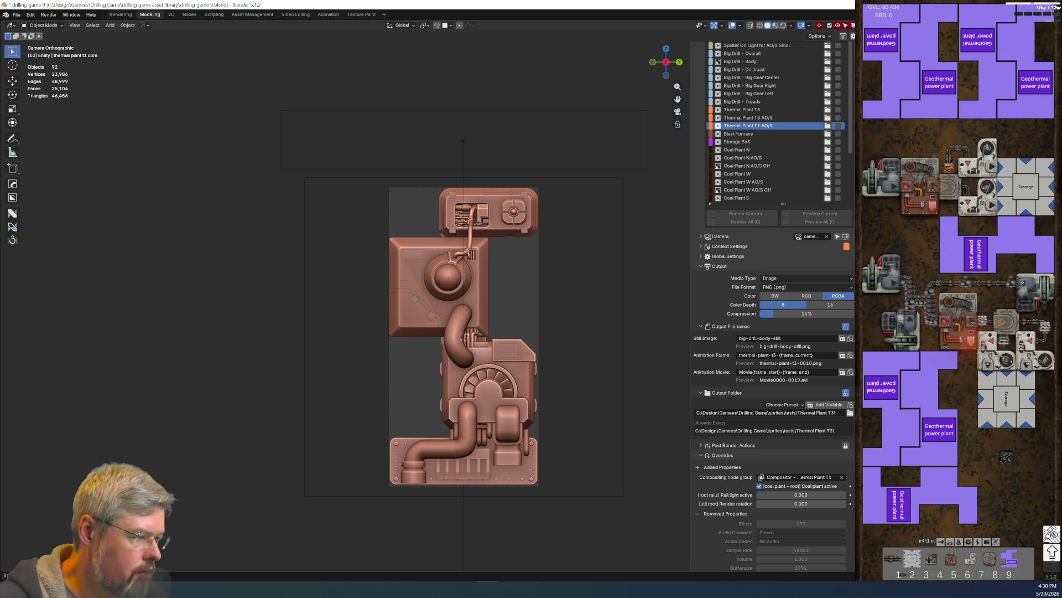
ctrl+scroll(773, 188, down, 1)
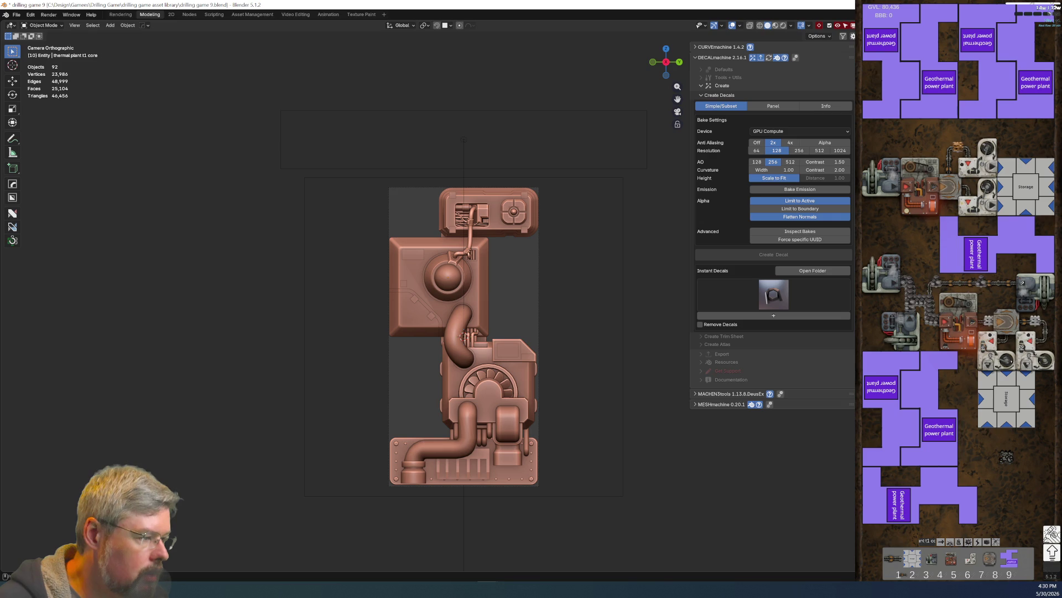
click(843, 37)
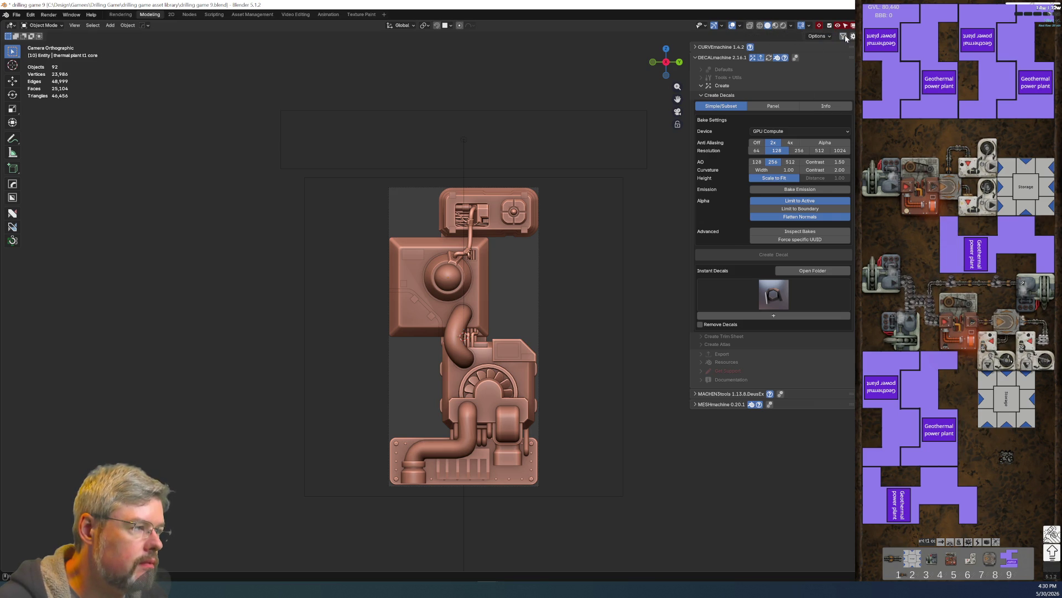
ctrl+scroll(802, 37, up, 1)
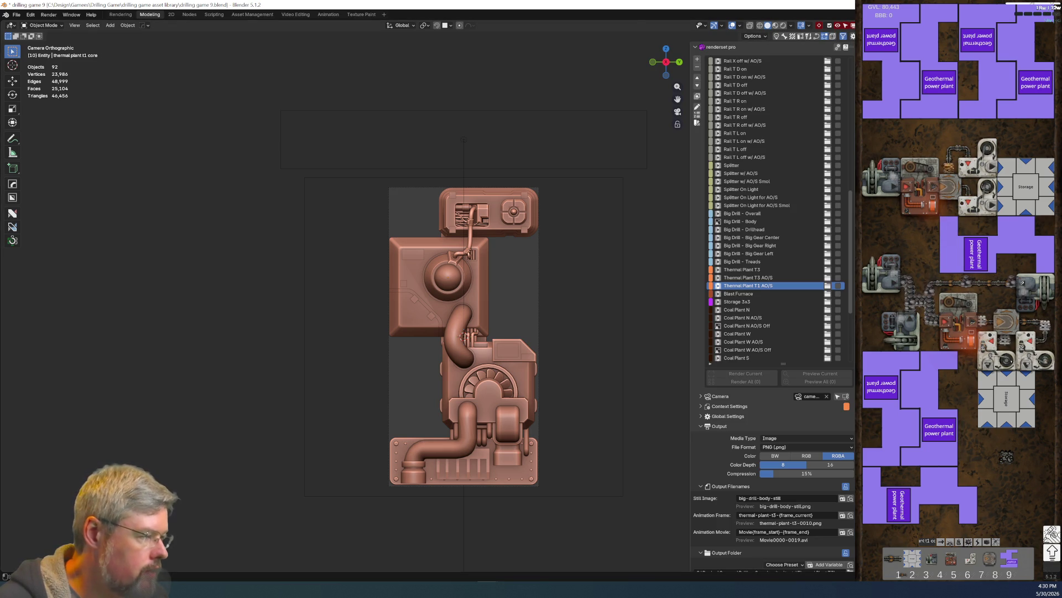
drag(856, 266, 760, 266)
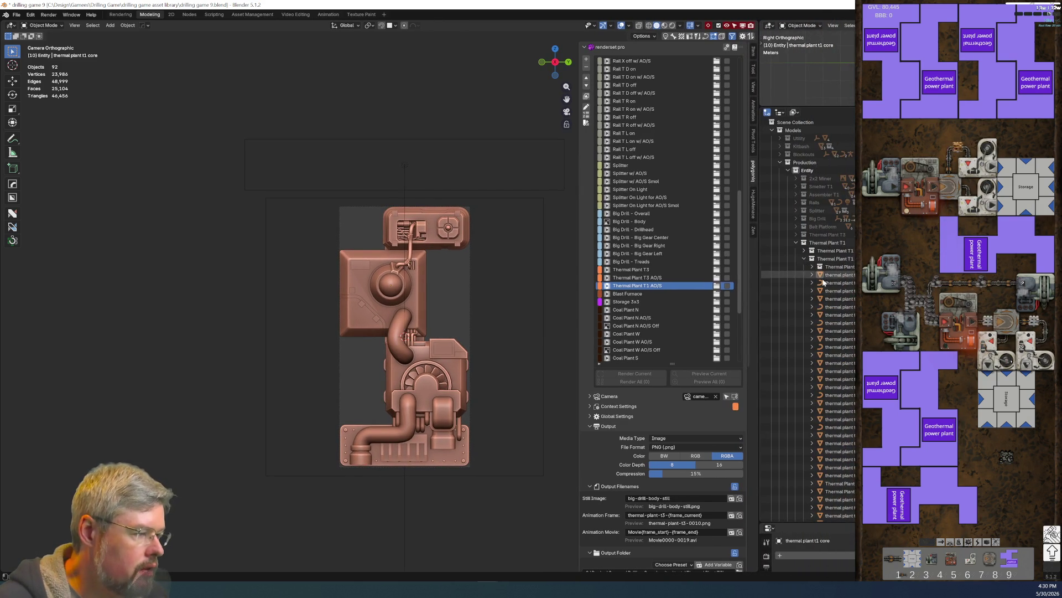
Step: Select the thermal plant t1 parts, clear the selection, and save the file
click(839, 282)
click(840, 274)
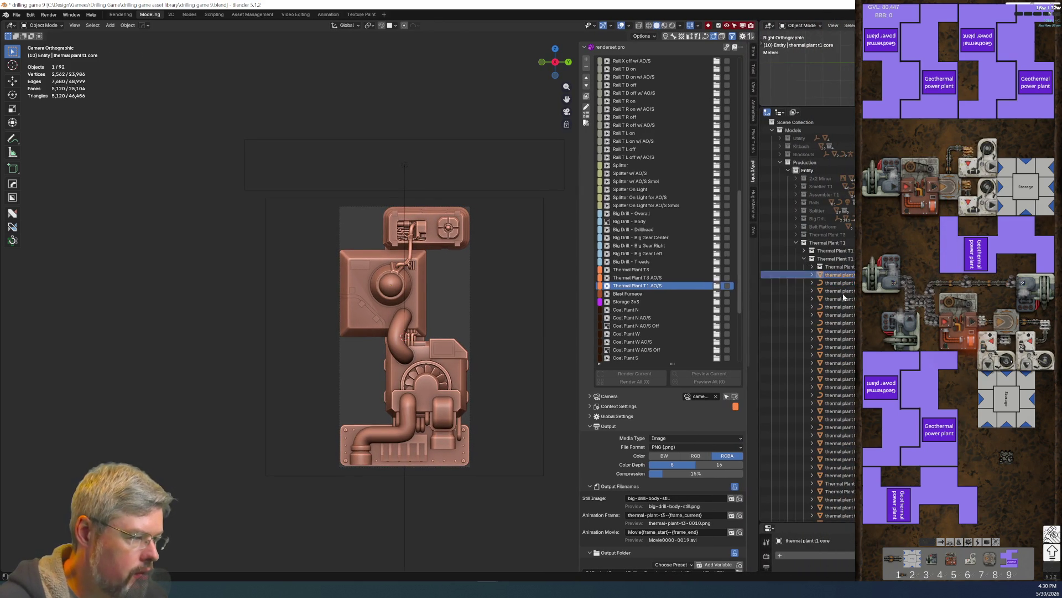
scroll(844, 354, down, 5)
shift+click(845, 399)
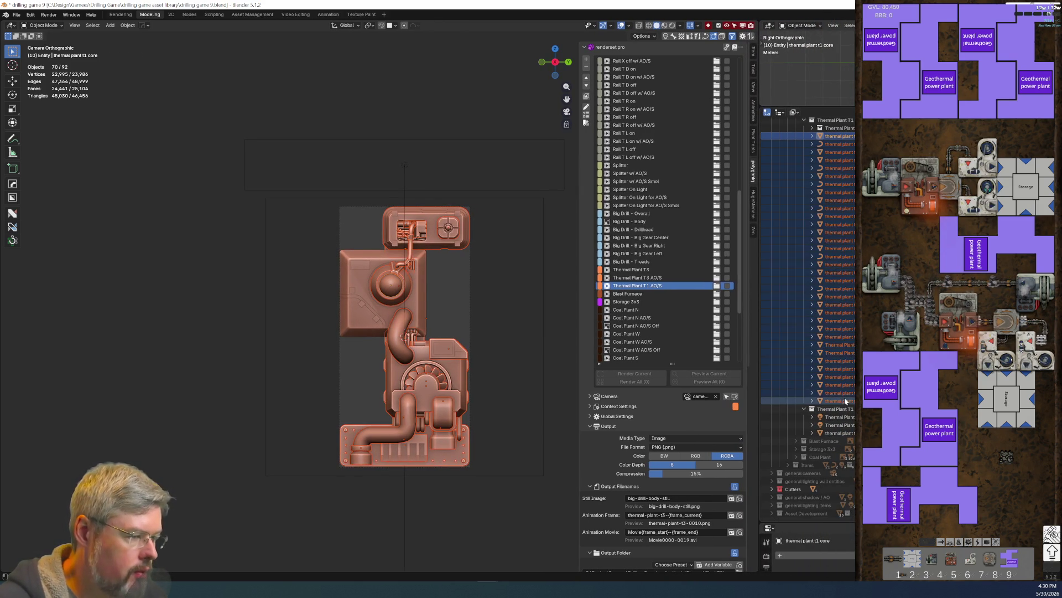
click(502, 302)
click(15, 16)
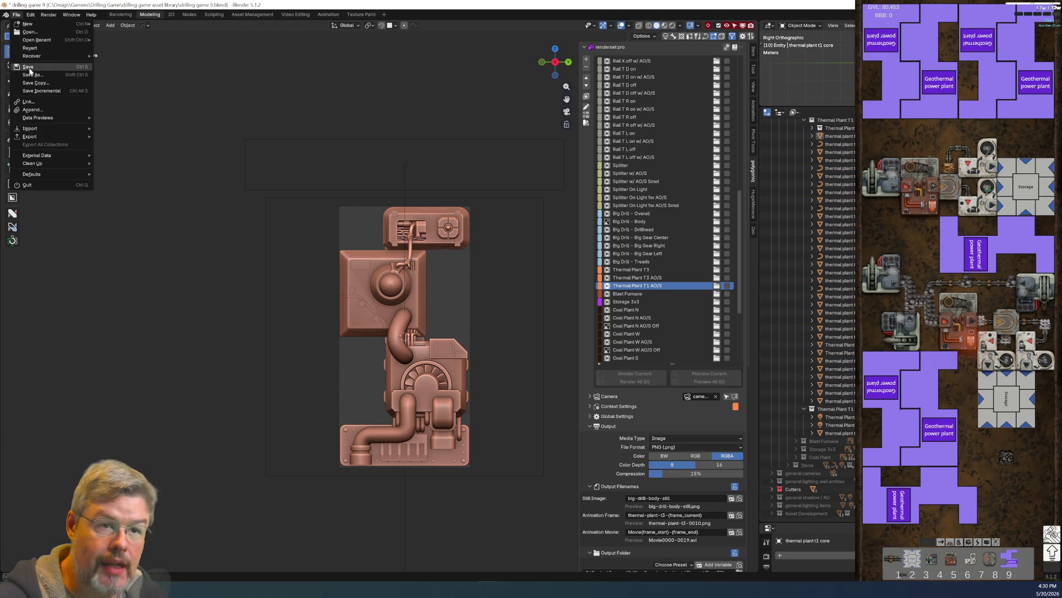
click(28, 67)
Step: Expand the Utility collection and unhide the util root copy me template sphere
scroll(806, 172, up, 5)
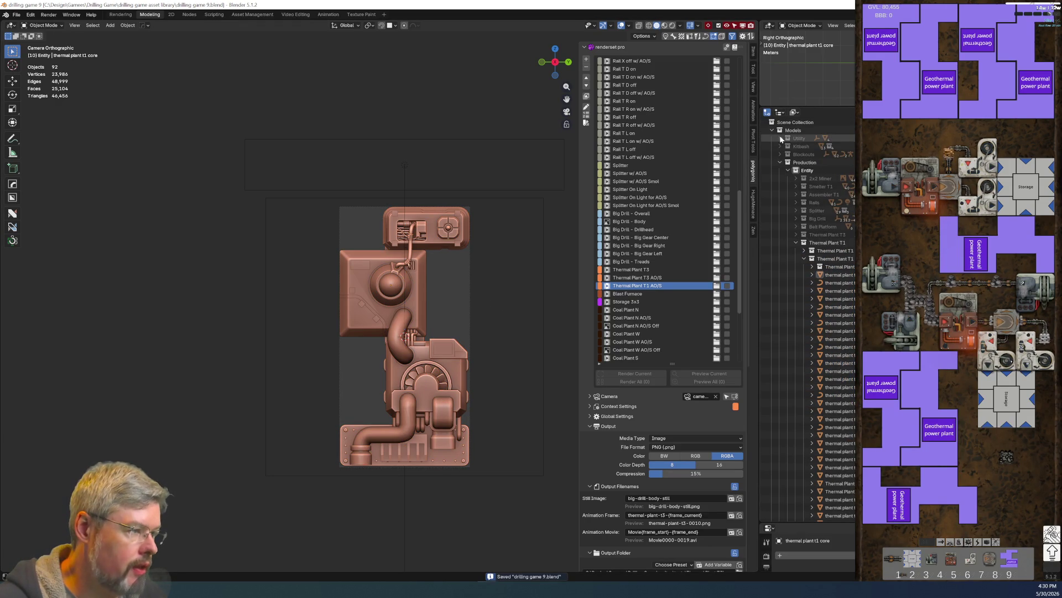
click(780, 138)
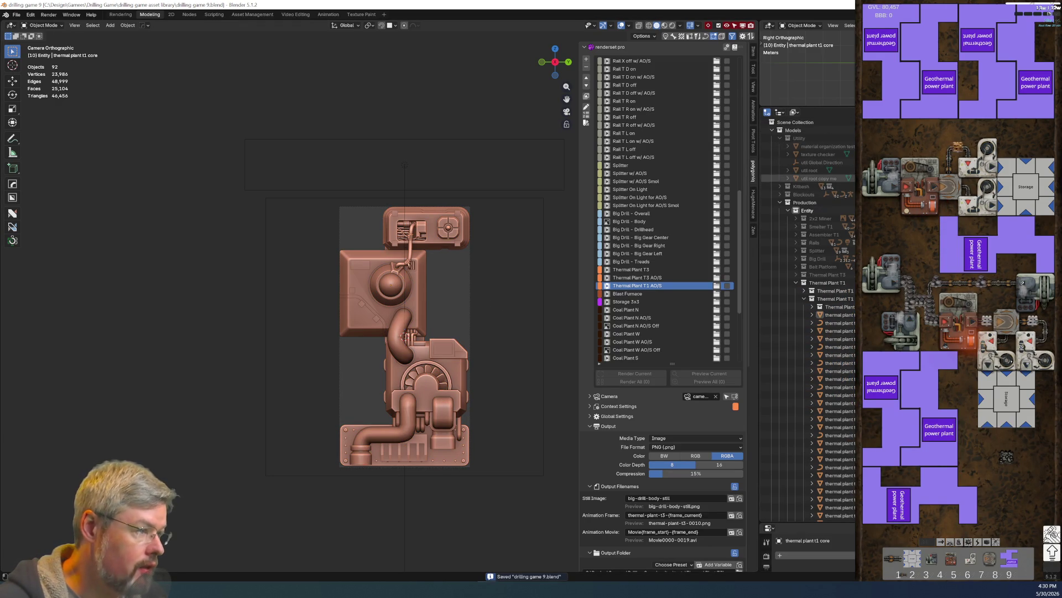
click(808, 170)
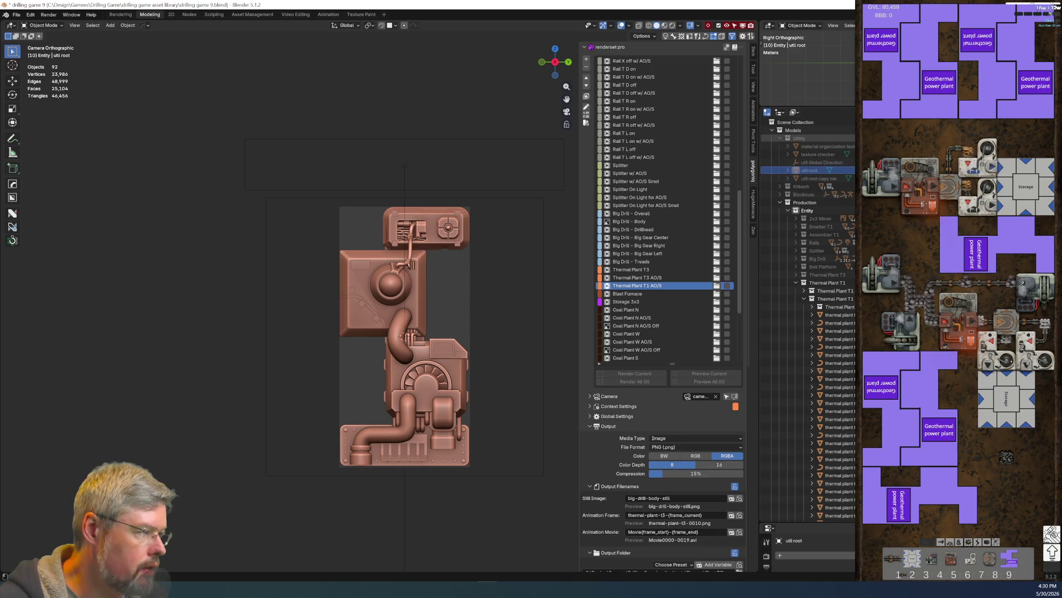
key(alt+h)
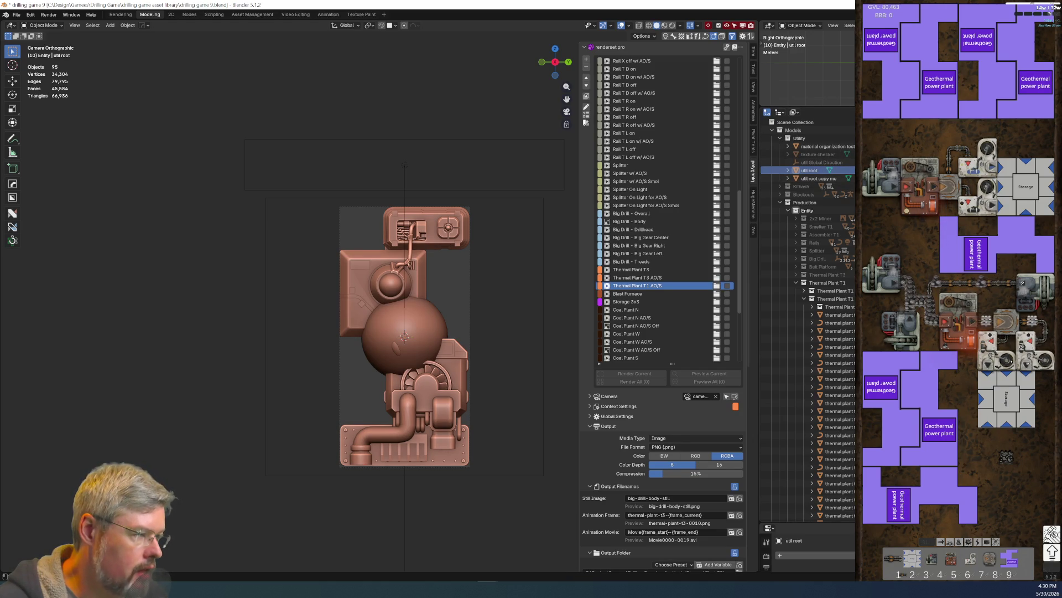
click(420, 327)
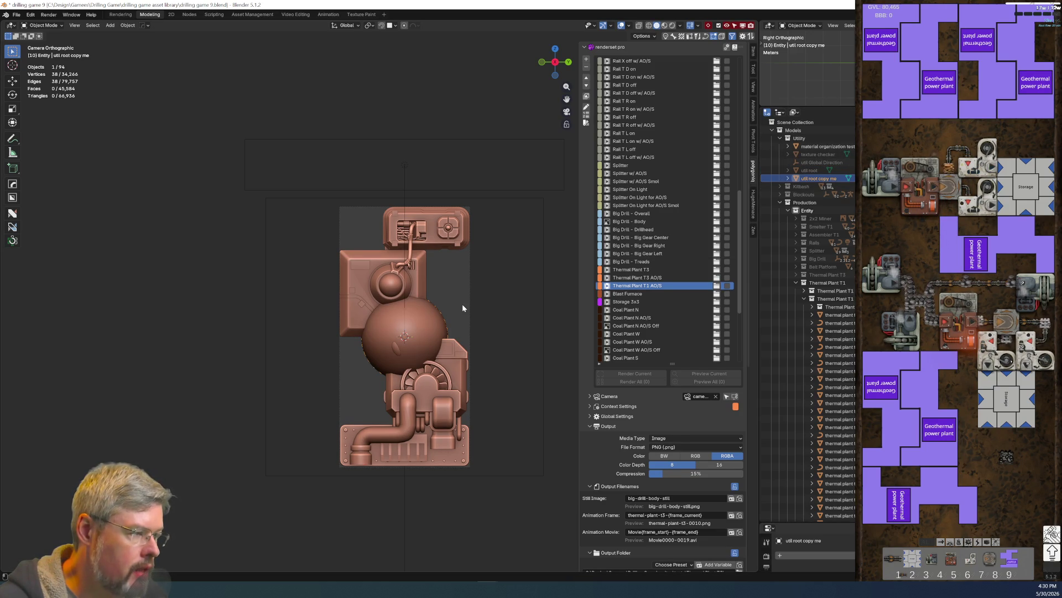
Step: Duplicate the template sphere in place and rename the copy thermal plant t1 root
key(shift+d)
key(Escape)
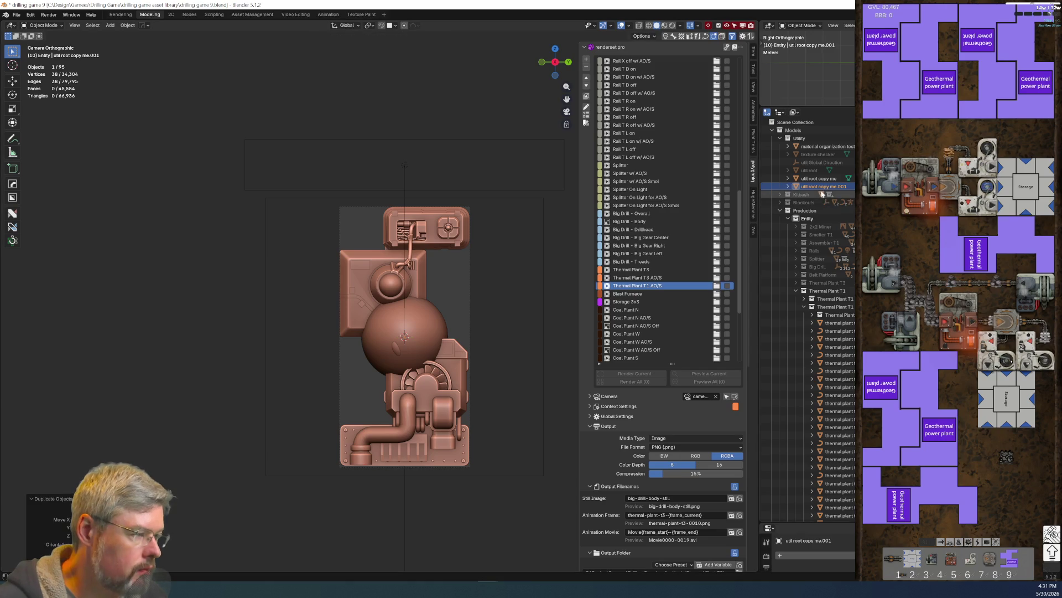
double_click(826, 187)
text(thermal plant t1 root)
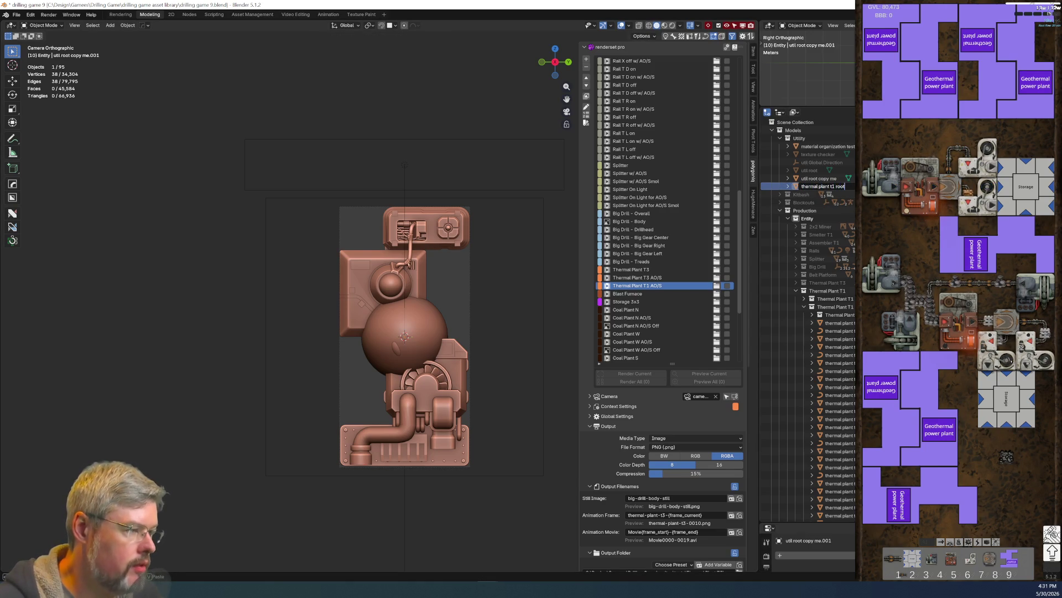
key(Return)
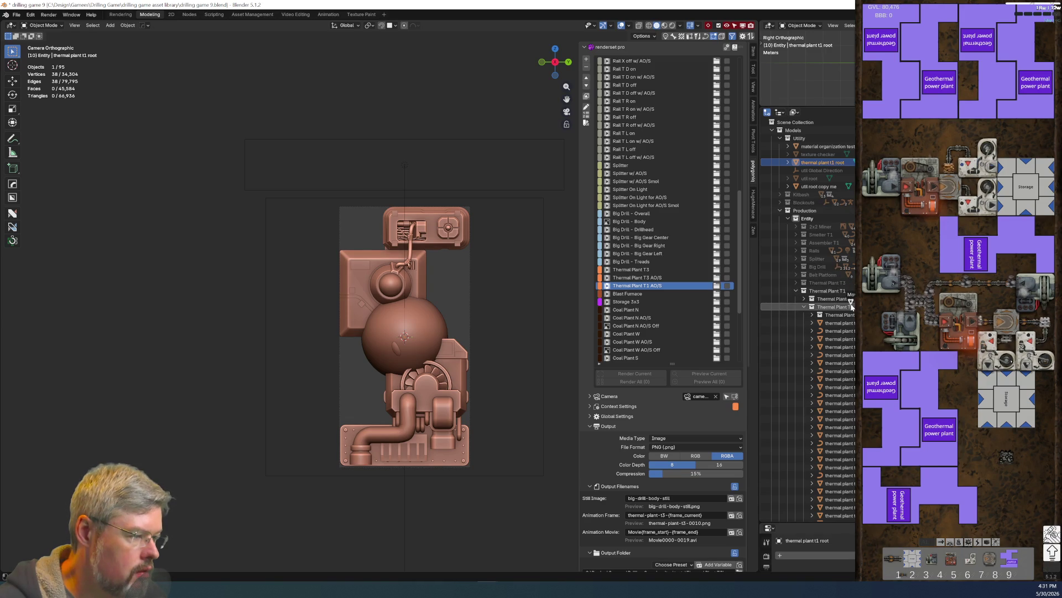
Step: Hide the Utility collection from the scene
scroll(852, 308, down, 5)
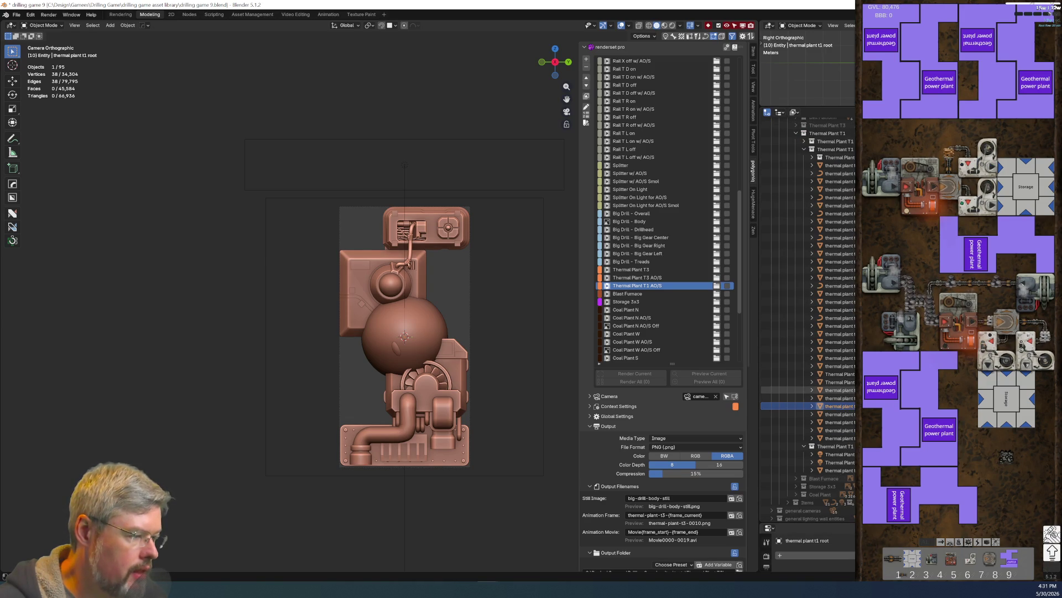
scroll(830, 337, up, 4)
scroll(788, 166, up, 2)
click(788, 139)
click(788, 138)
click(788, 138)
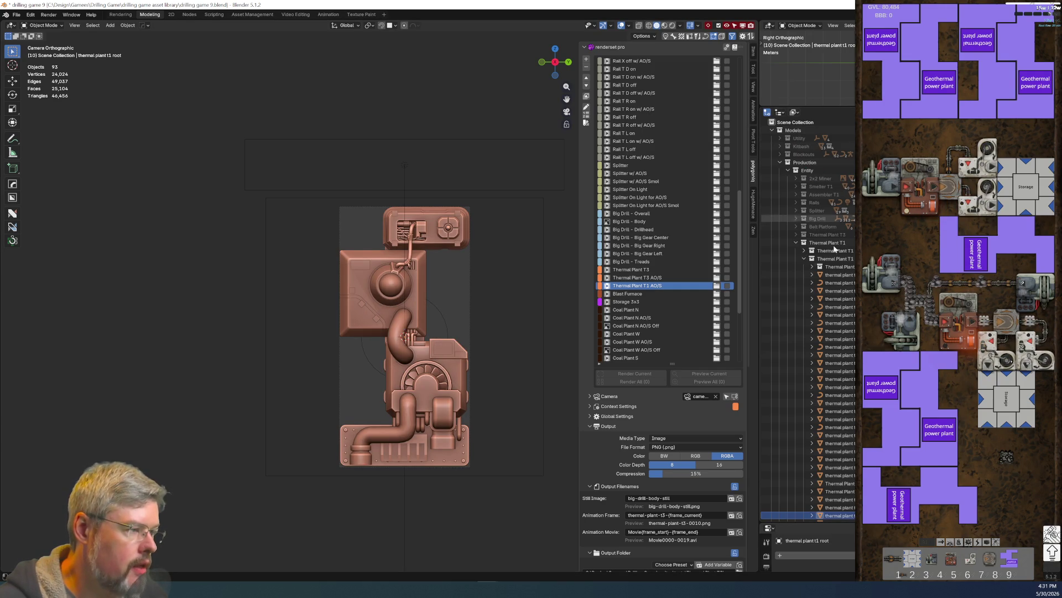
Step: Parent the range of thermal plant t1 parts to the root with Object (Keep Transform)
scroll(796, 260, down, 5)
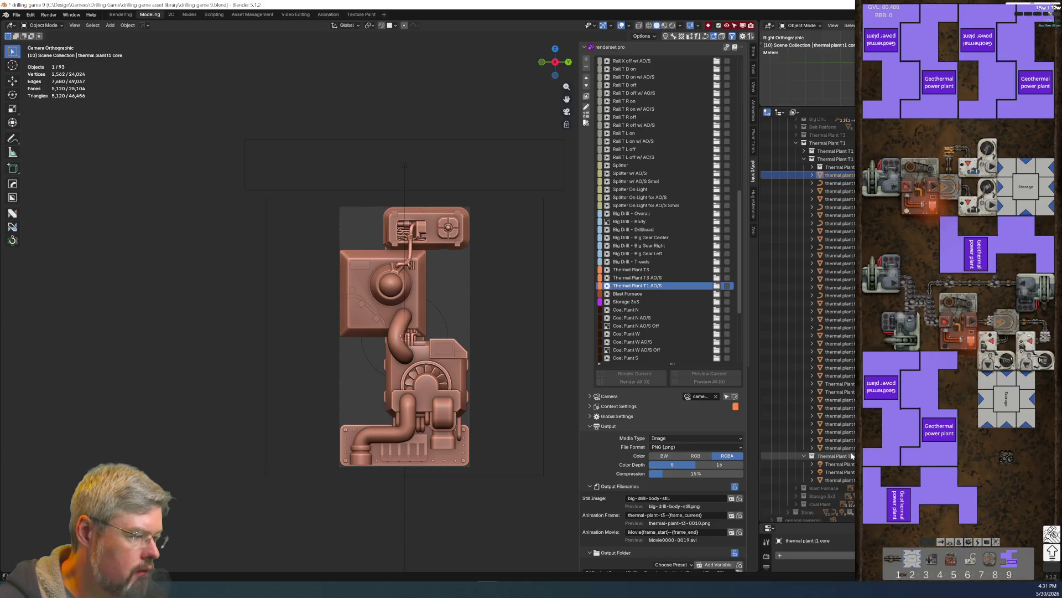
shift+click(839, 174)
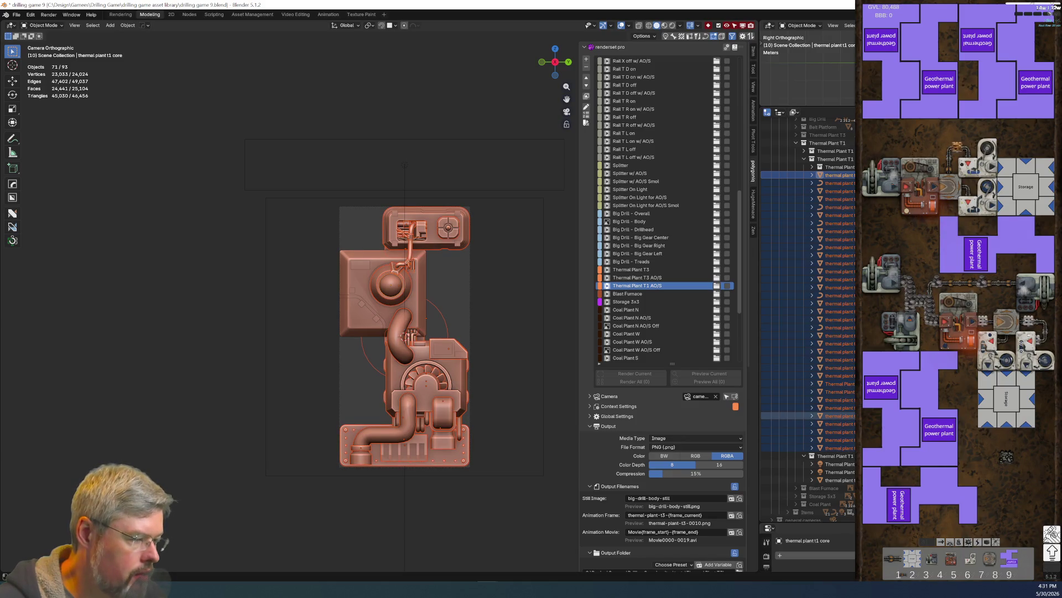
ctrl+click(838, 415)
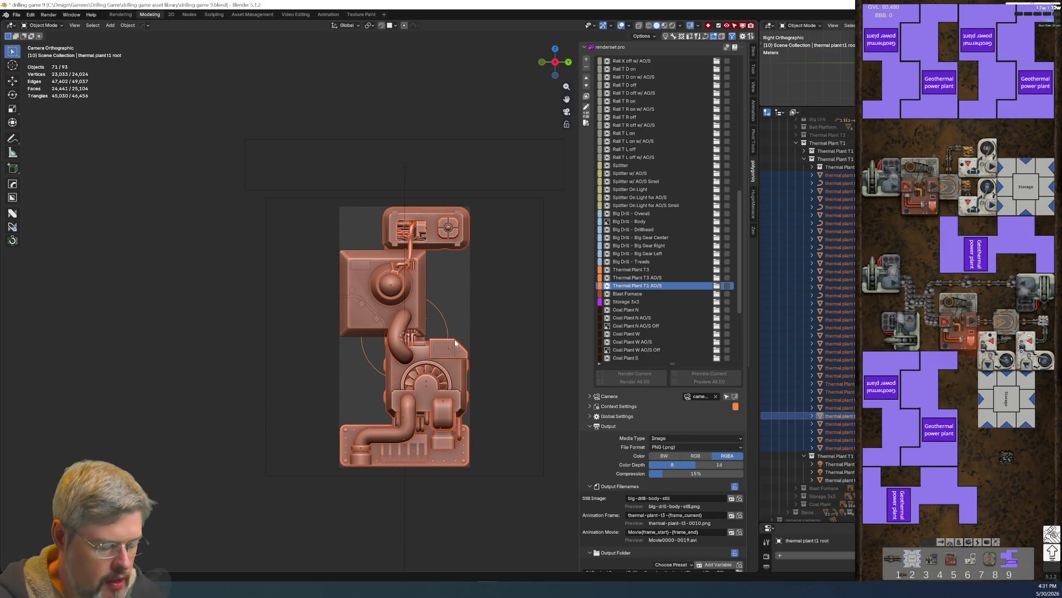
key(ctrl+p)
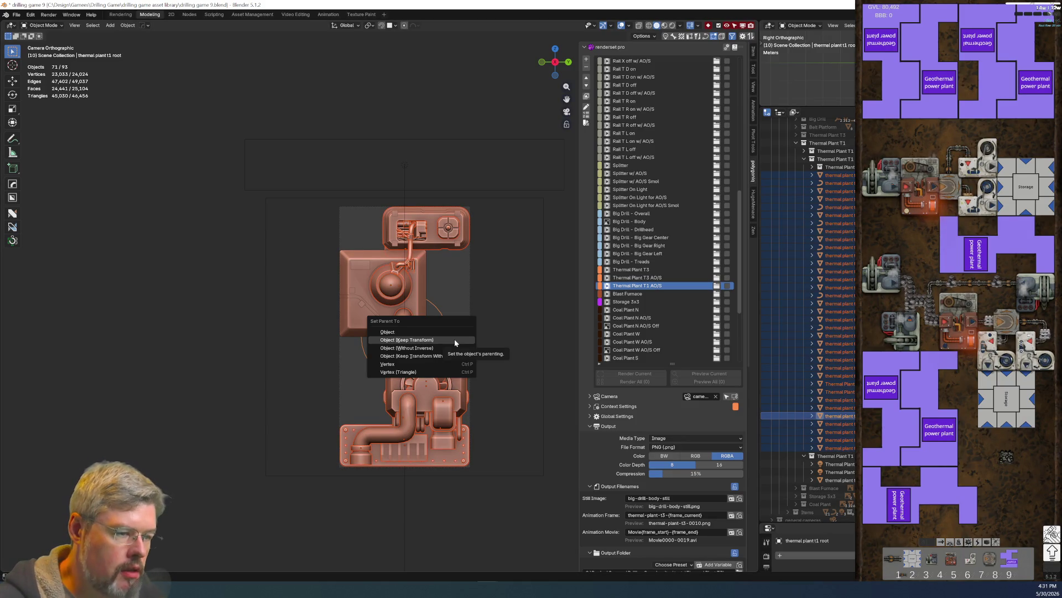
click(455, 340)
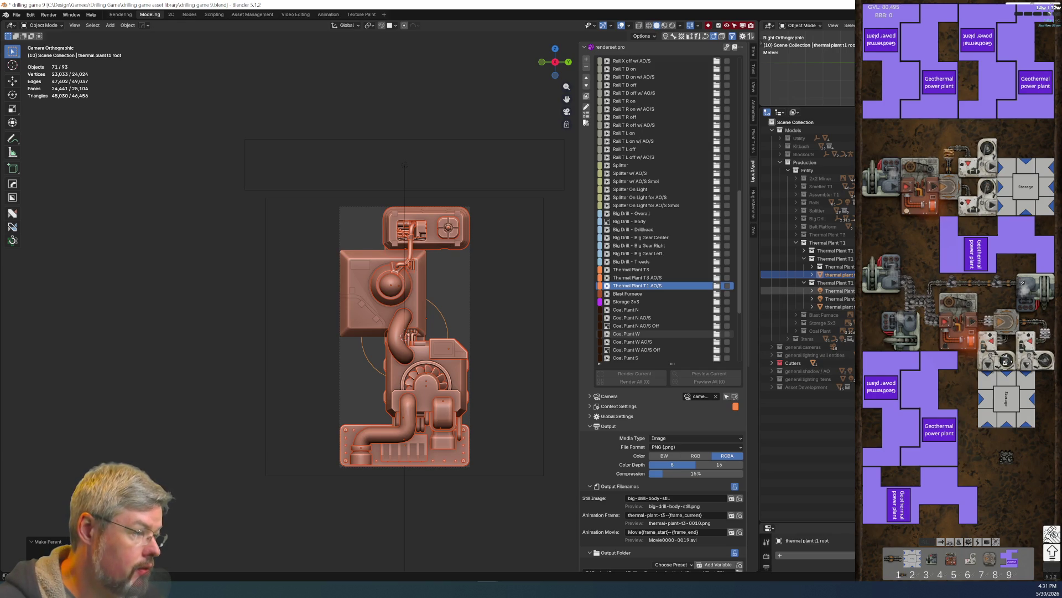
Step: Parent the Thermal Plant T1 fill light and other lights to the root, keeping transforms
click(840, 291)
shift+click(839, 307)
ctrl+click(830, 274)
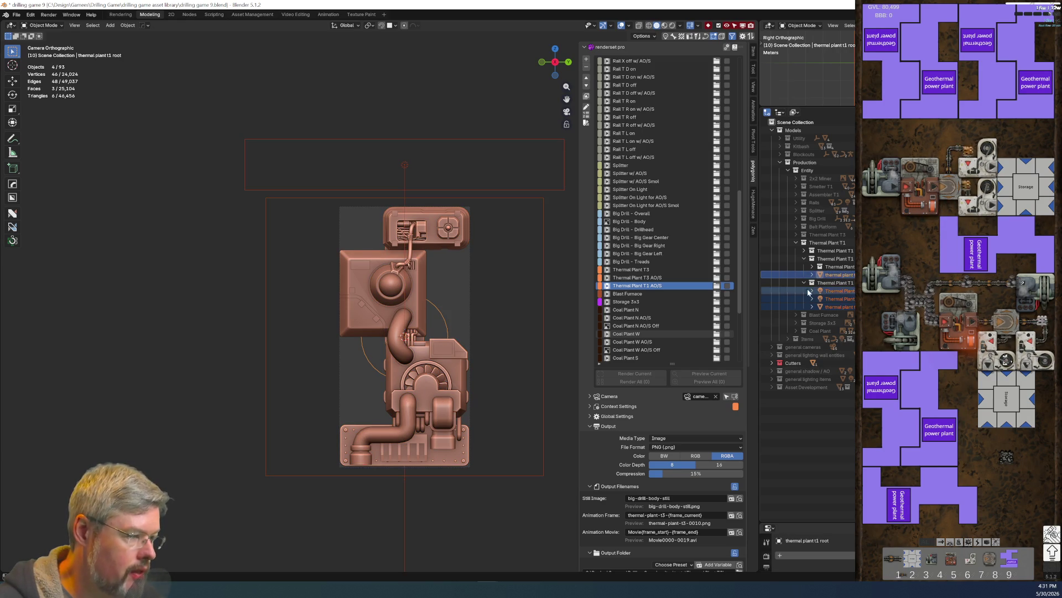
key(ctrl+p)
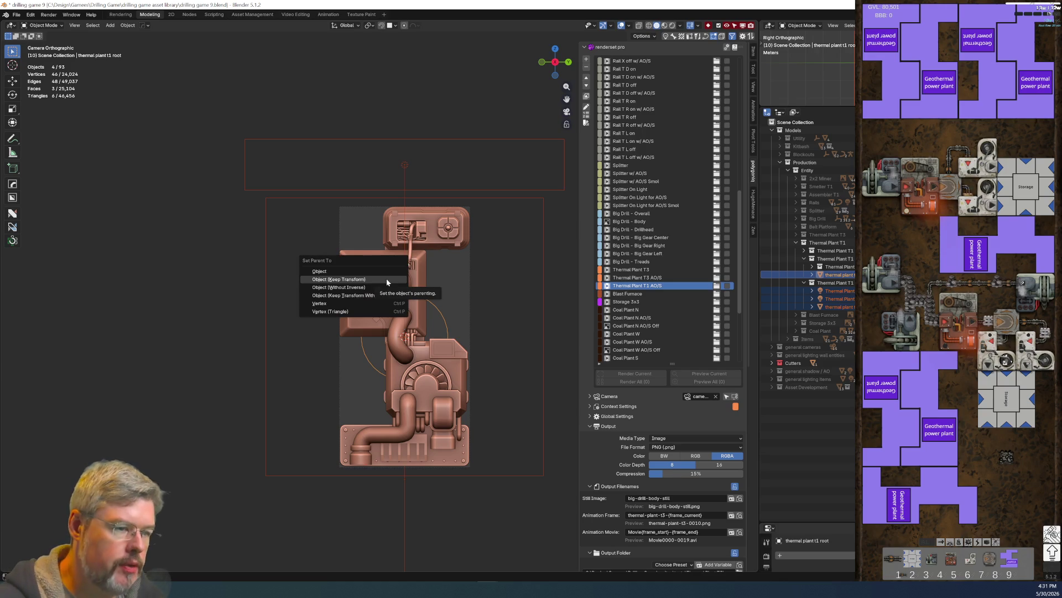
click(386, 278)
key(alt+a)
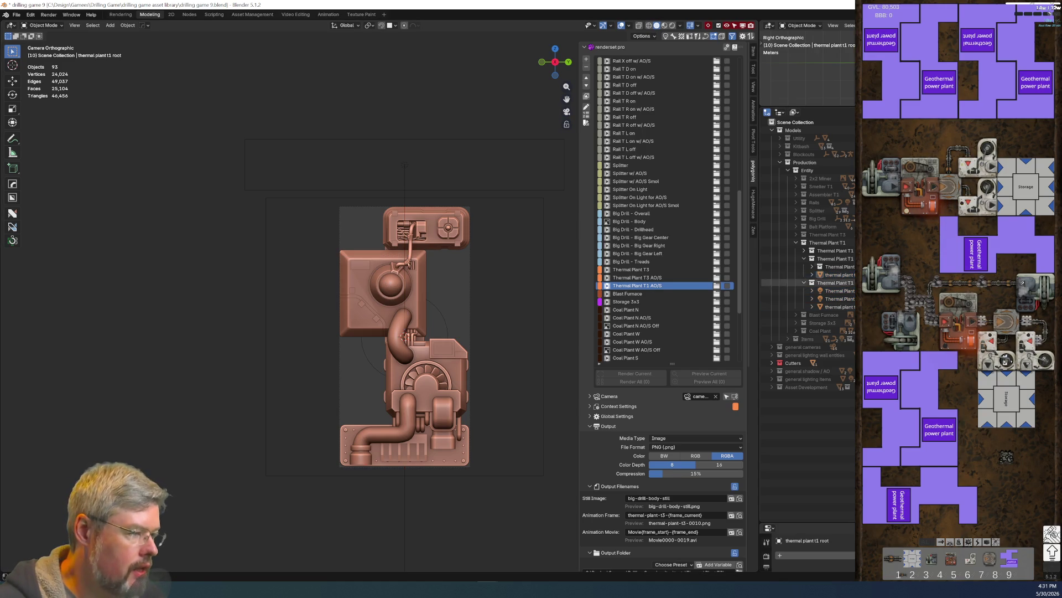
click(766, 258)
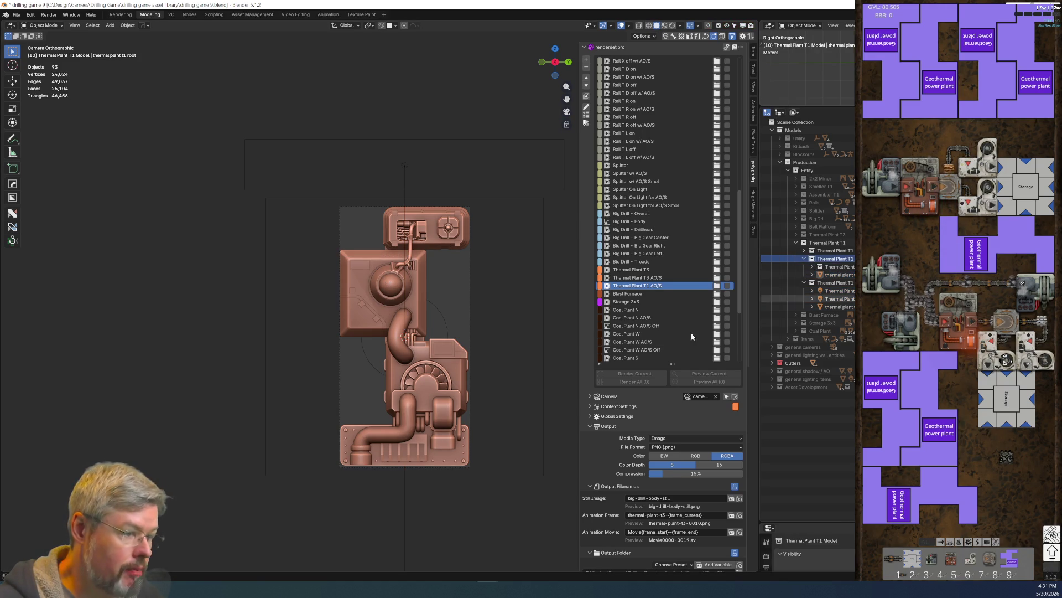
Step: Test-rotate the thermal plant t1 root, undo it, and select the core-mount block
click(476, 328)
key(r)
click(171, 413)
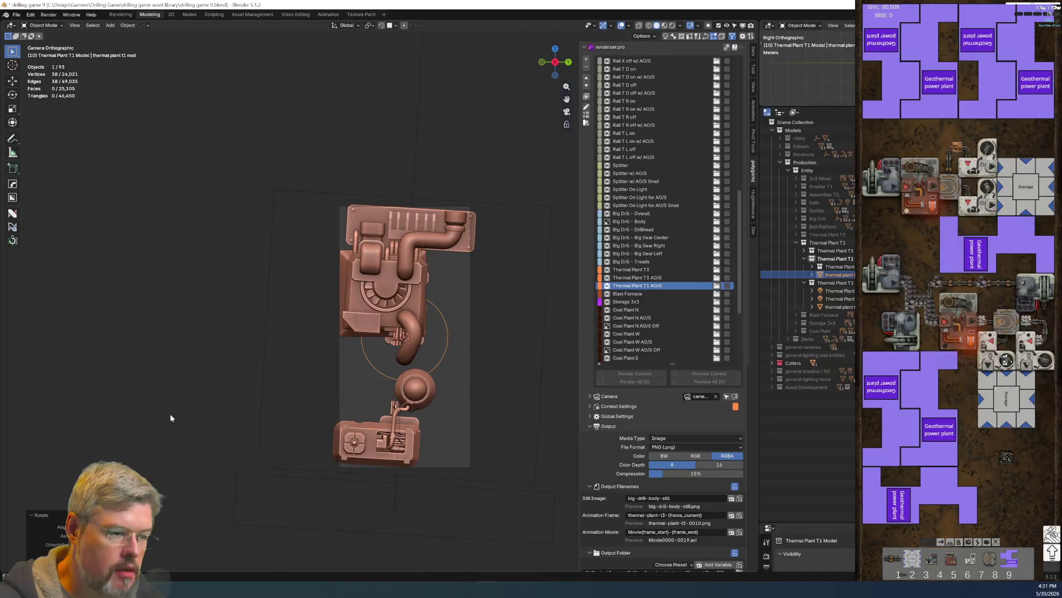
key(ctrl+z)
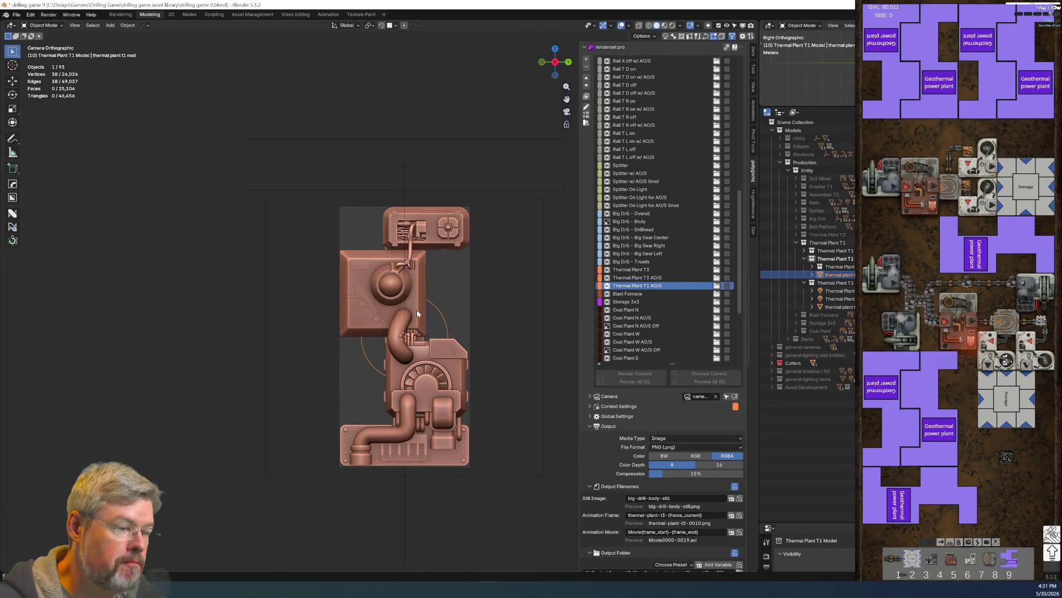
click(357, 326)
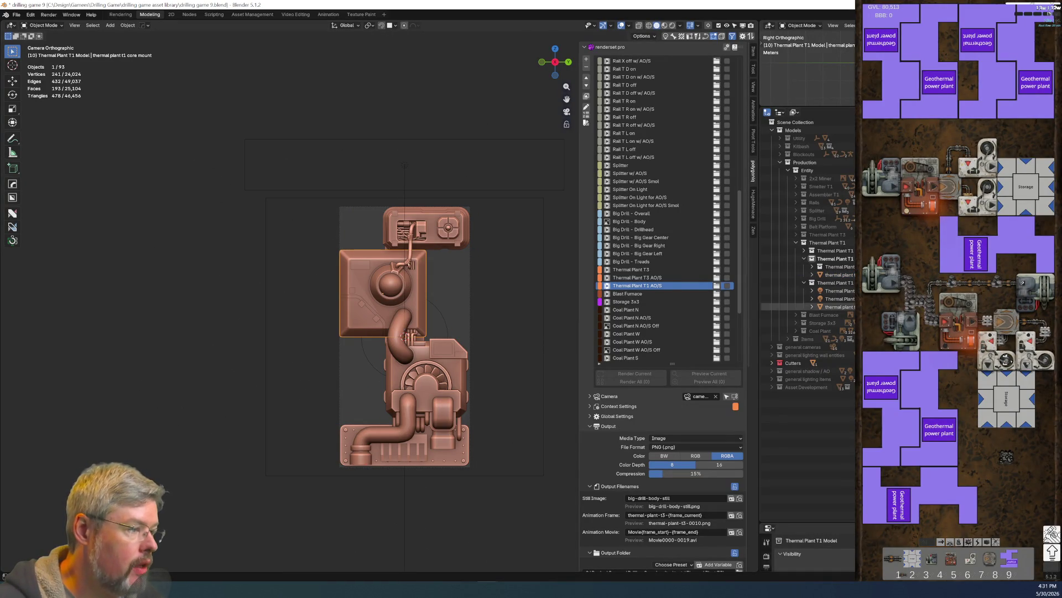
Step: Inspect the Thermal Plant T1 collection's children and reselect the thermal plant t1 core mount
click(805, 251)
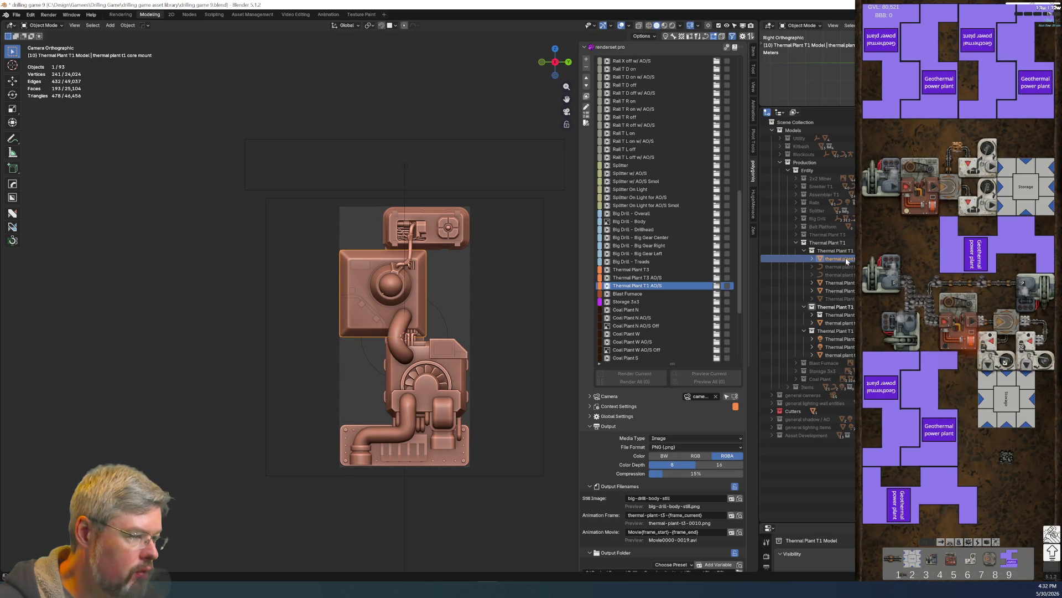
drag(846, 262, 849, 271)
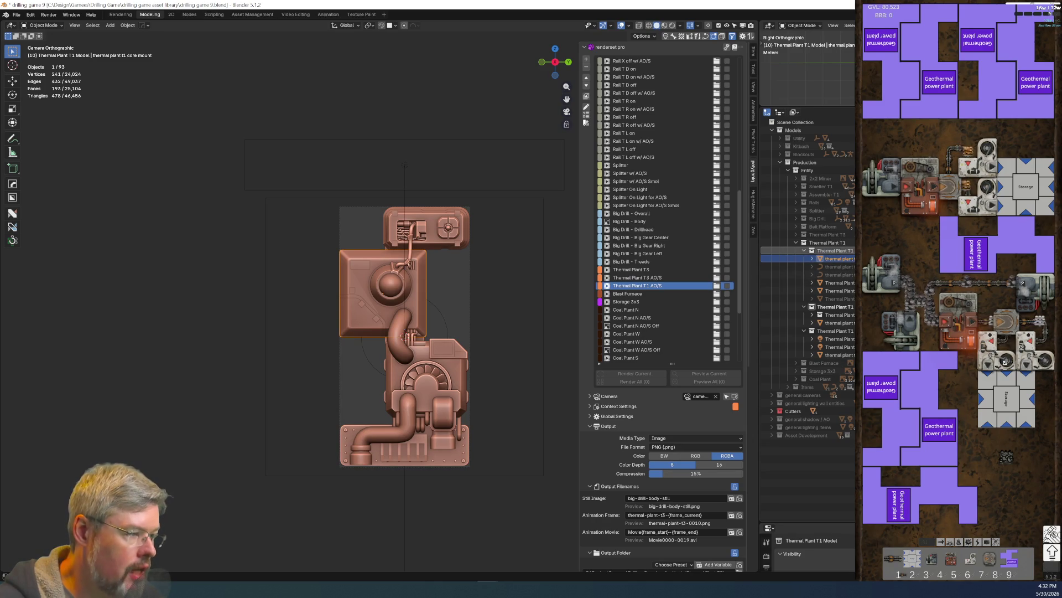
click(839, 283)
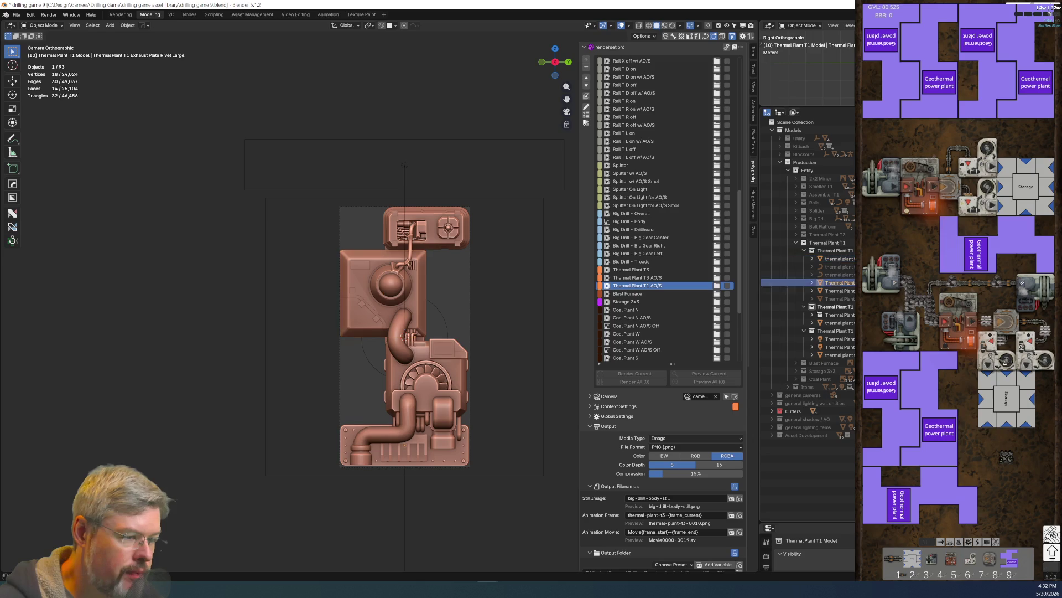
key(Down)
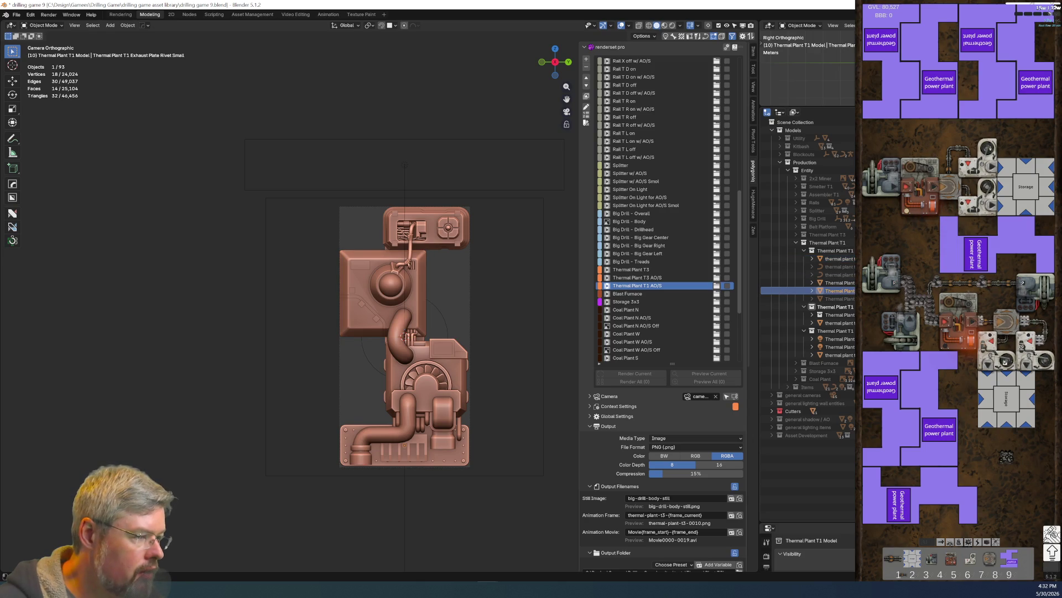
click(843, 258)
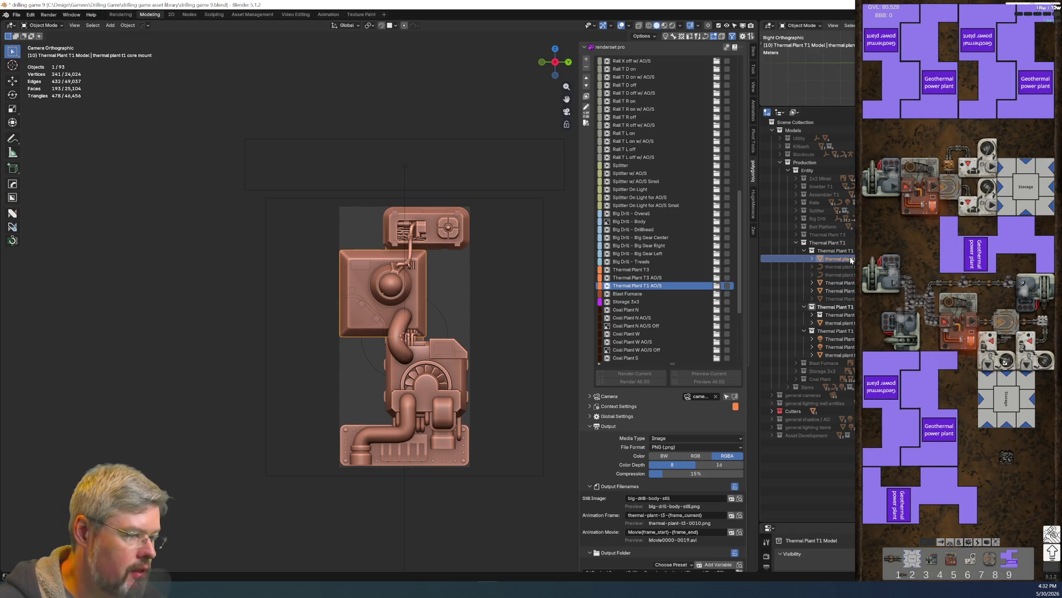
Step: Parent the core mount to the thermal plant t1 root with Keep Transform
shift+click(444, 315)
key(ctrl+p)
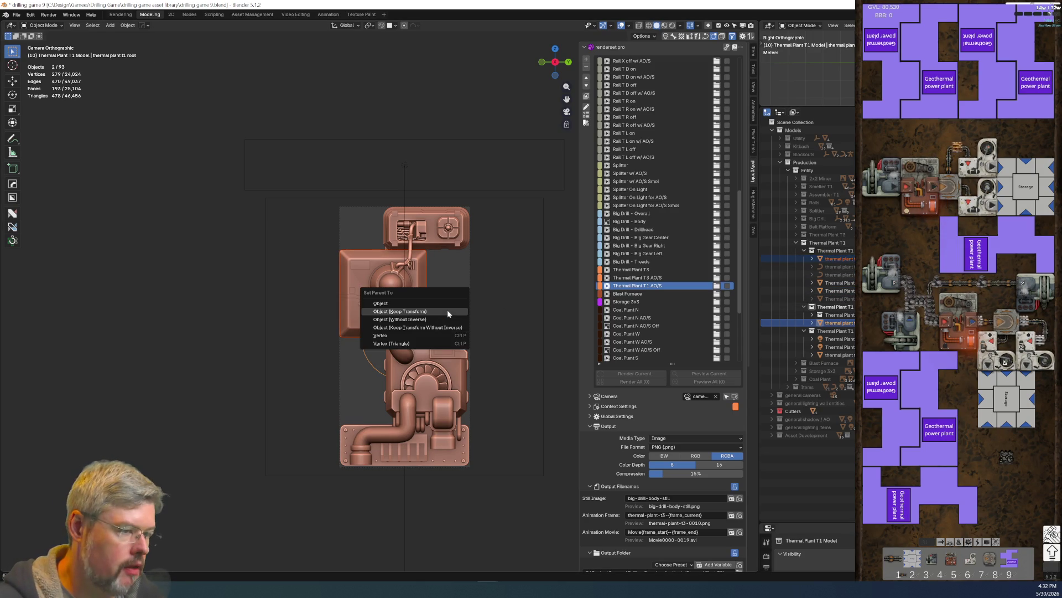
click(447, 312)
click(841, 258)
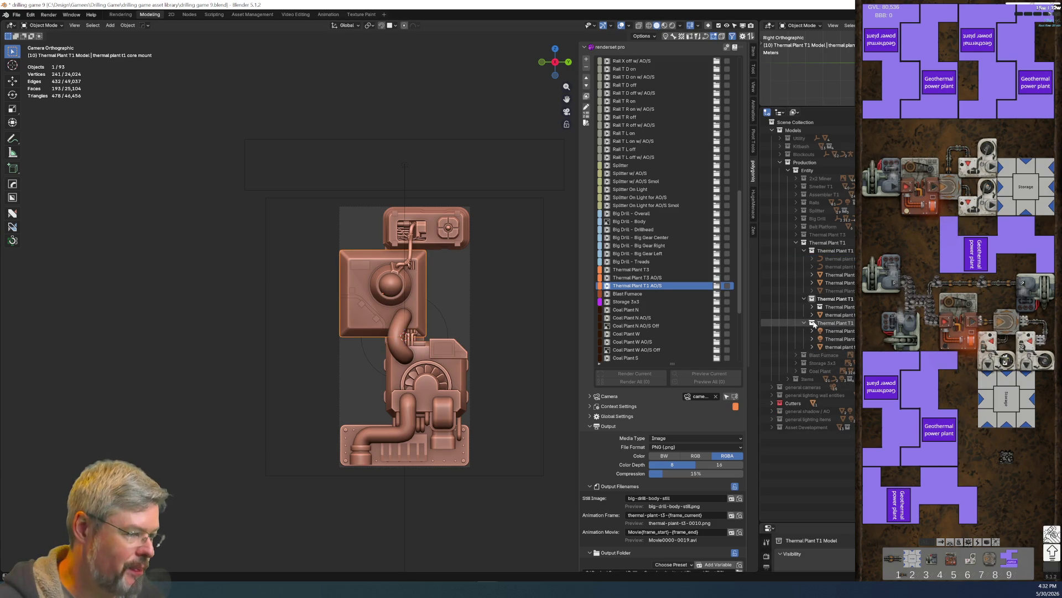
Step: Exclude the first Thermal Plant T1 sub-collection and rotate the root
click(804, 323)
key(e)
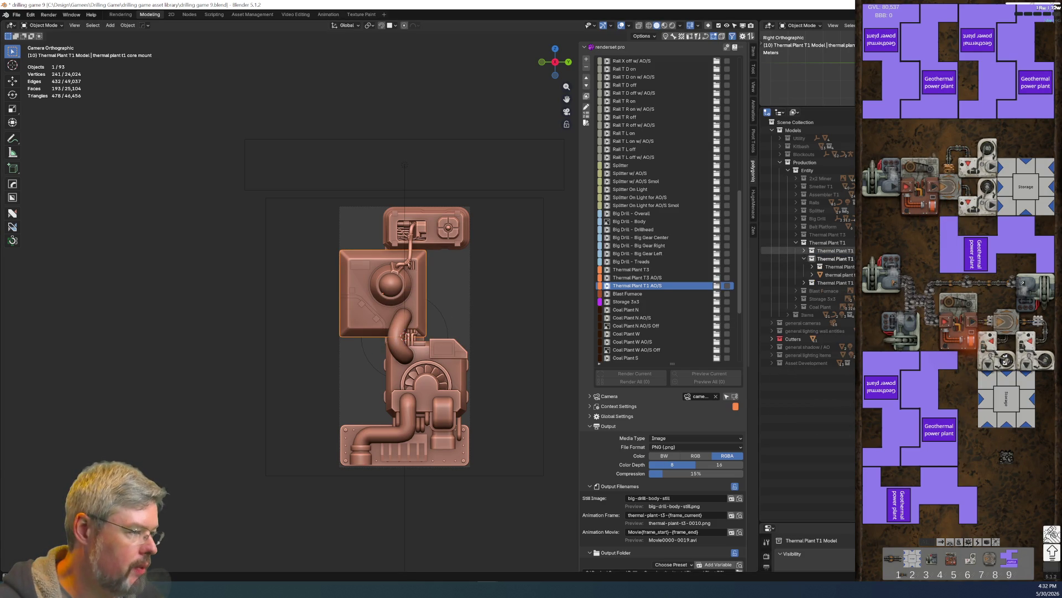
key(bracketleft)
key(r)
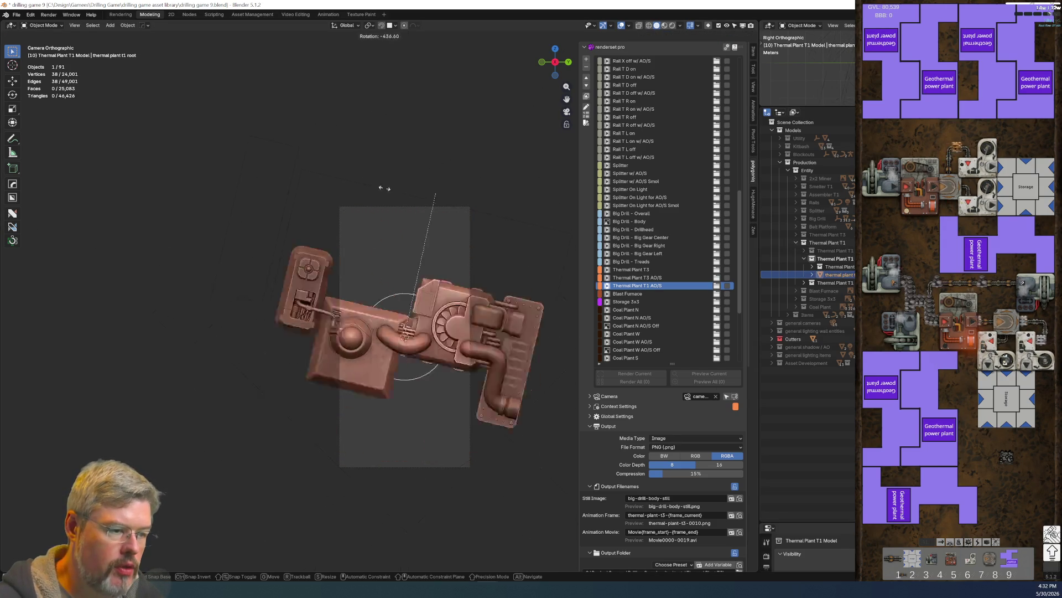
click(357, 387)
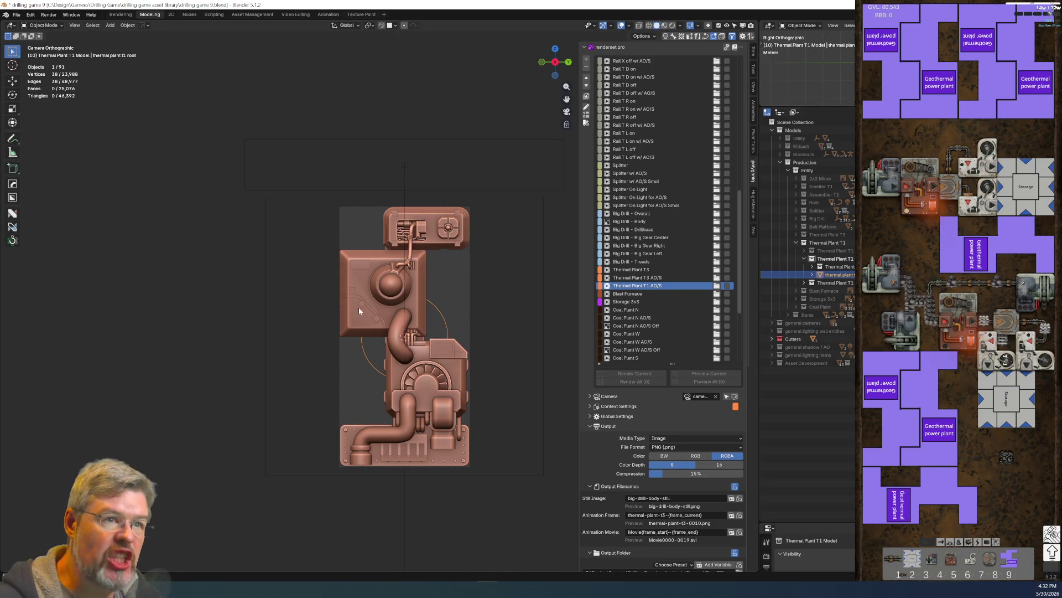
Step: Save the blend file and clear the selection
click(17, 15)
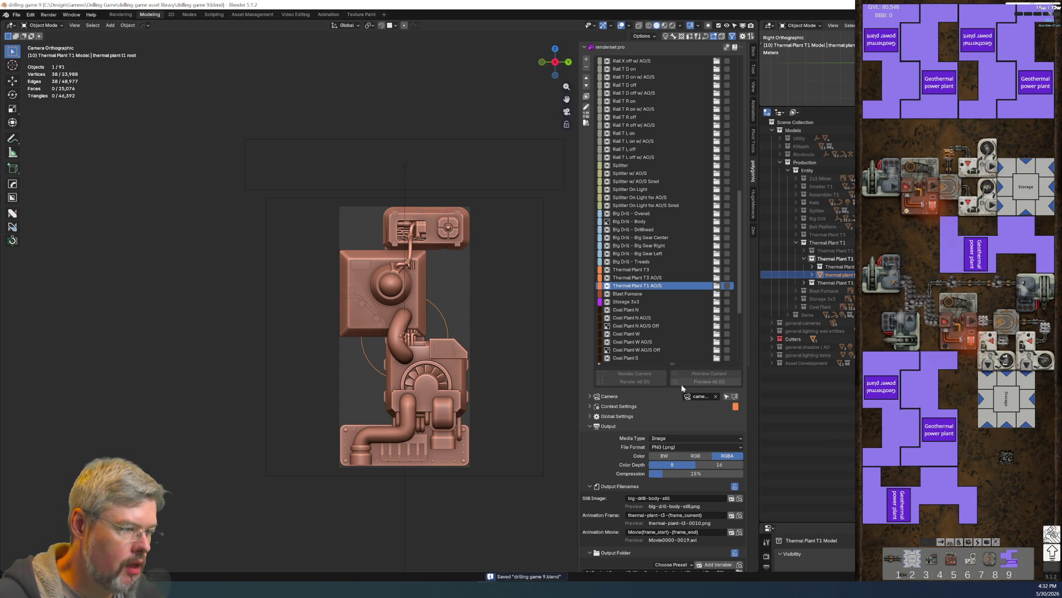
click(650, 290)
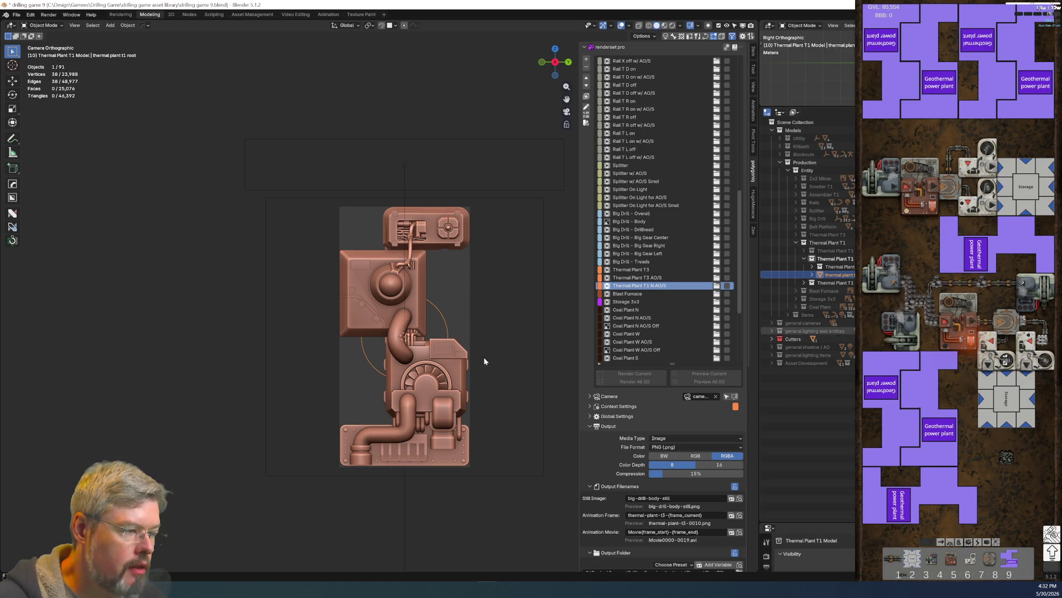
click(159, 295)
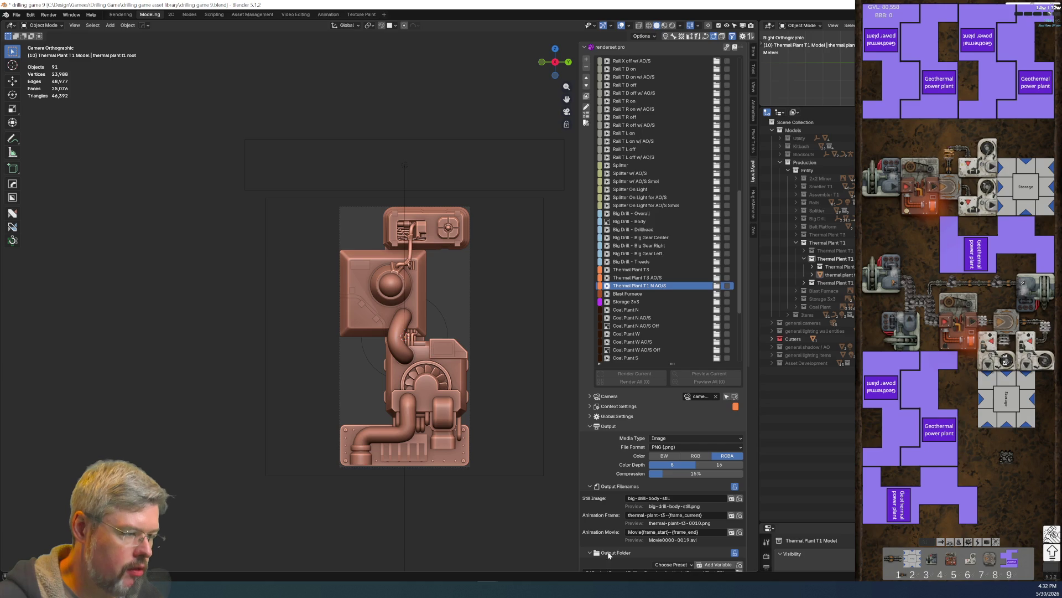
Step: Split a new Timeline area off below the viewport
scroll(649, 441, down, 5)
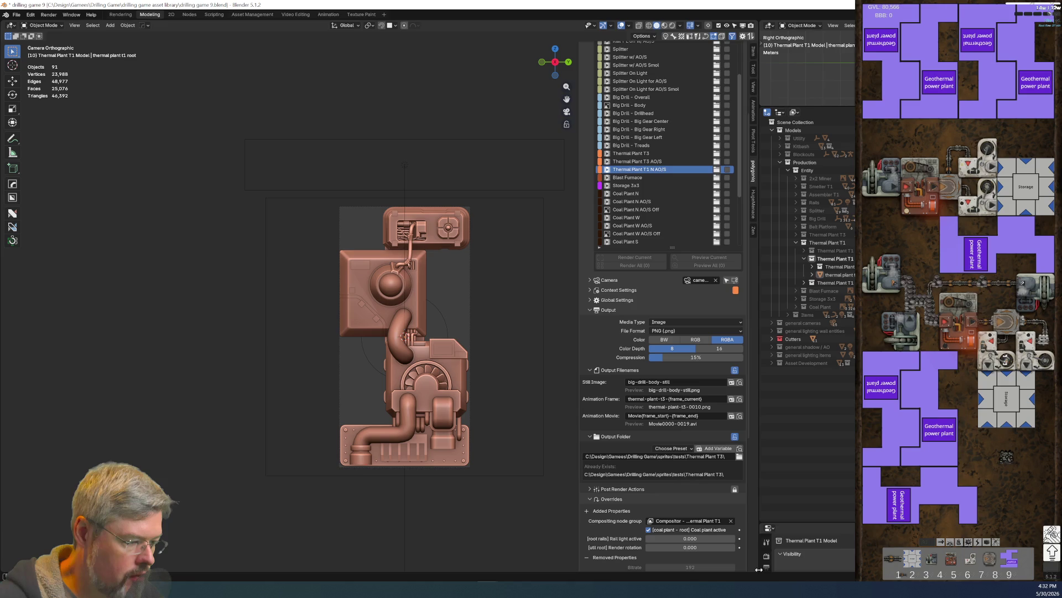
drag(757, 569, 749, 523)
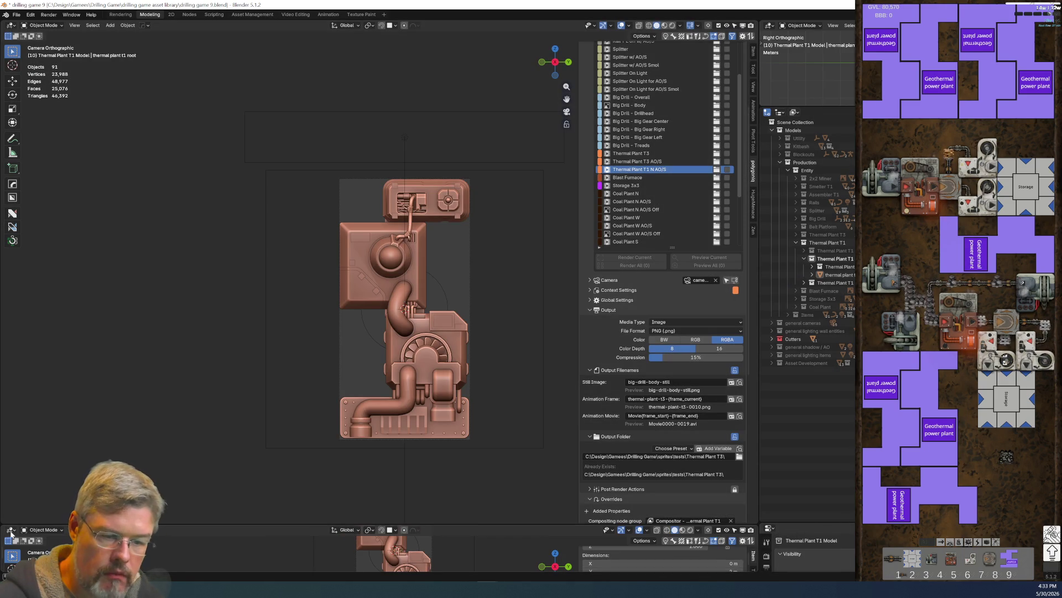
click(11, 530)
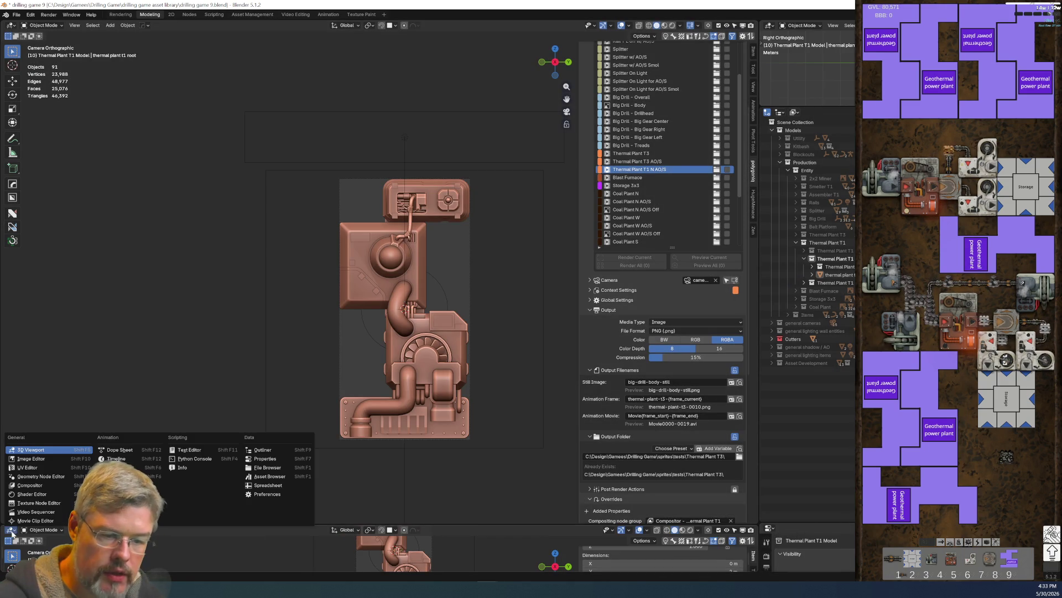
click(114, 459)
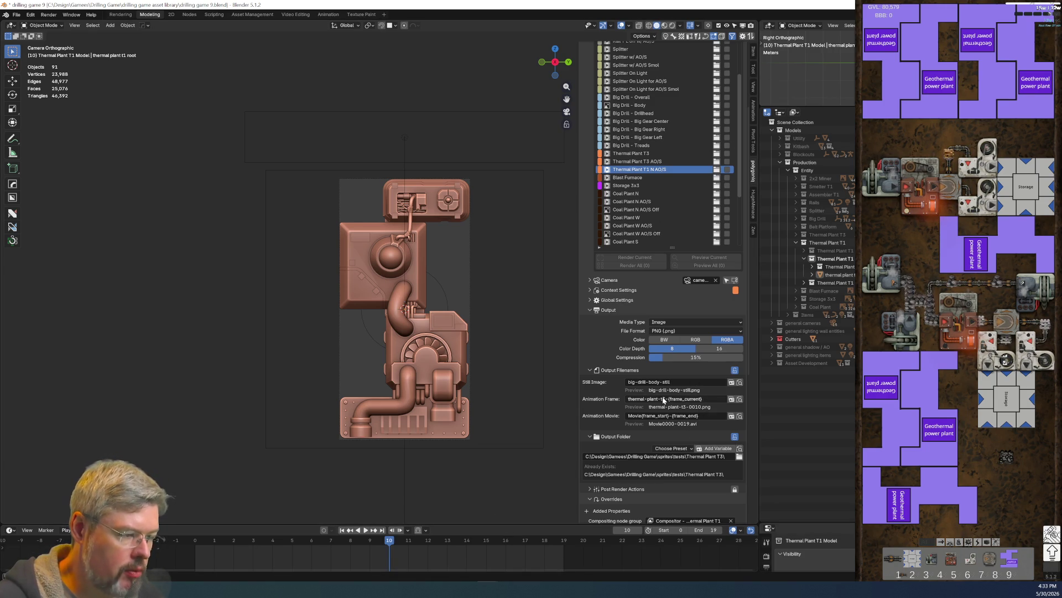
Step: Change the animation frame file name to thermal-plant-t1-n-{frame_current}
double_click(666, 399)
text(t1)
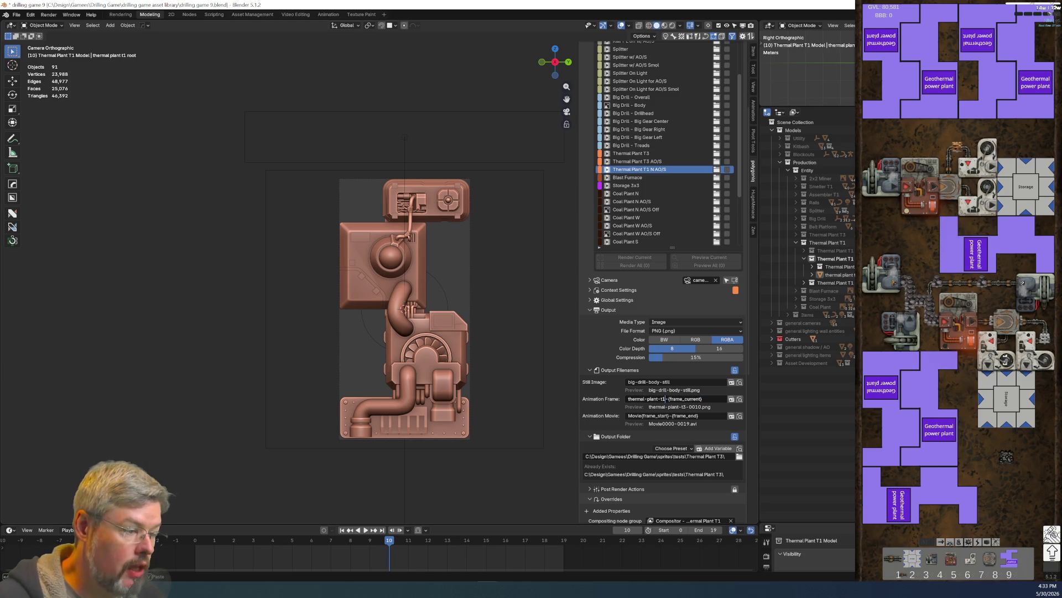
key(Right)
text(n-)
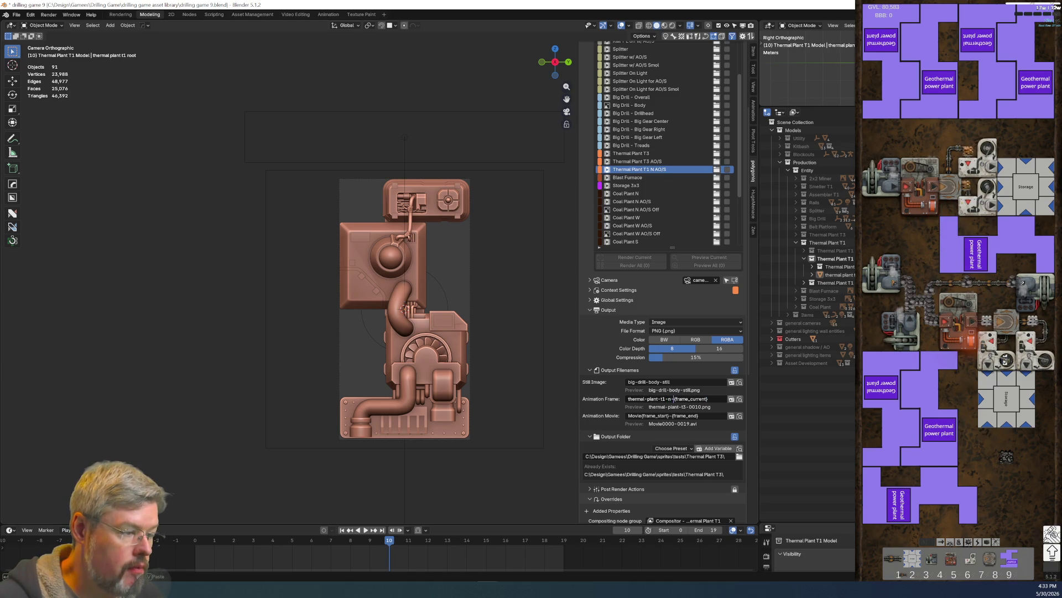
key(Return)
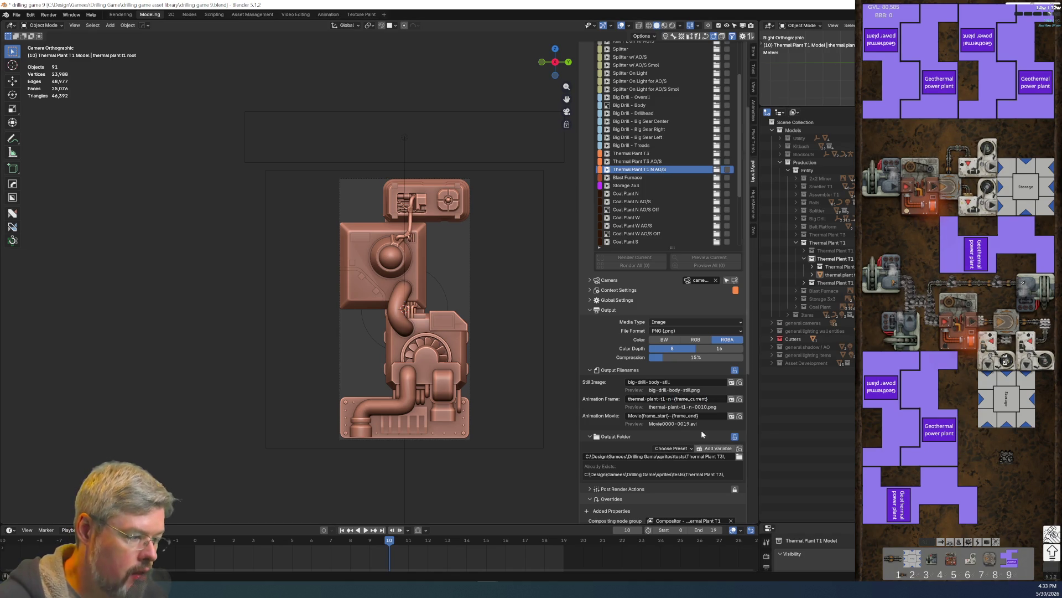
click(739, 456)
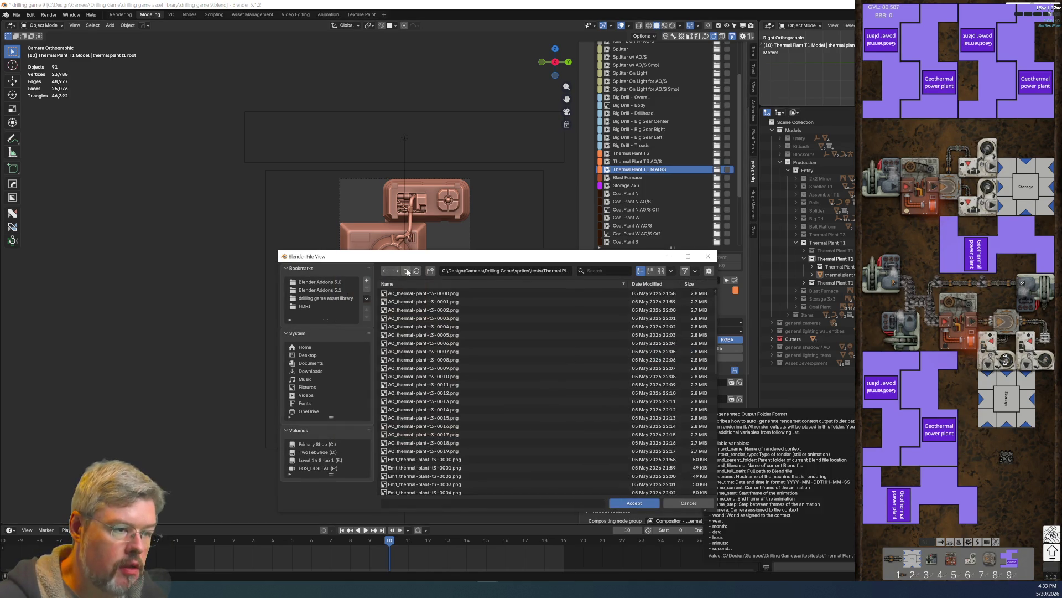
Step: Navigate the file browser up to Drilling Game, then into production and entities
click(406, 271)
click(406, 271)
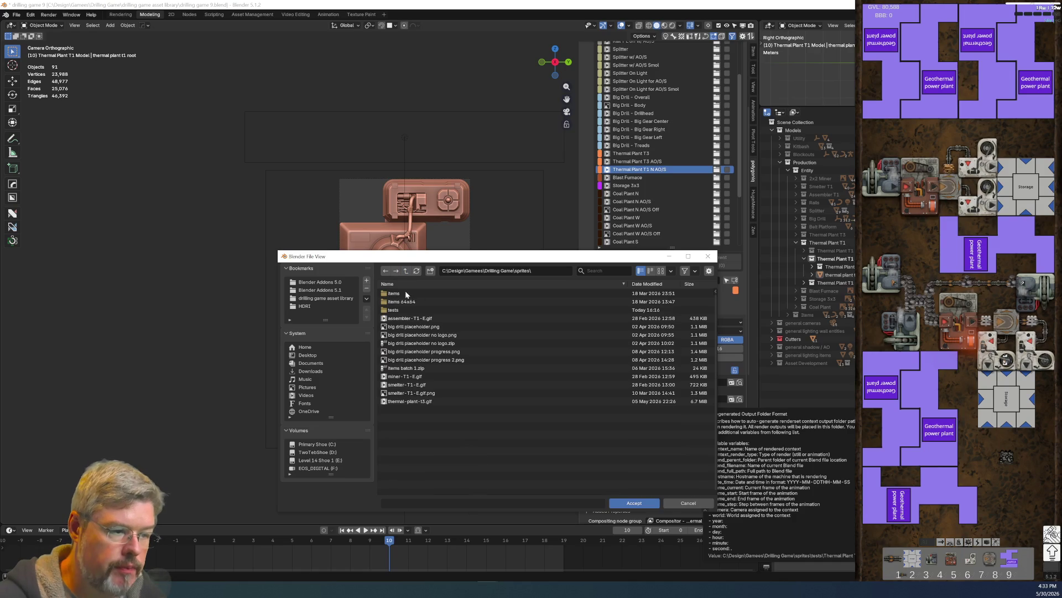
click(406, 271)
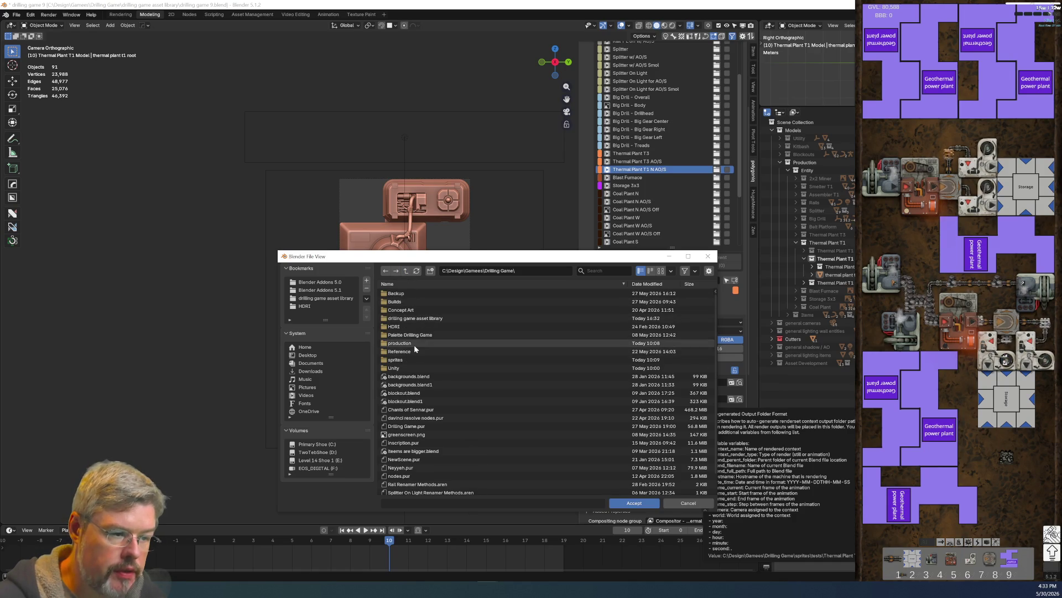
double_click(414, 343)
double_click(406, 293)
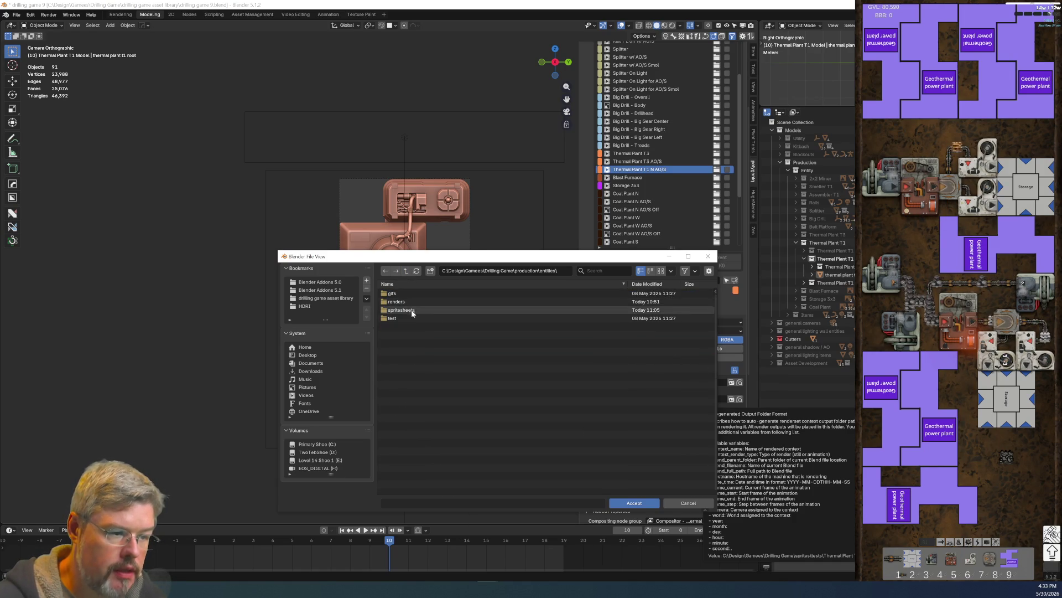
Step: Create a thermal-paint-t1 folder in renders and add new subfolders inside it
double_click(396, 301)
click(430, 271)
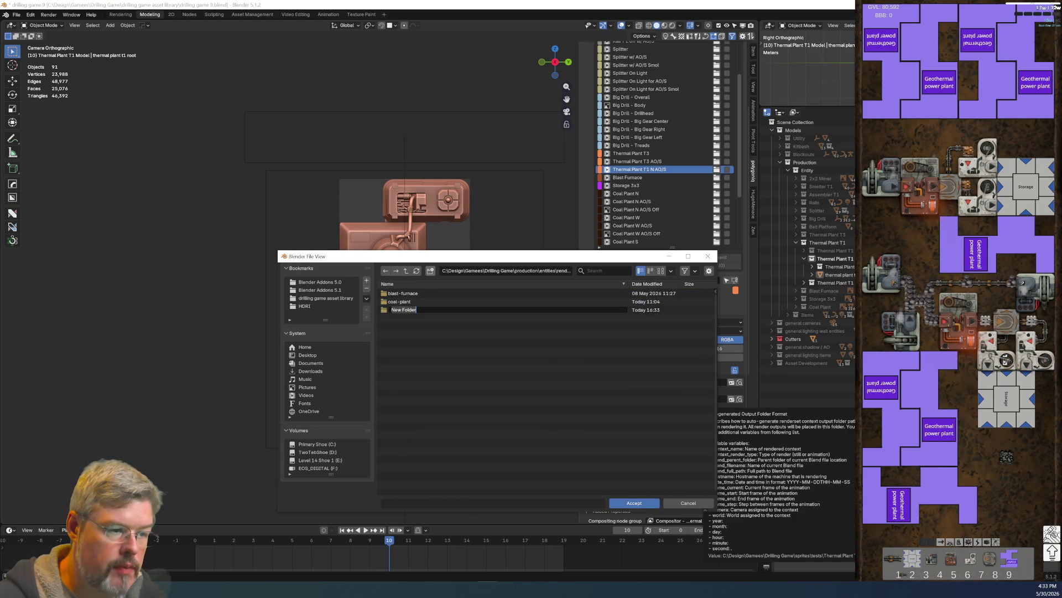
text(thermal-paint-t1)
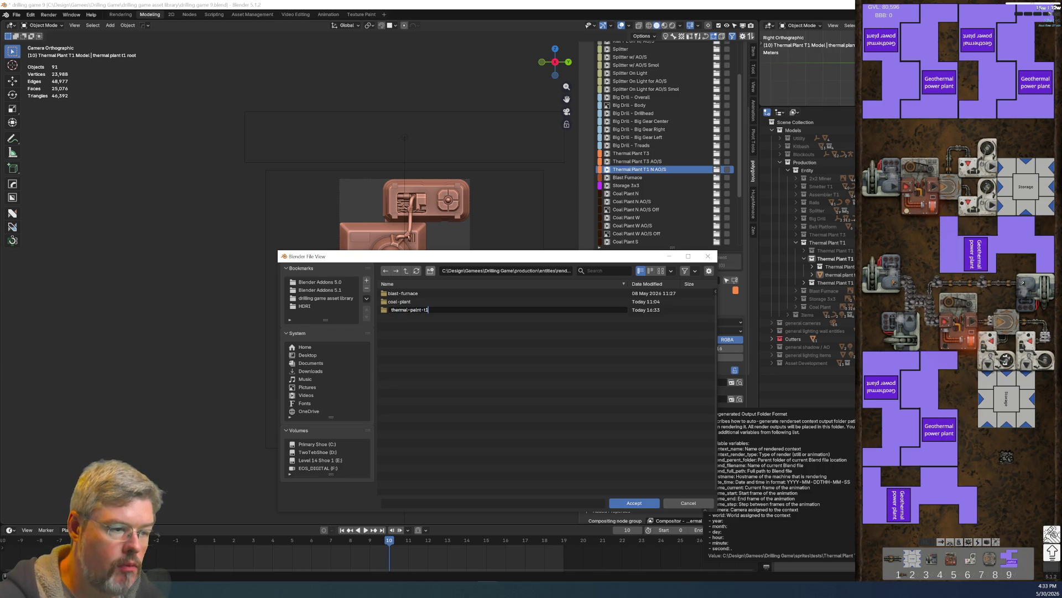
key(Return)
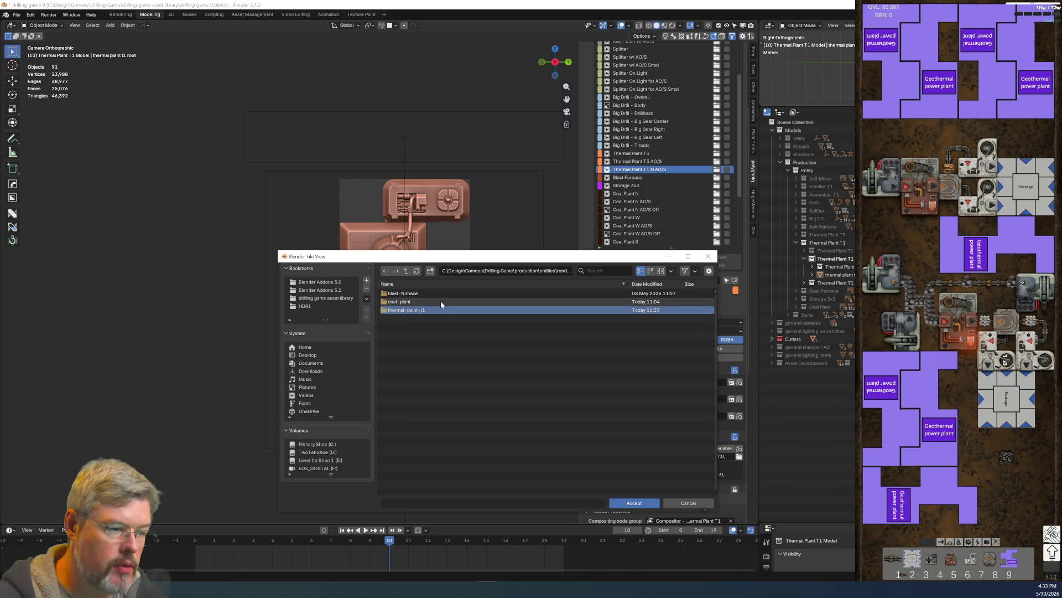
double_click(438, 309)
click(430, 271)
click(430, 271)
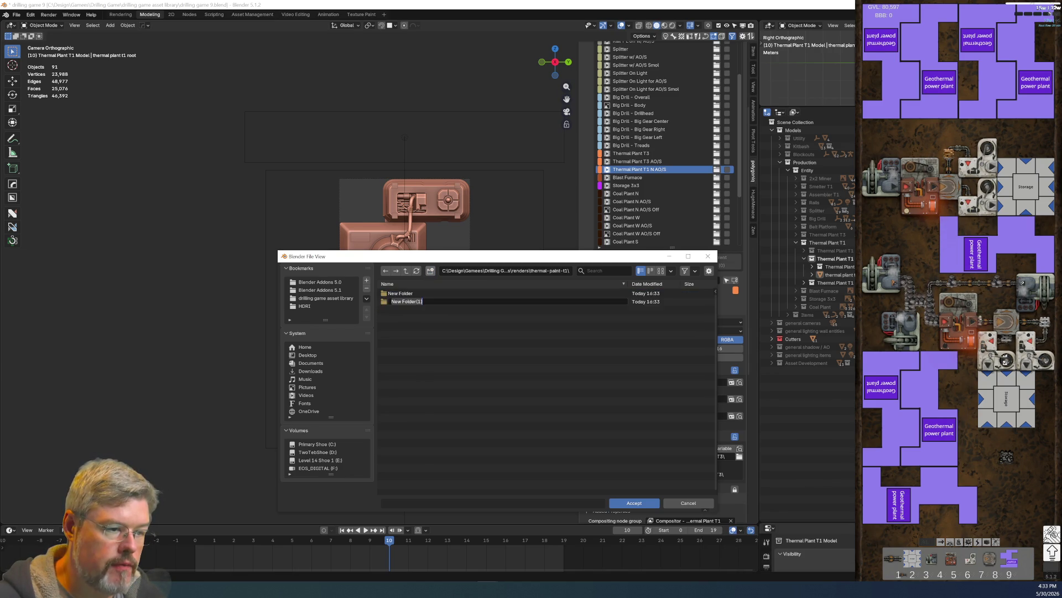
click(429, 271)
click(429, 271)
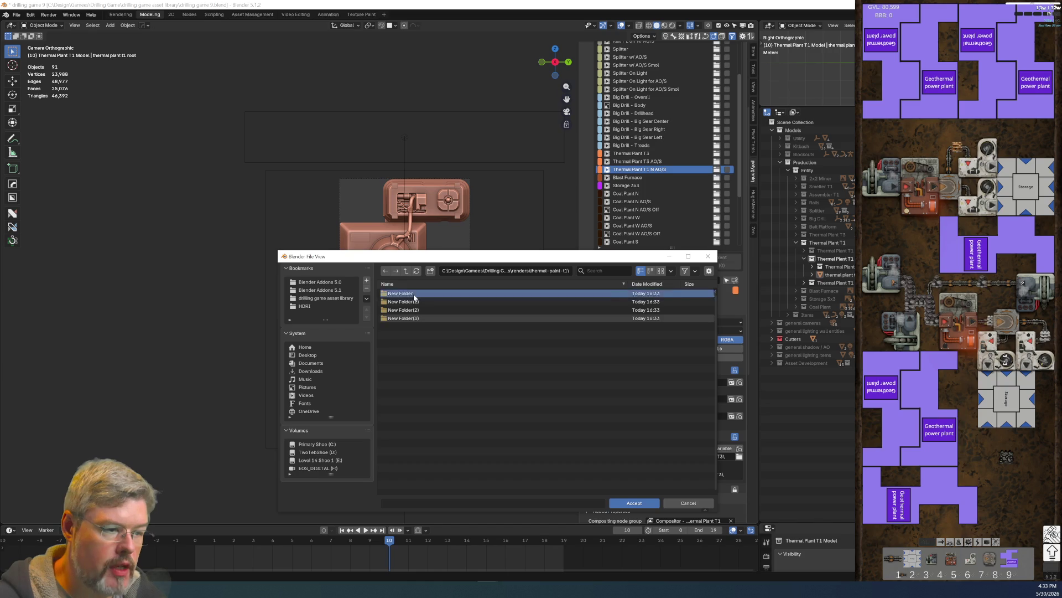
Step: Rename the first two new subfolders n and e
double_click(413, 294)
key(BackSpace)
ctrl+click(409, 293)
text(n)
key(Return)
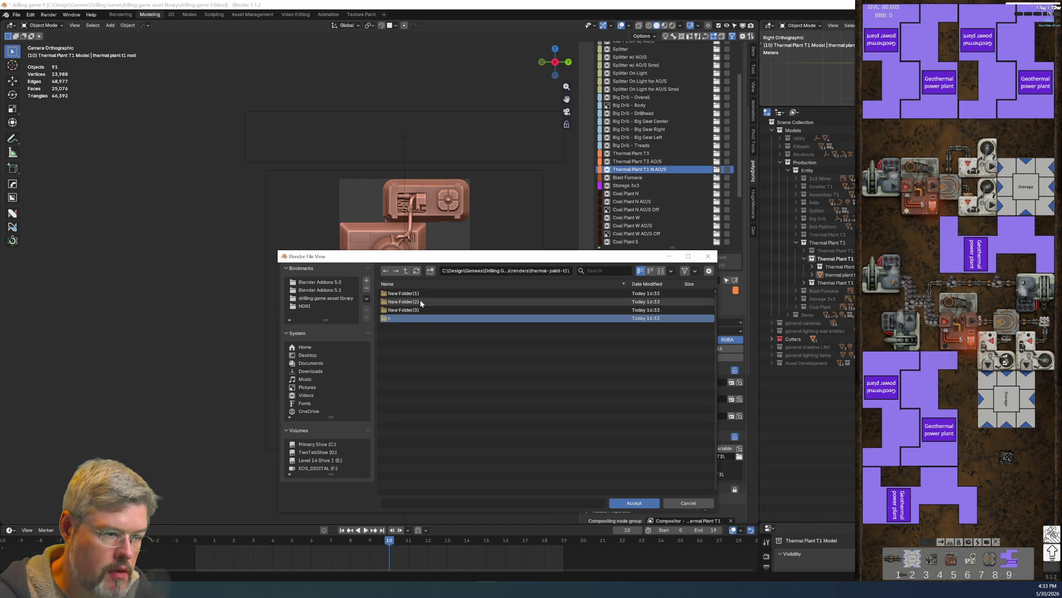
click(420, 293)
ctrl+click(421, 293)
text(3)
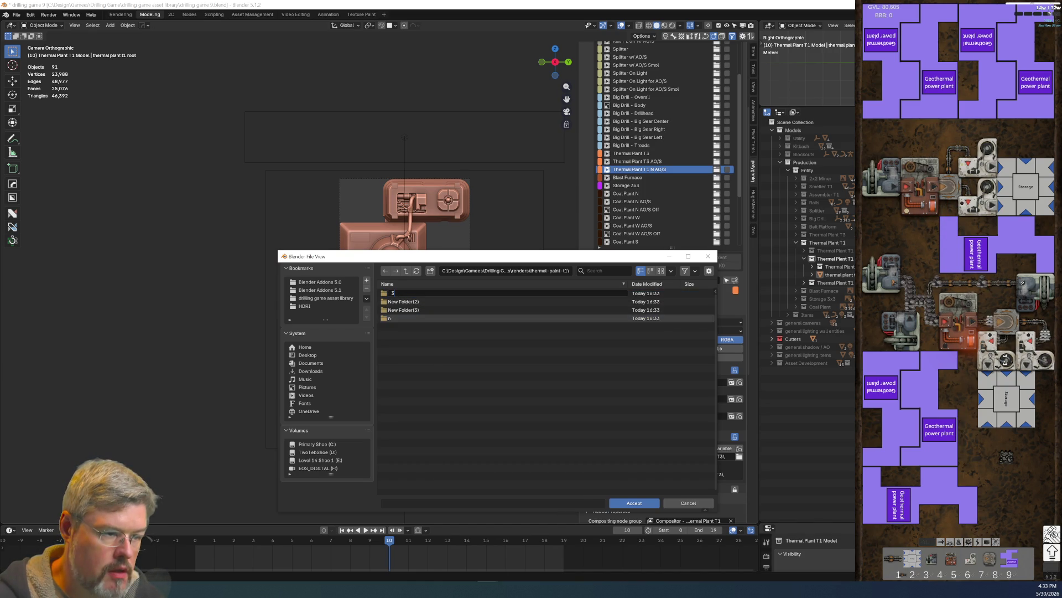
key(BackSpace)
text(e)
key(Return)
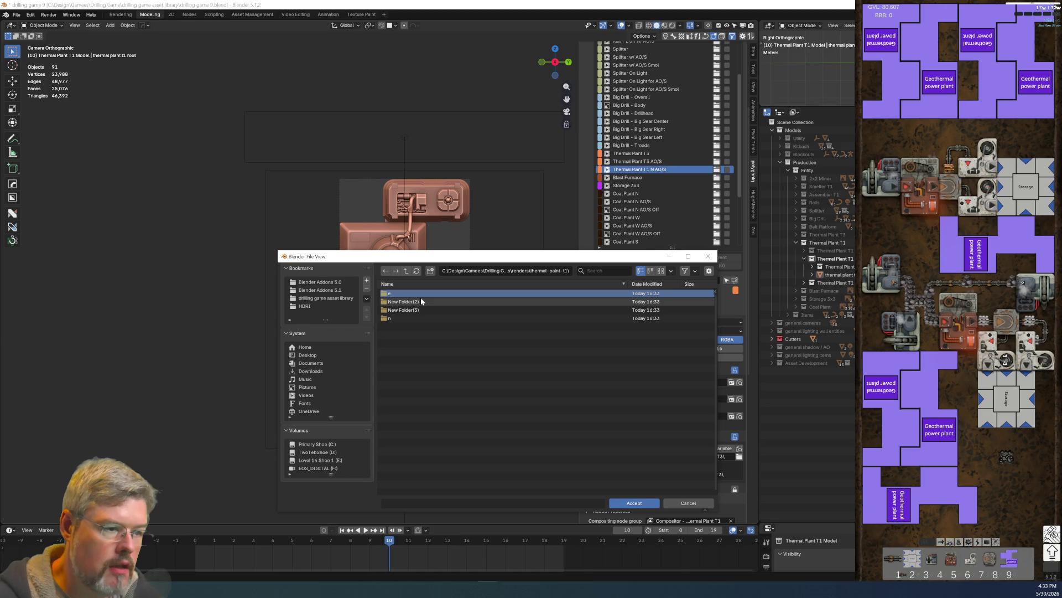
Step: Rename the remaining subfolders s and w, then accept n as the output folder
ctrl+click(407, 302)
text(s)
key(Return)
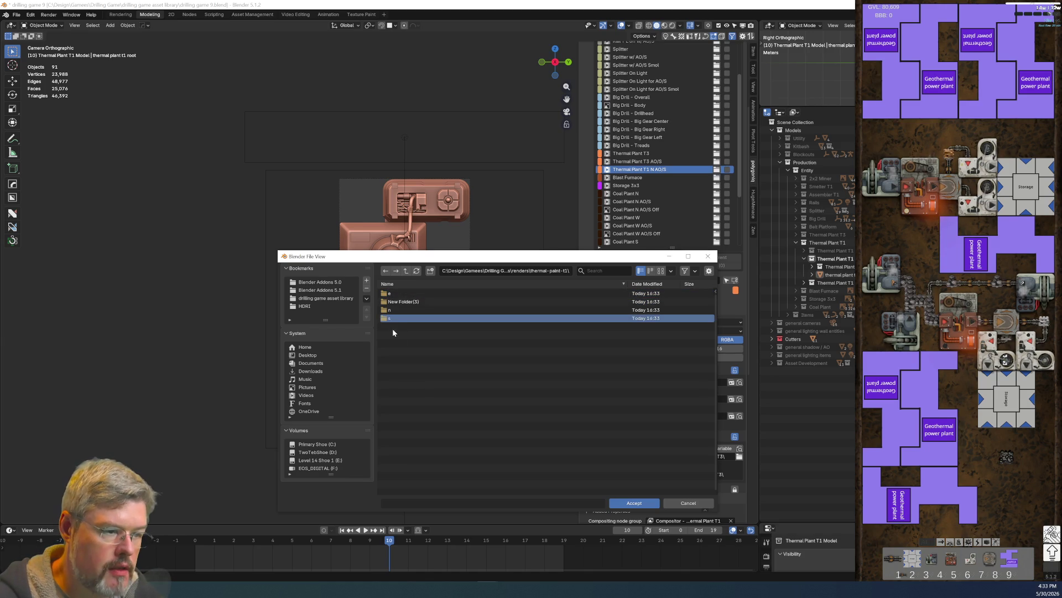
click(406, 304)
ctrl+click(407, 304)
text(w)
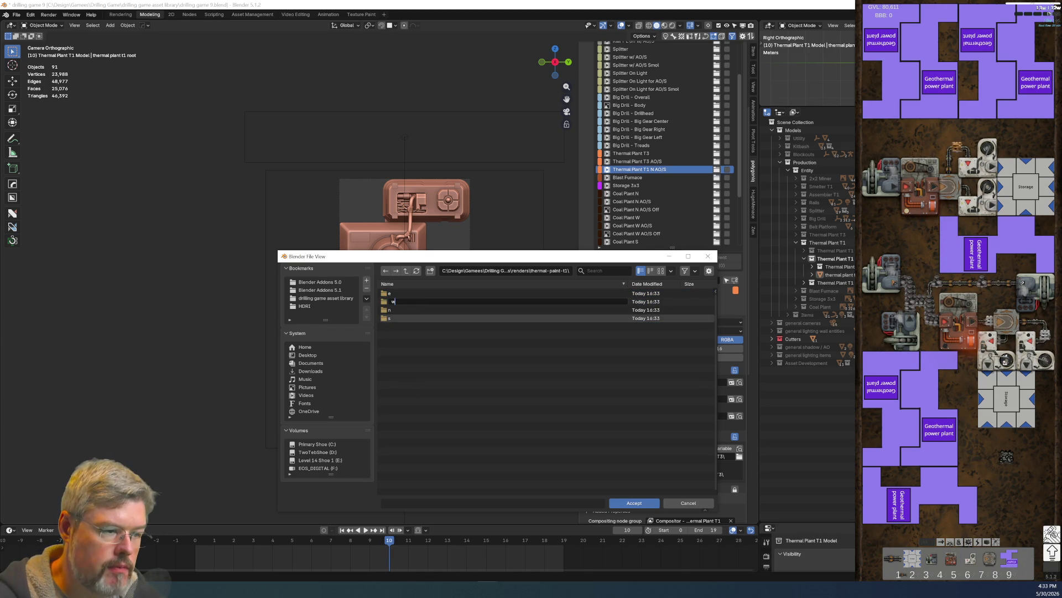
key(Return)
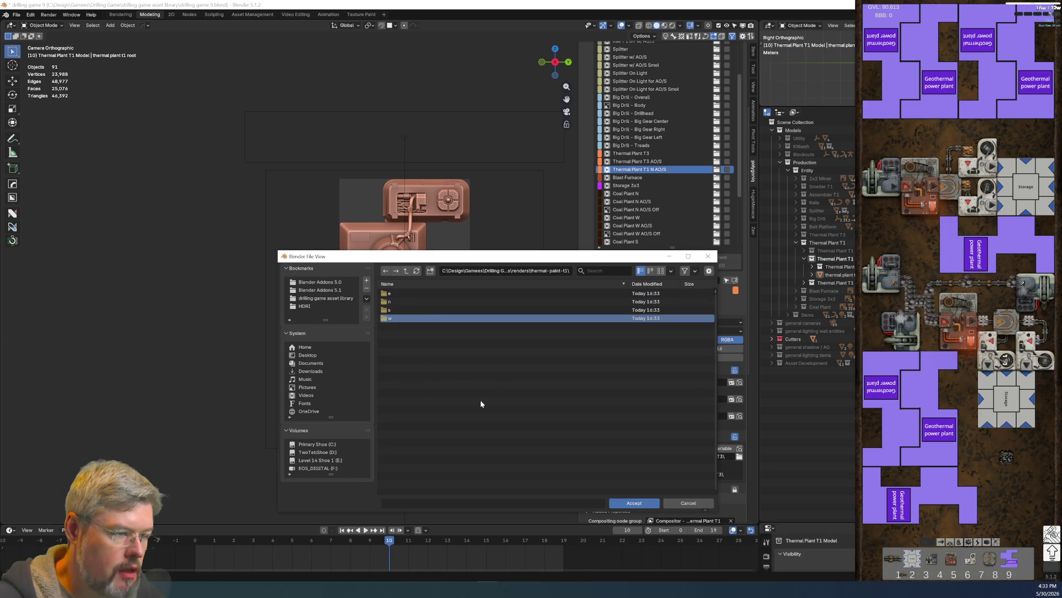
double_click(410, 302)
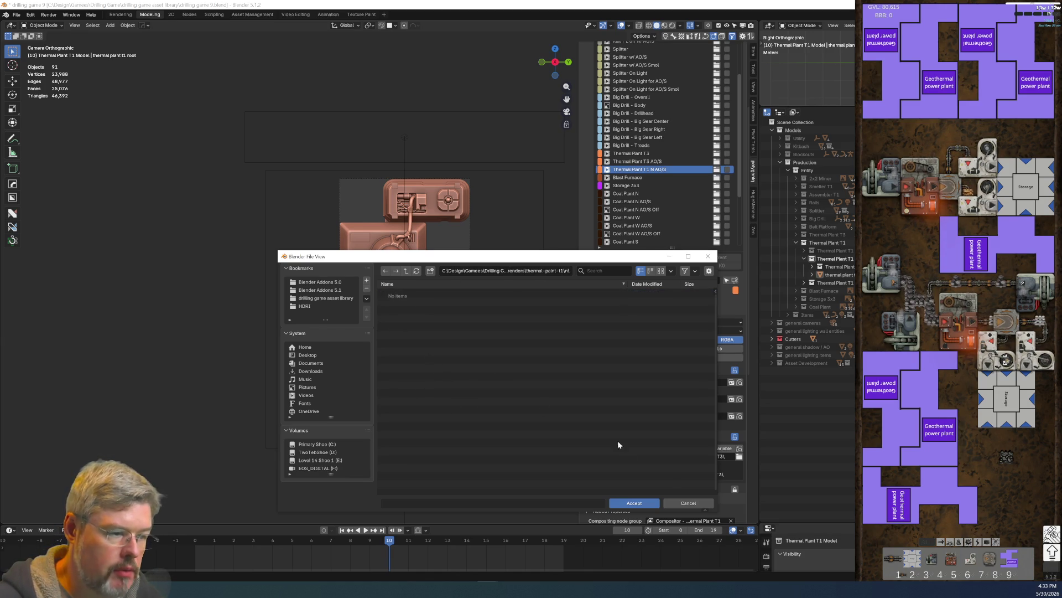
click(635, 503)
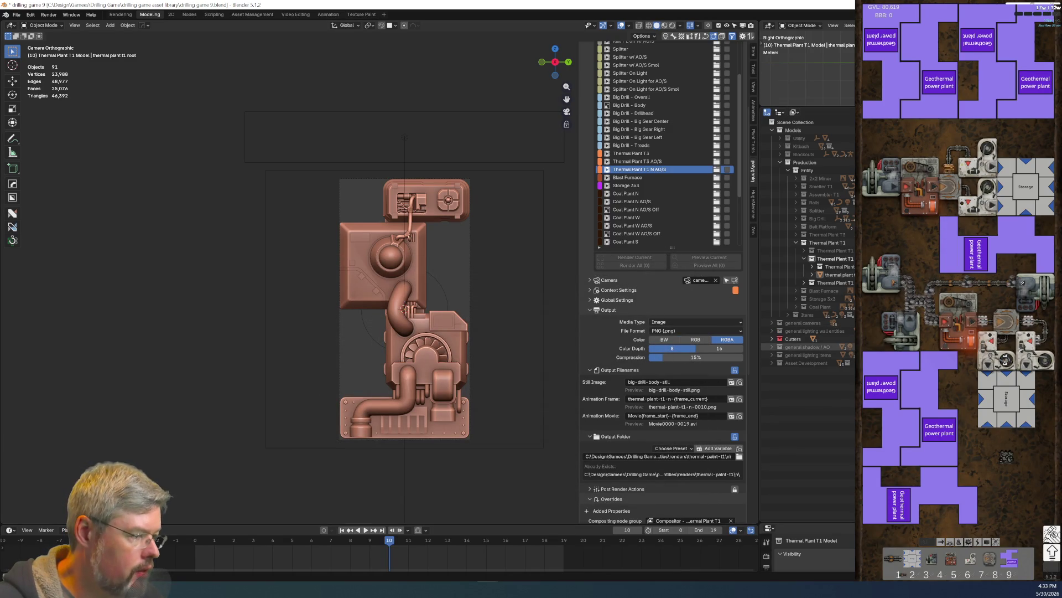
Step: Include the general shadow / AO collection, switch to Rendered shading, and save the file
click(806, 347)
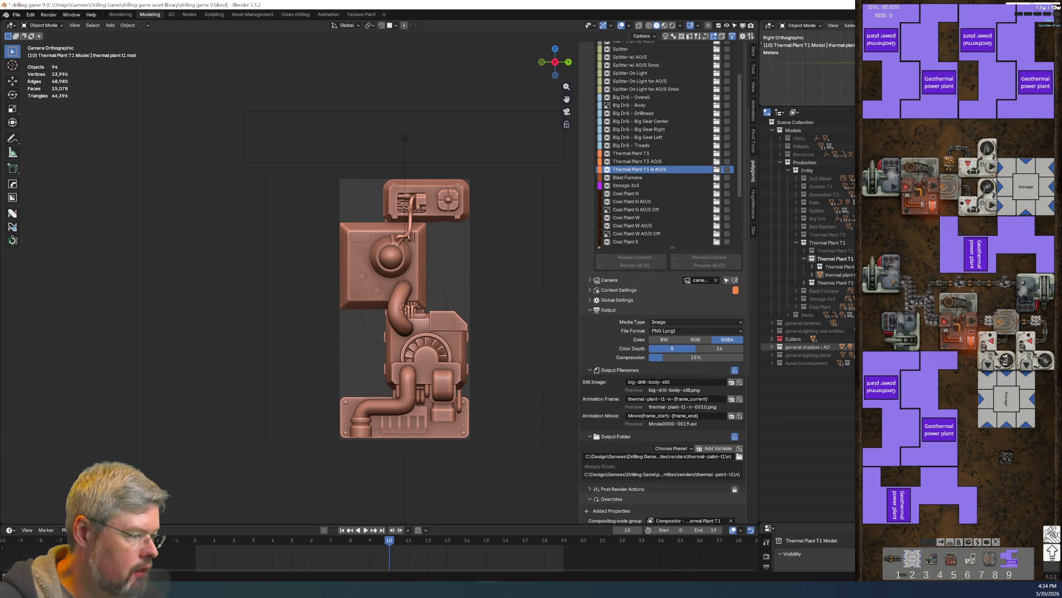
click(672, 25)
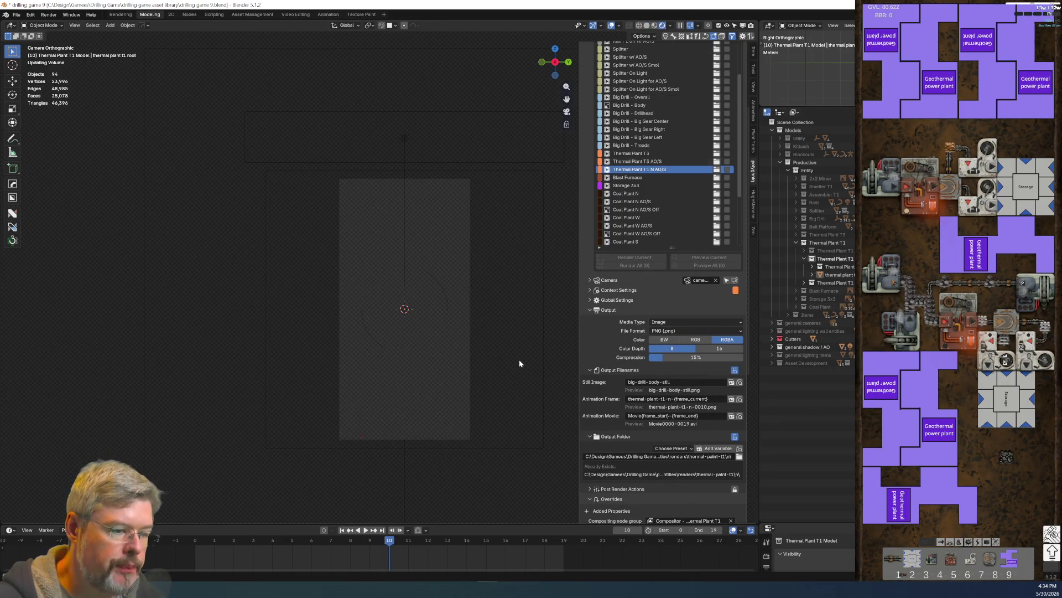
click(17, 14)
click(28, 66)
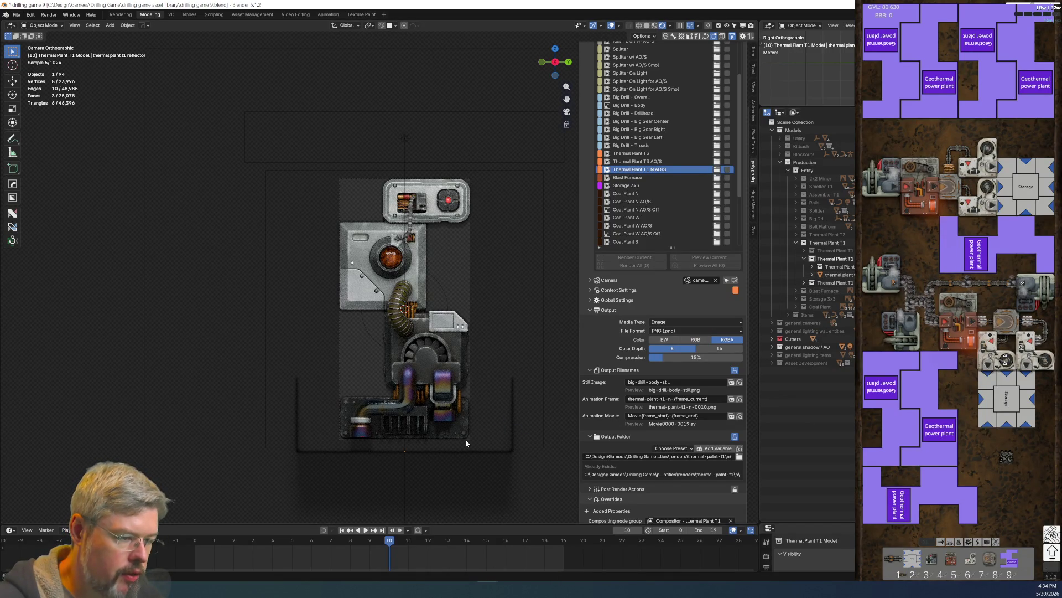
click(424, 454)
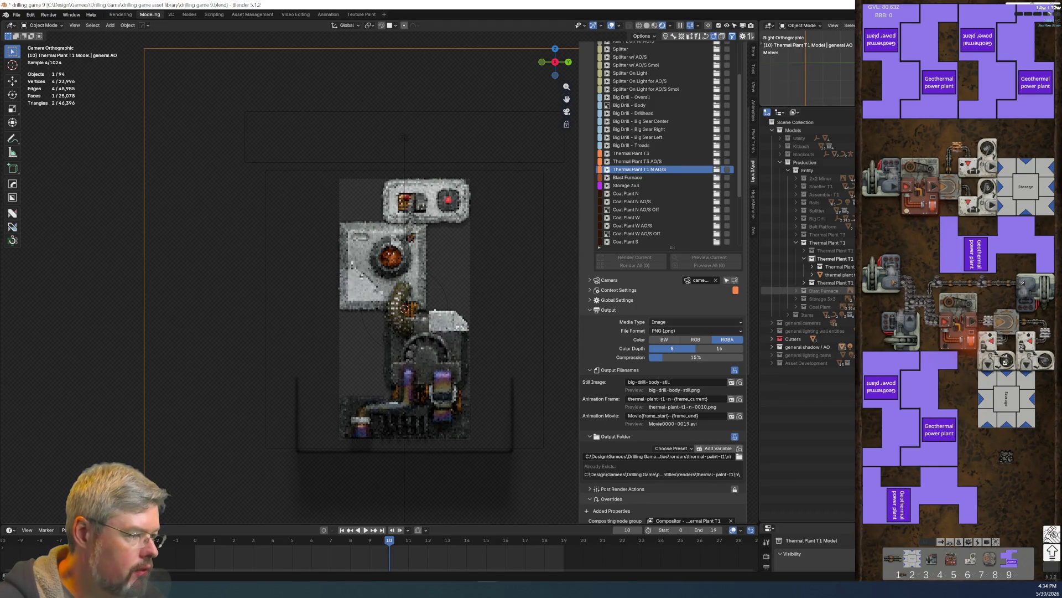
click(804, 283)
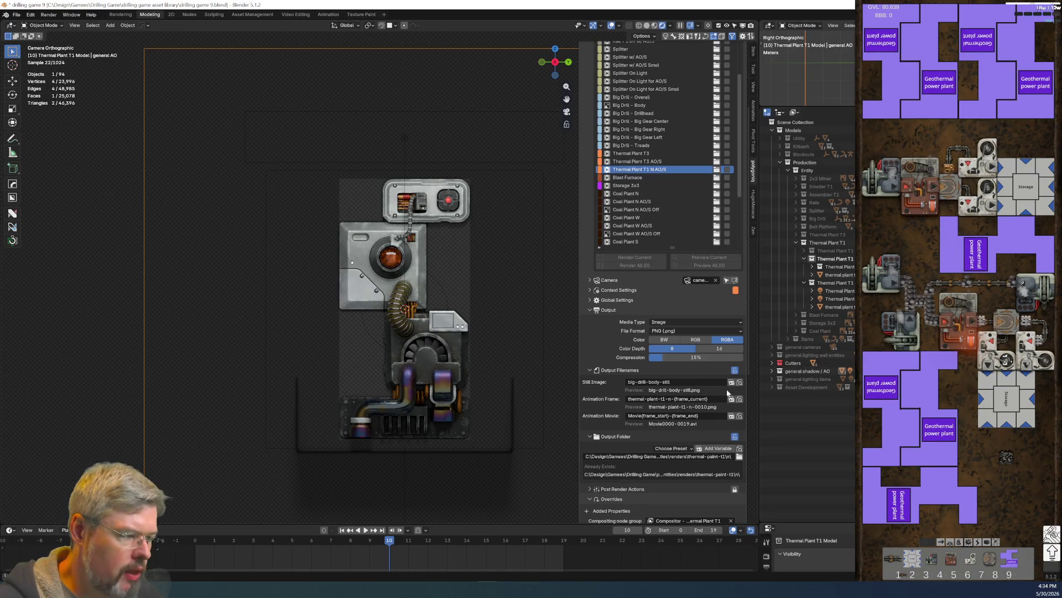
Step: Add a Thermal Plant T1 Camera collection under Thermal Plant T1
click(821, 244)
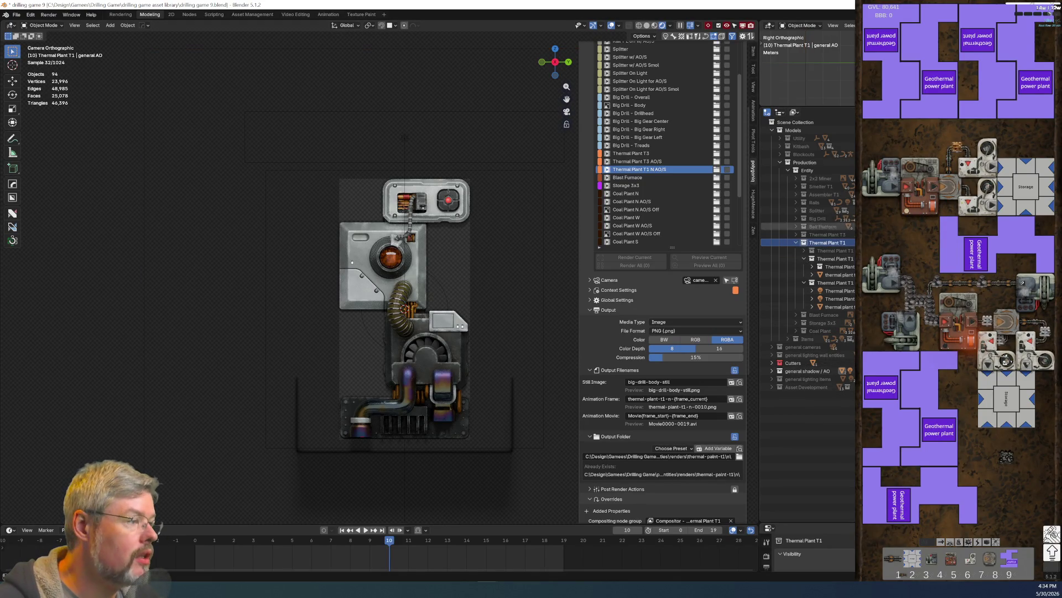
key(ctrl+v)
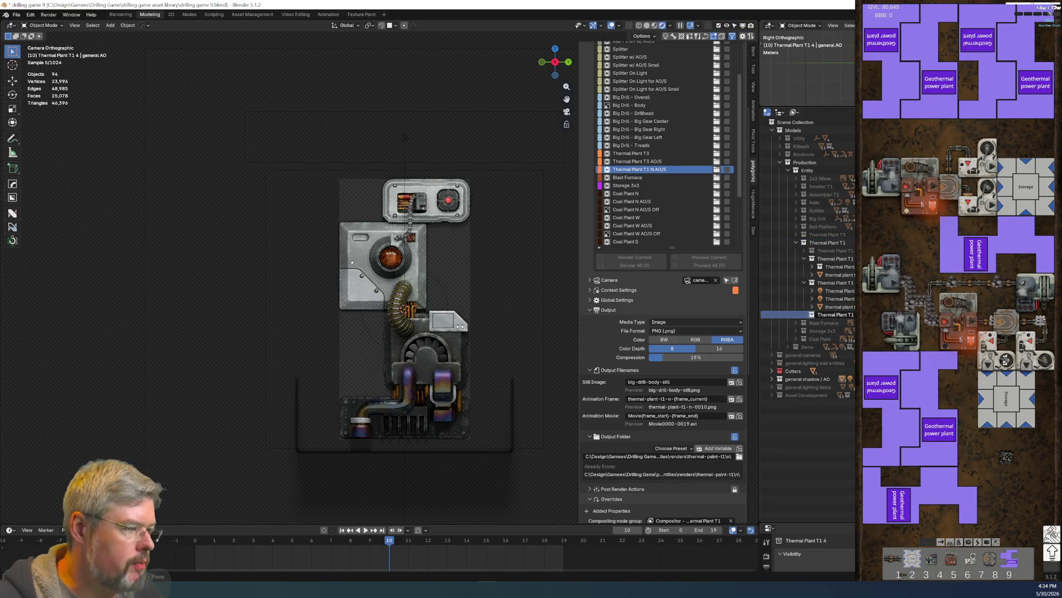
key(Return)
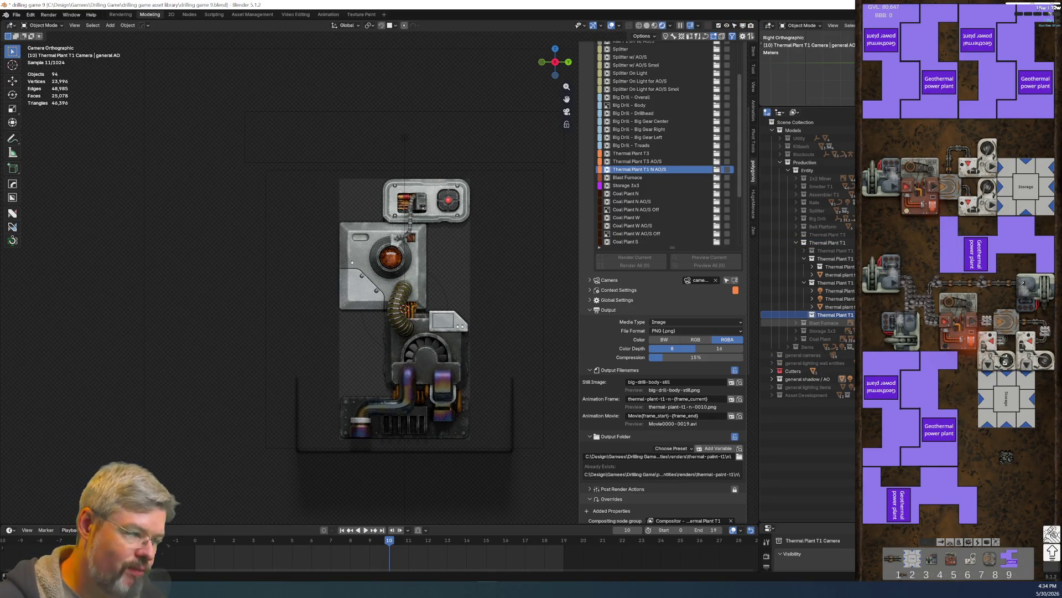
Step: Unhide the general cameras and duplicate camera 3x6
click(772, 379)
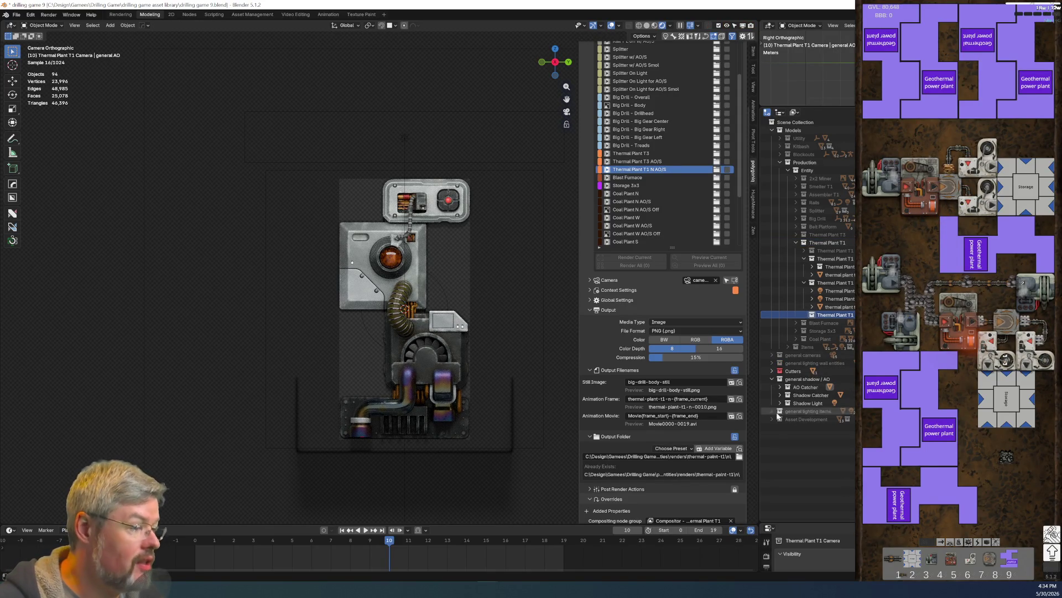
click(772, 379)
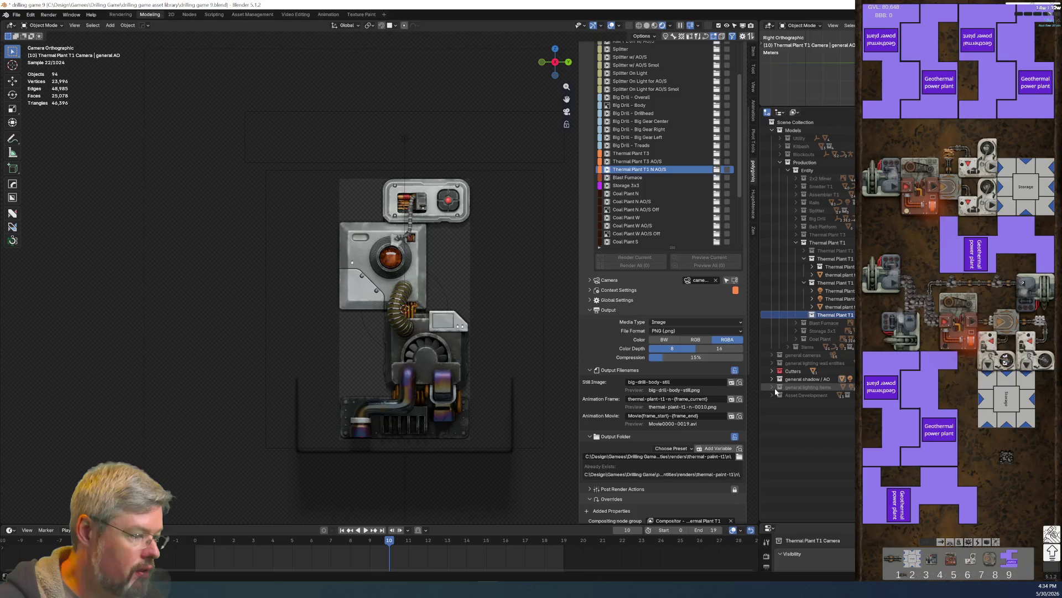
click(773, 354)
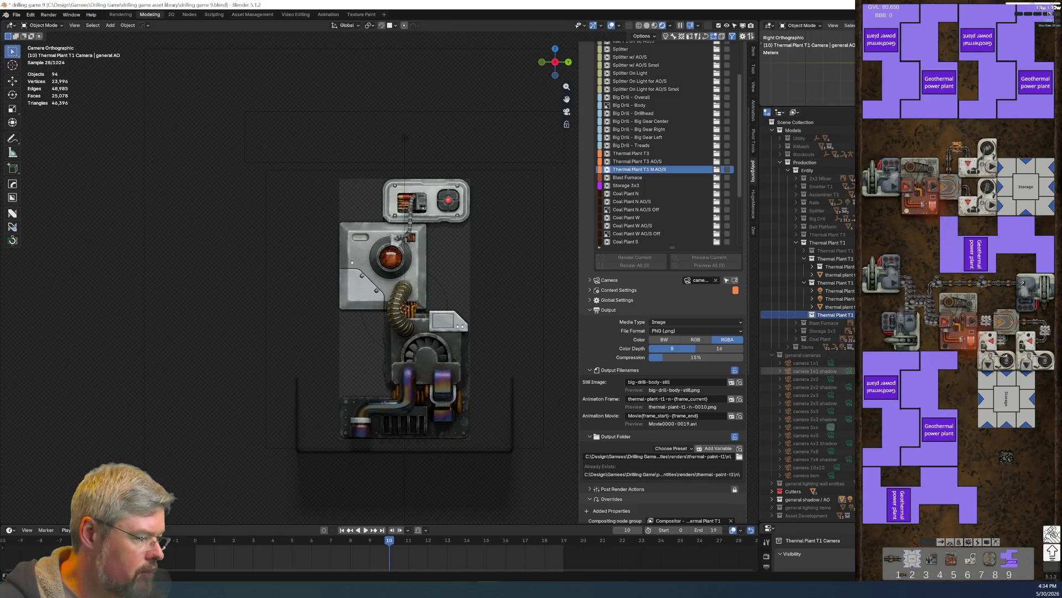
key(alt+h)
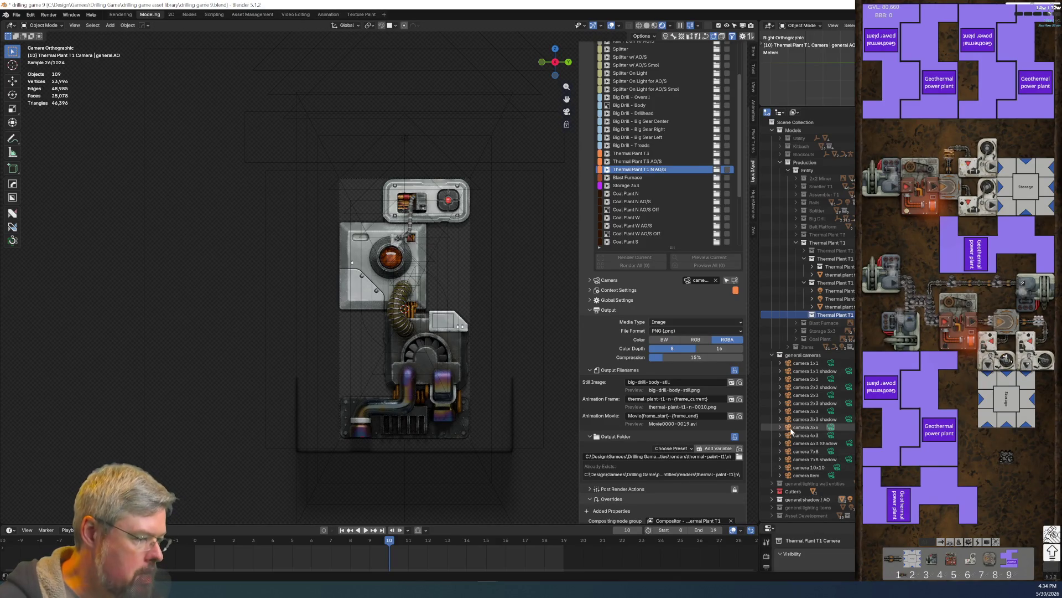
click(809, 429)
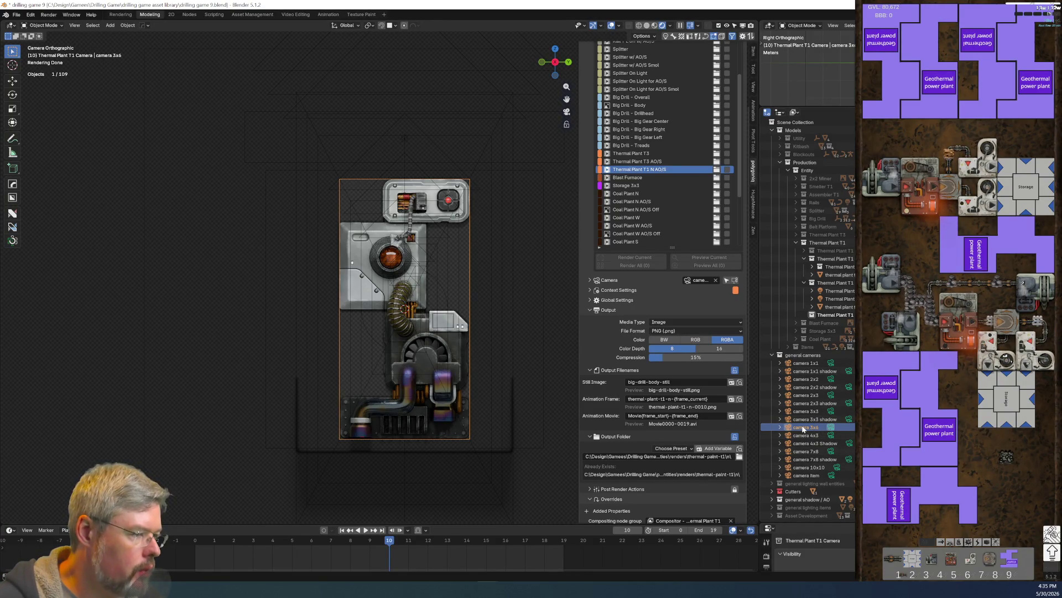
key(shift+d)
Step: Move the camera 3x6 copy into Thermal Plant T1, exclude general cameras, and name it camera 3x6 shadow
key(Escape)
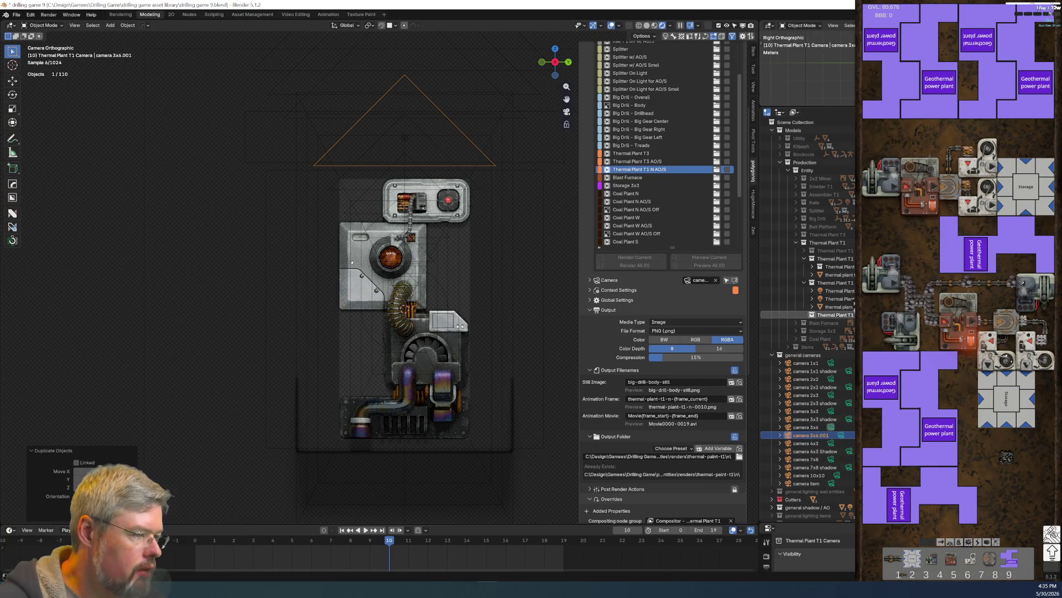
drag(811, 435, 835, 315)
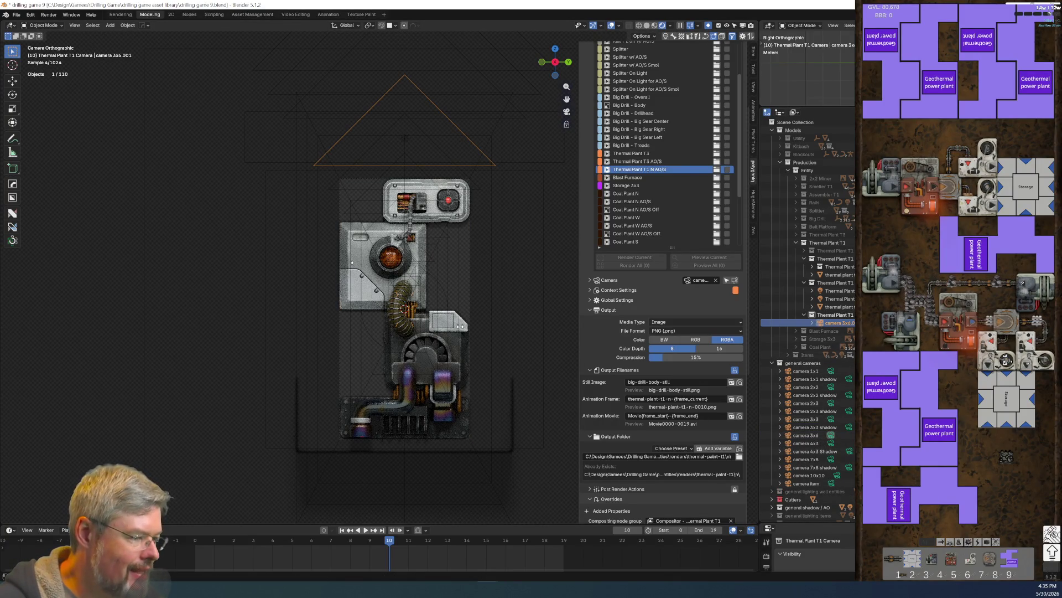
click(771, 363)
click(781, 363)
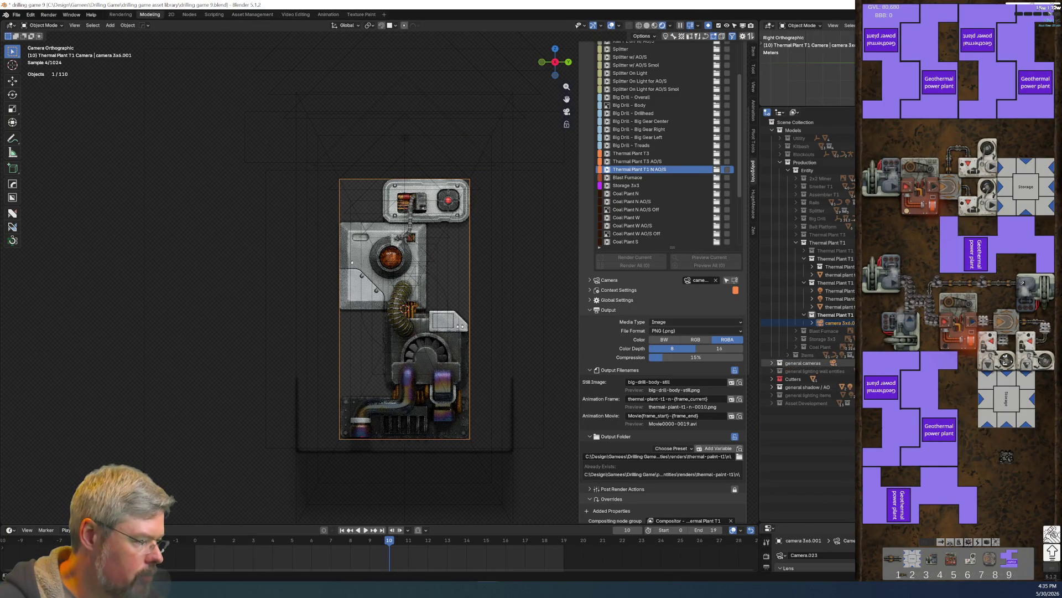
double_click(835, 323)
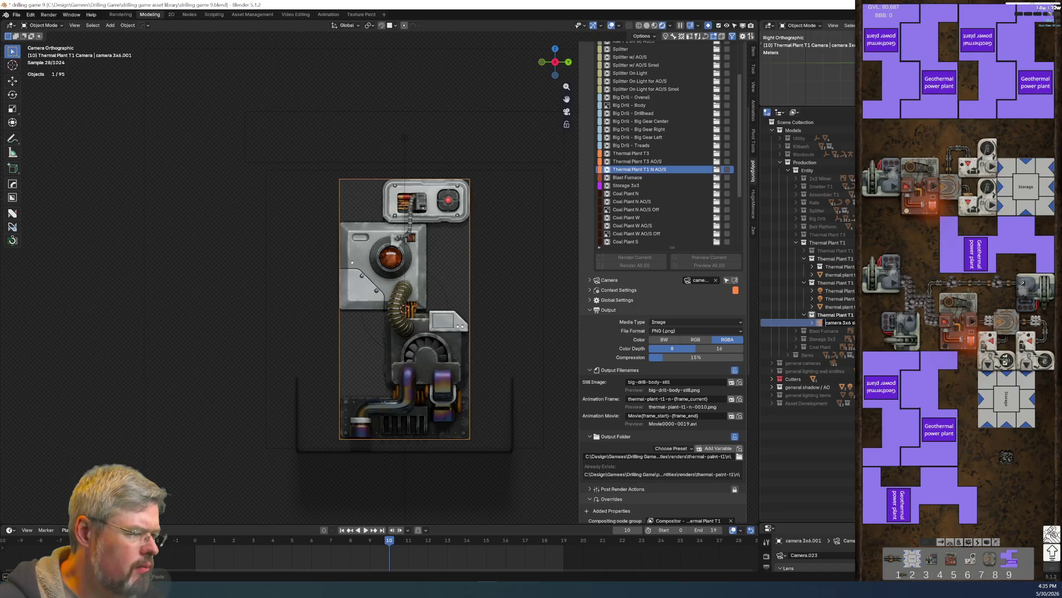
key(Return)
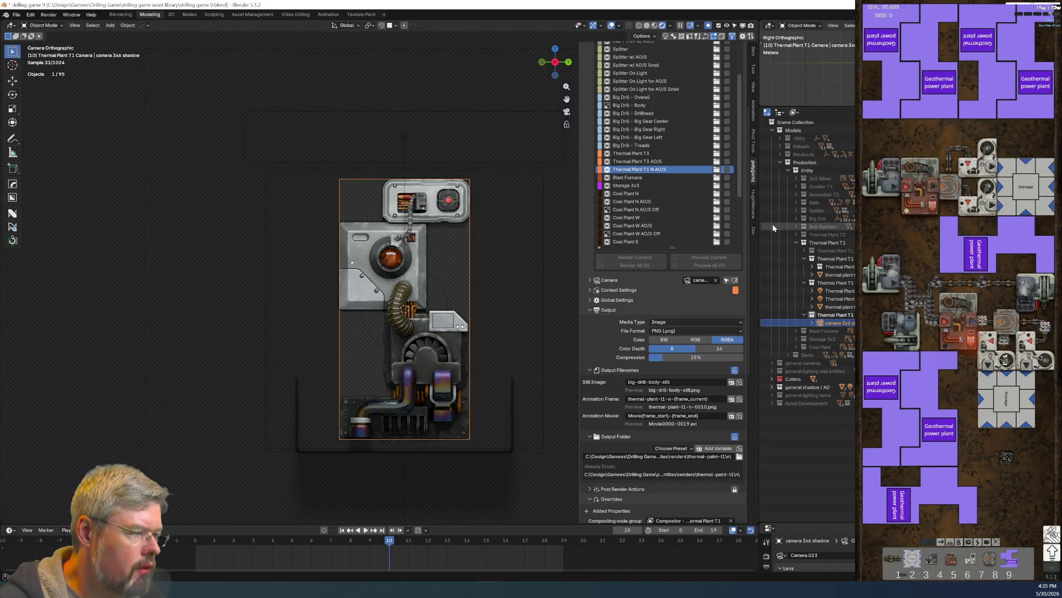
Step: Select the camera 3x6 thermal plant t1 AO inside the Coal Plant Camera collection
click(797, 346)
click(804, 379)
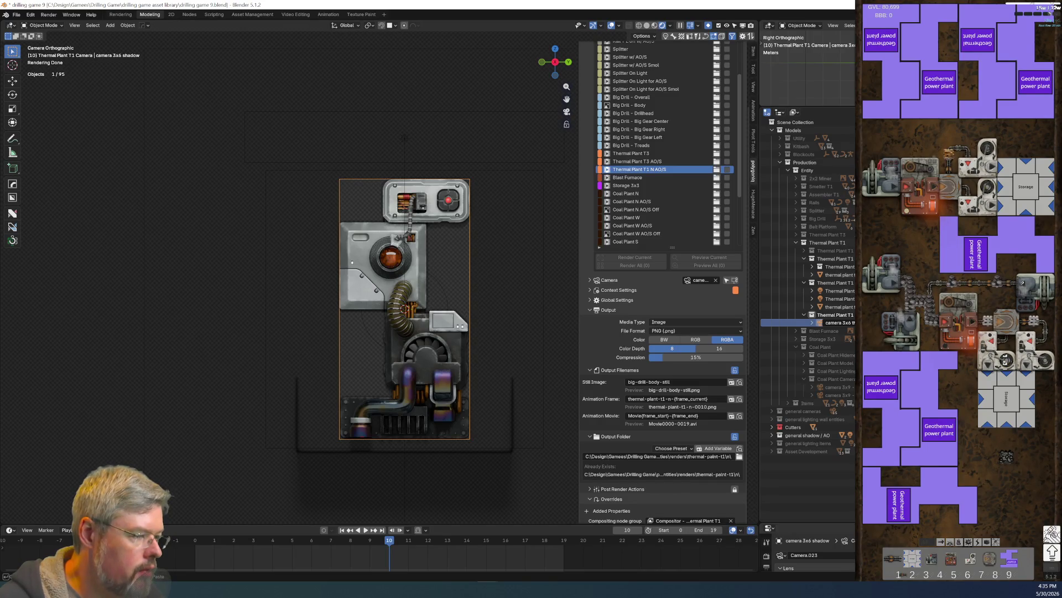
click(775, 323)
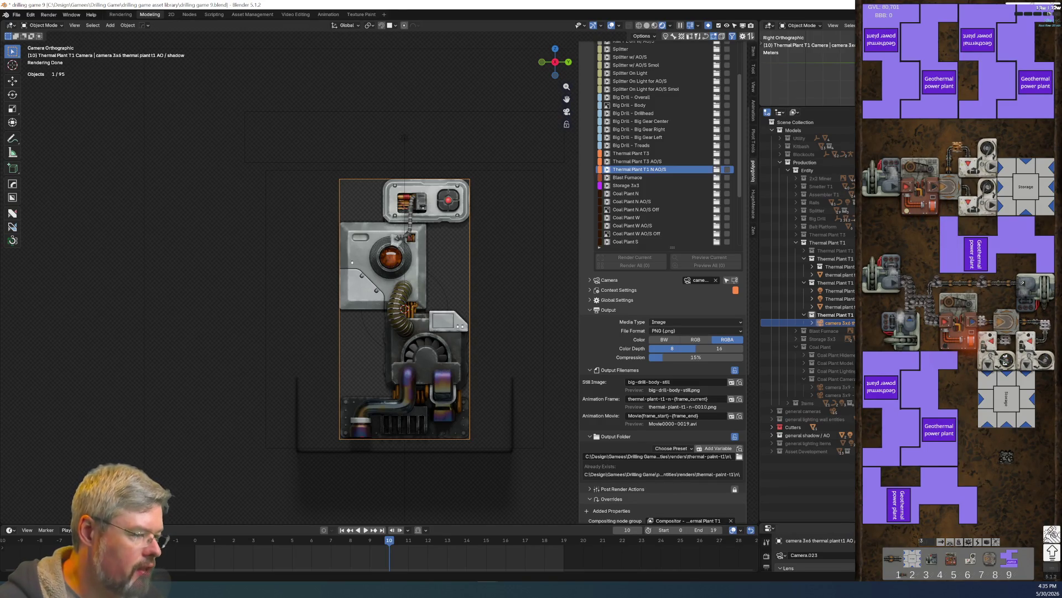
click(796, 347)
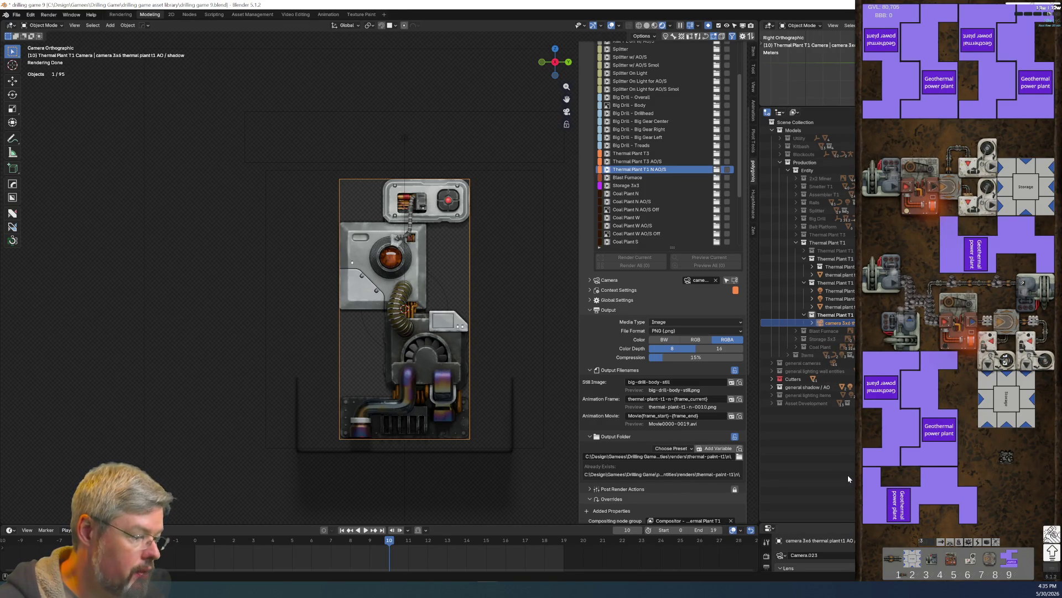
Step: Enlarge the Properties area, hide the timeline, and select the general AO object
drag(818, 520, 818, 452)
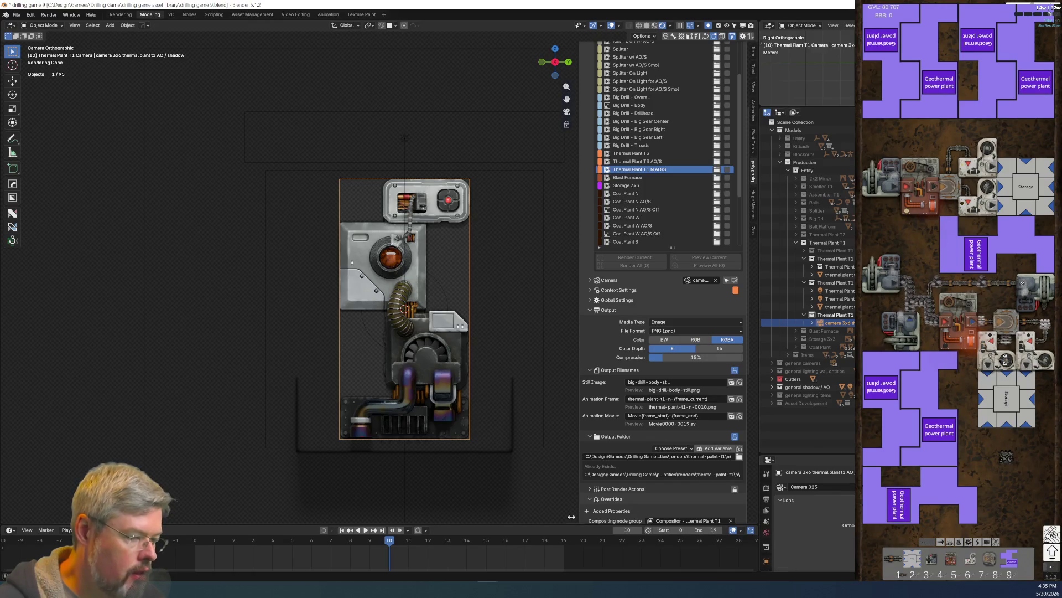
mouse_move(754, 523)
mouse_down()
mouse_move(741, 536)
mouse_move(418, 543)
mouse_up()
click(418, 540)
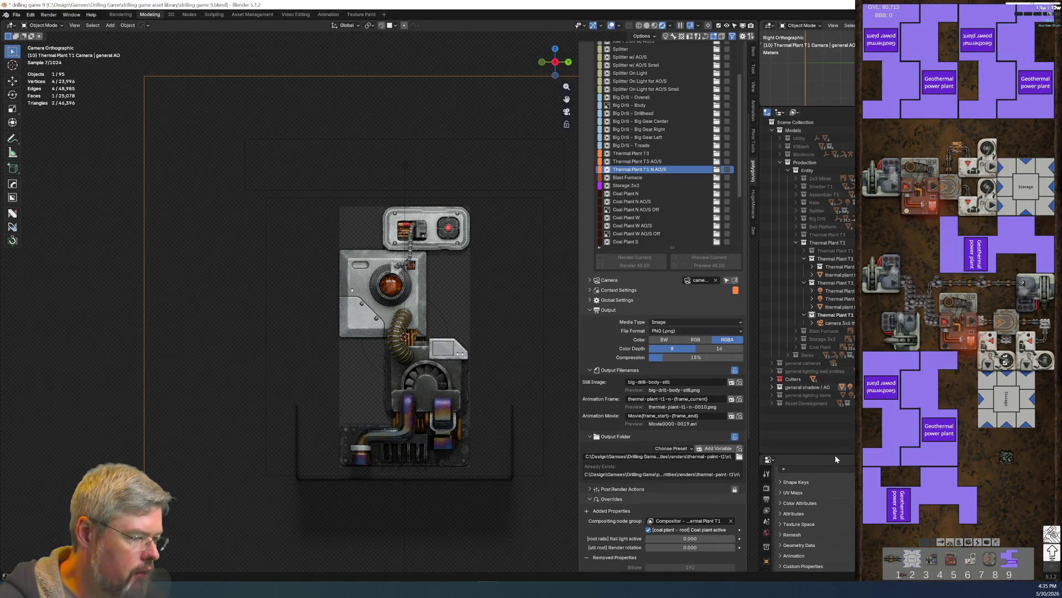
drag(835, 455, 830, 310)
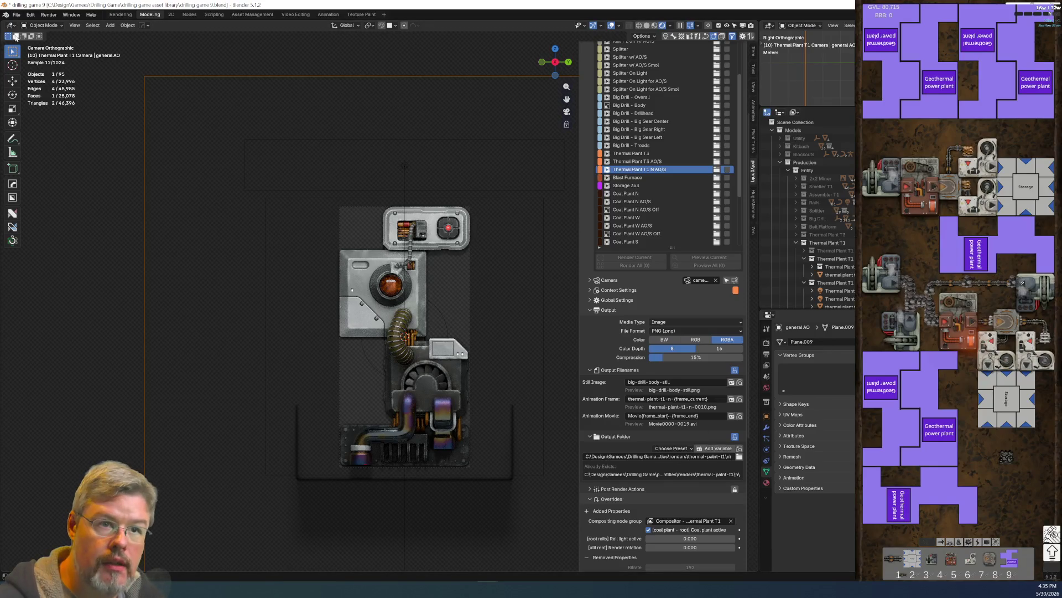
Step: Save drilling game 9.blend and select the thermal plant camera
click(16, 14)
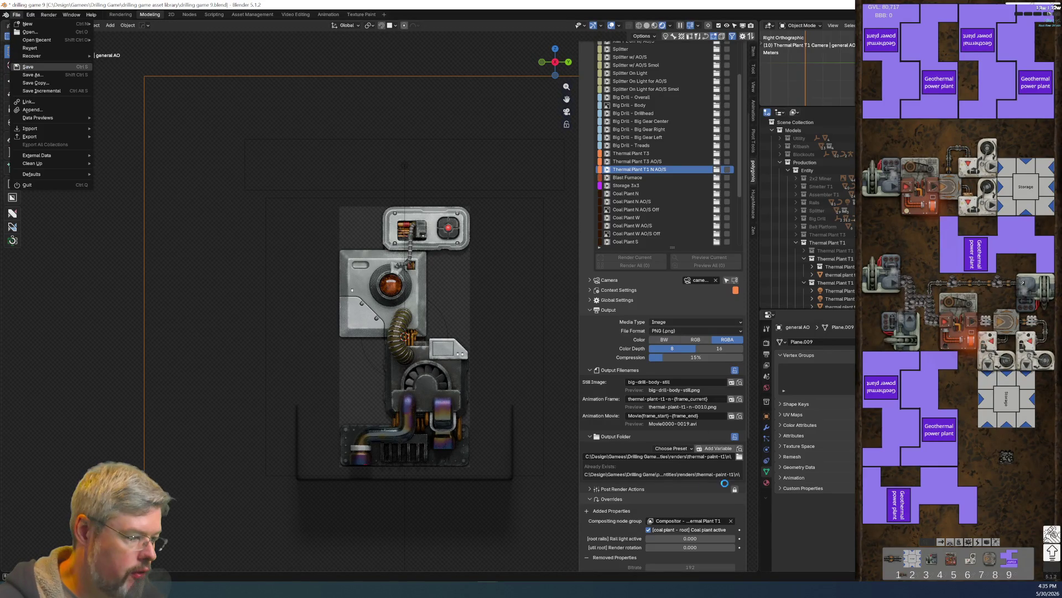
click(28, 67)
scroll(838, 271, down, 5)
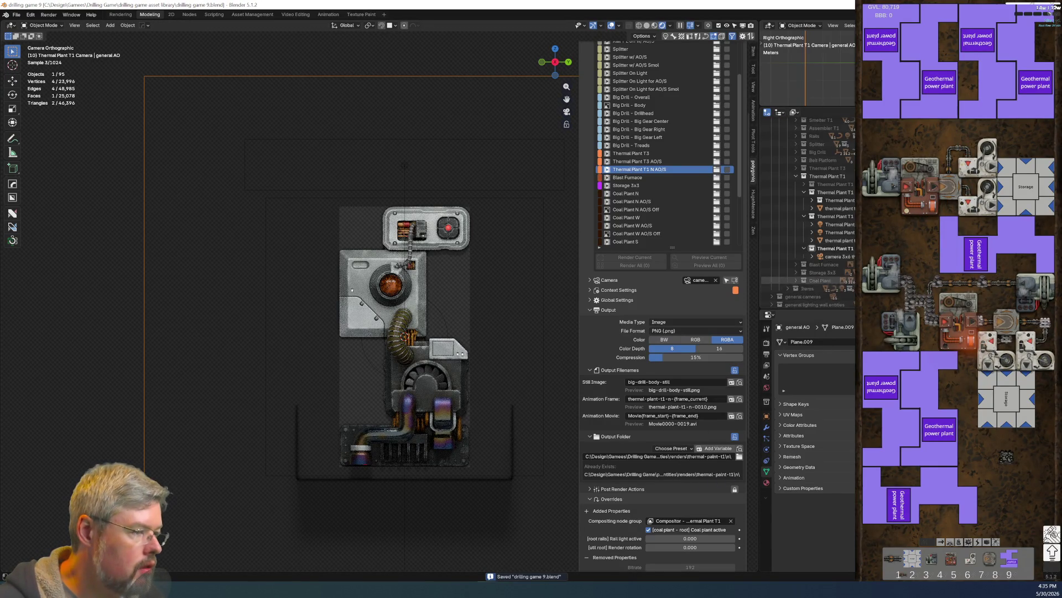
click(836, 219)
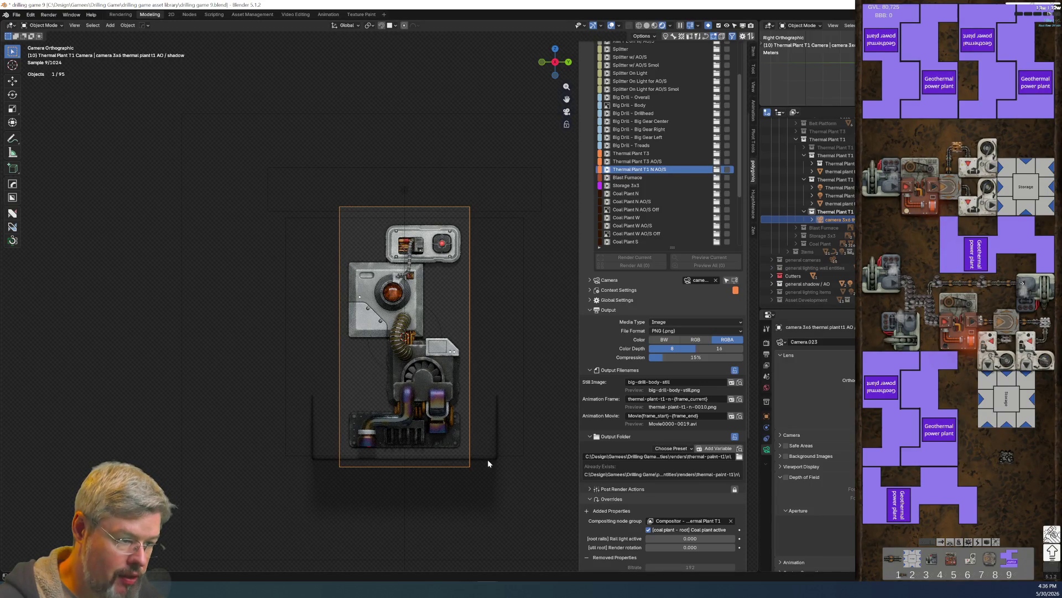
Step: Set the render output resolution to 512 px wide and 896 px tall
click(17, 14)
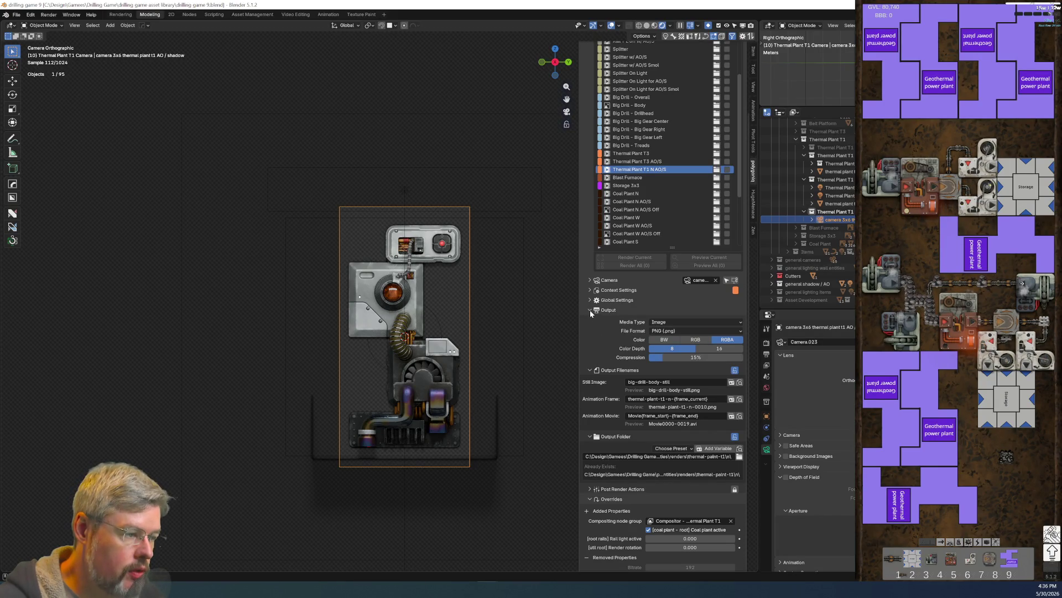
click(589, 291)
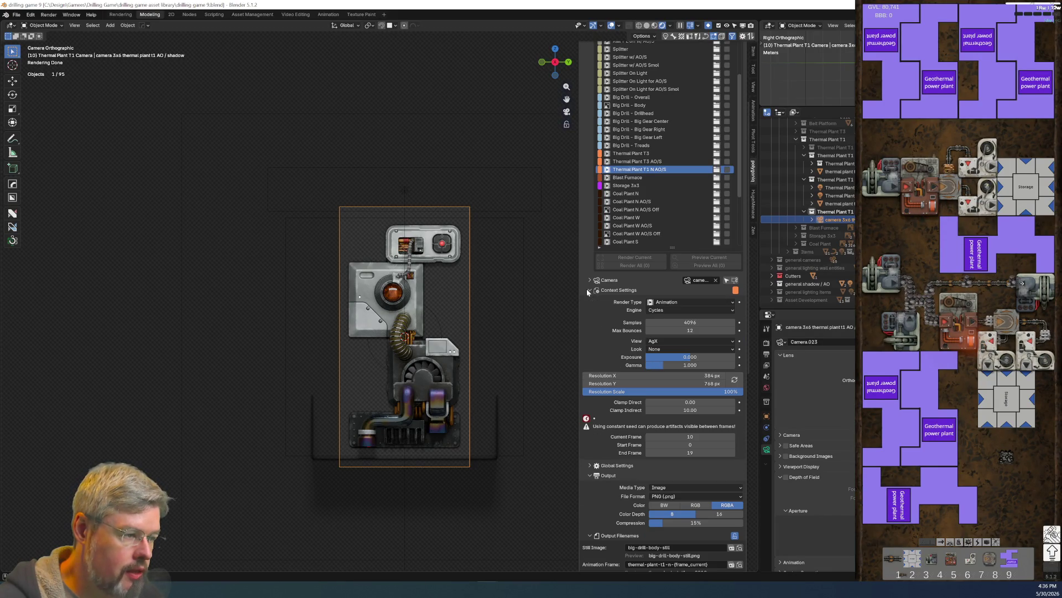
click(671, 377)
text(512)
key(Return)
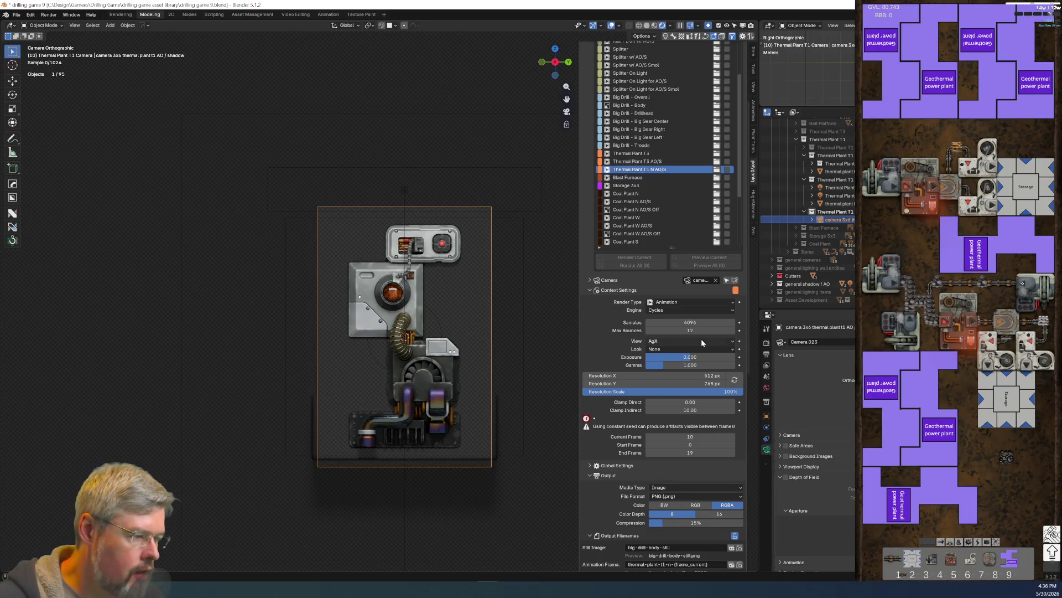
click(658, 383)
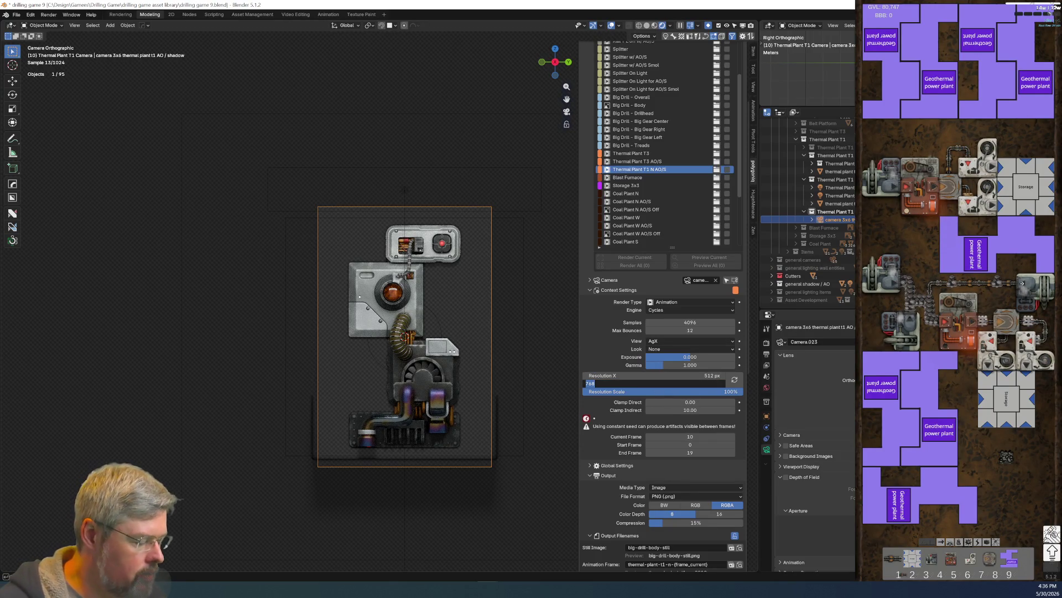
text(128)
key(Return)
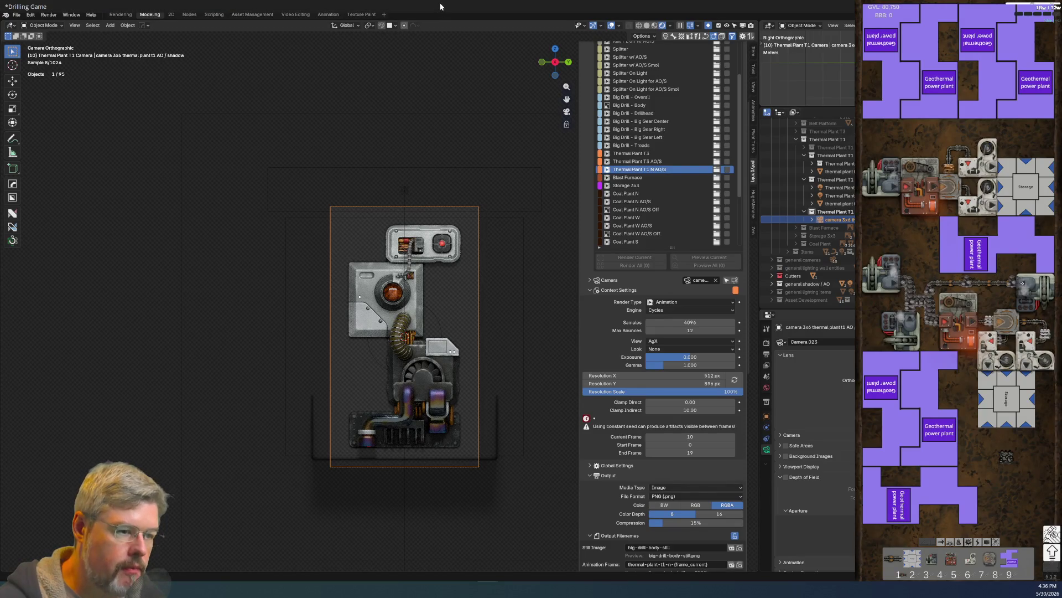
Step: Save drilling game 9.blend and select the thermal plant t1 reflector
click(17, 14)
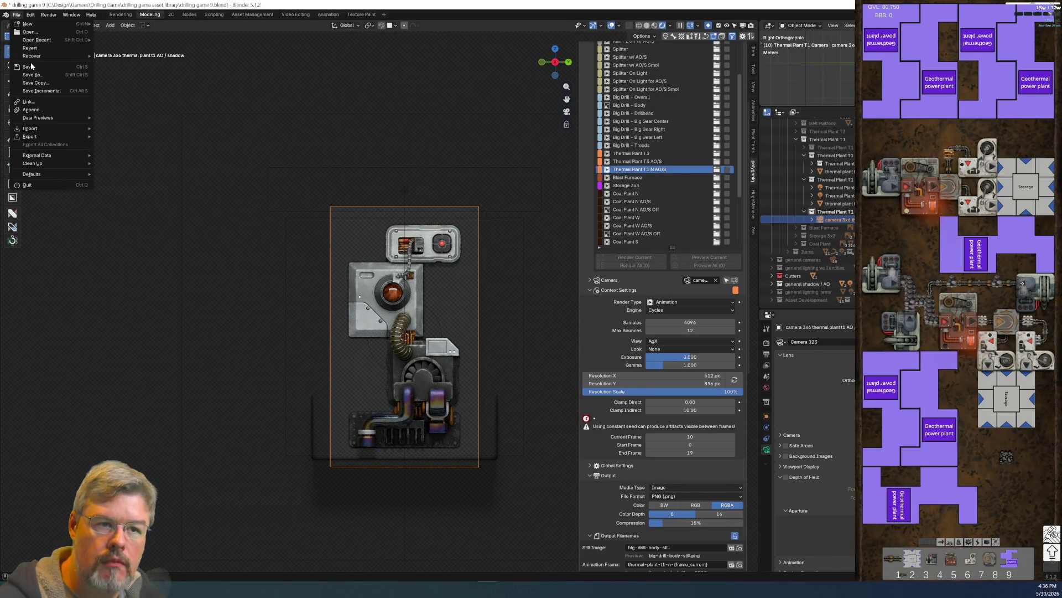
key(ctrl+s)
click(835, 212)
click(837, 211)
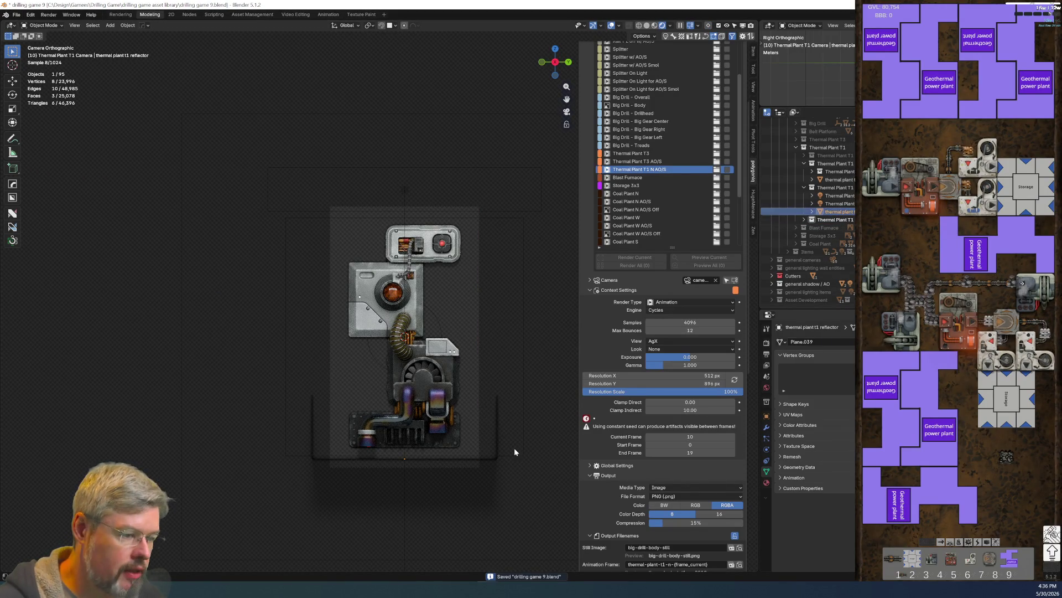
Step: Move the thermal plant t1 reflector slightly down along the Z axis
scroll(354, 352, up, 6)
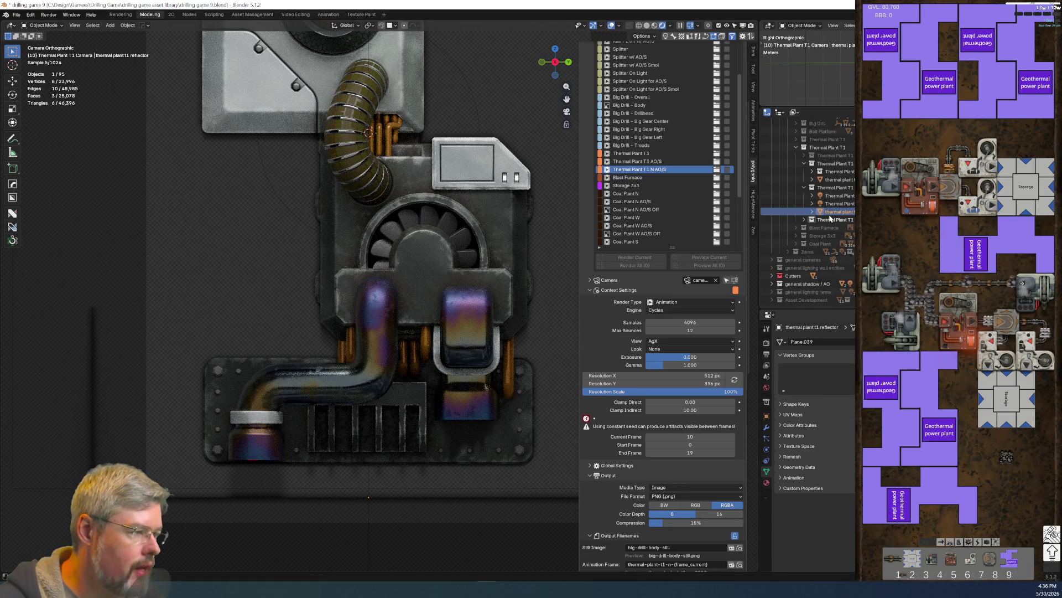
scroll(428, 404, down, 4)
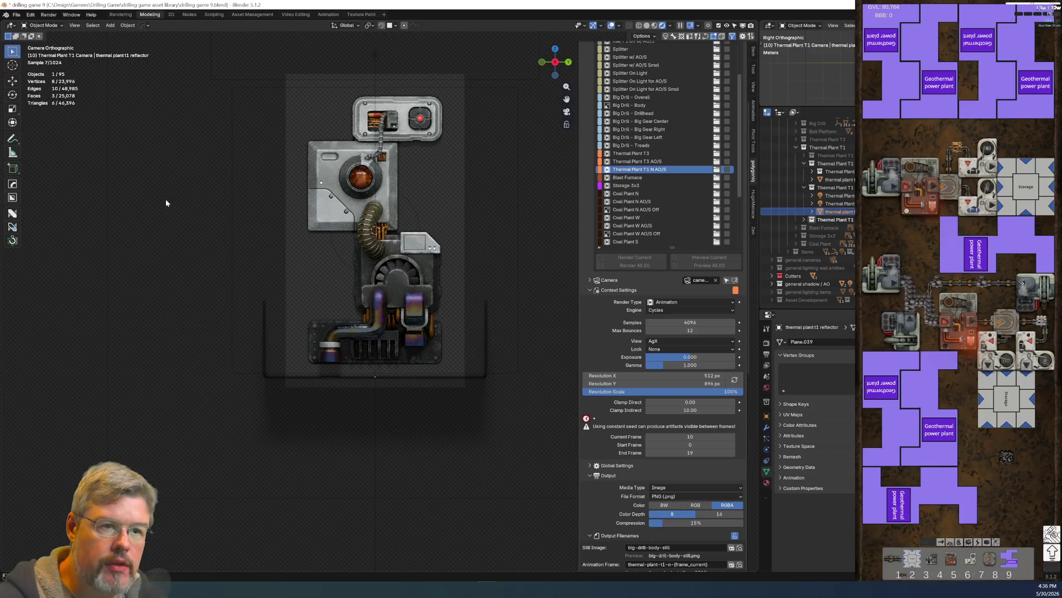
key(g)
key(z)
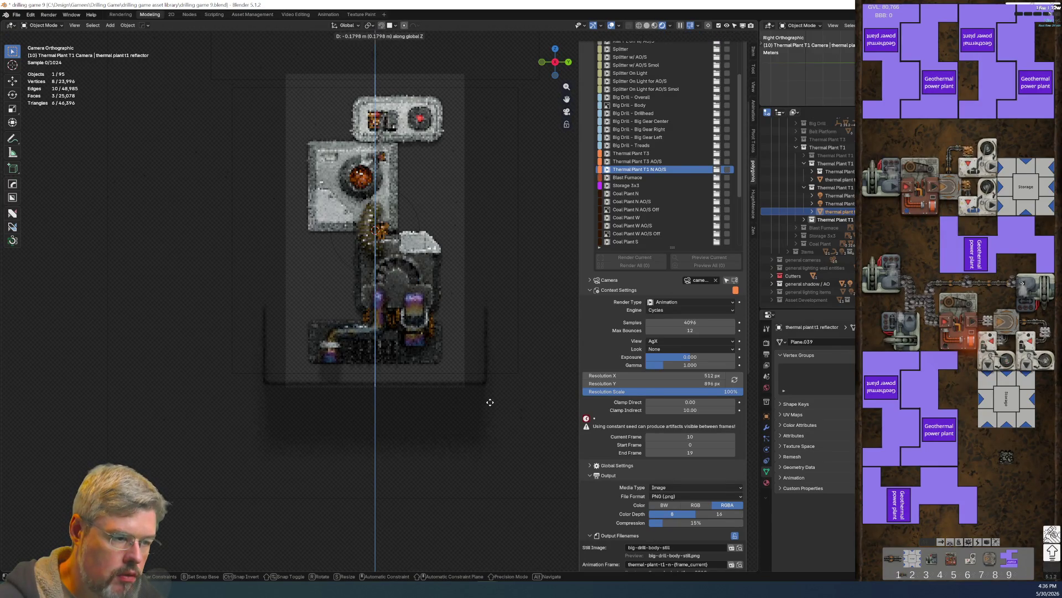
click(490, 404)
Step: Save drilling game 9.blend and select the Thermal Plant T1 Keylight
scroll(358, 400, up, 3)
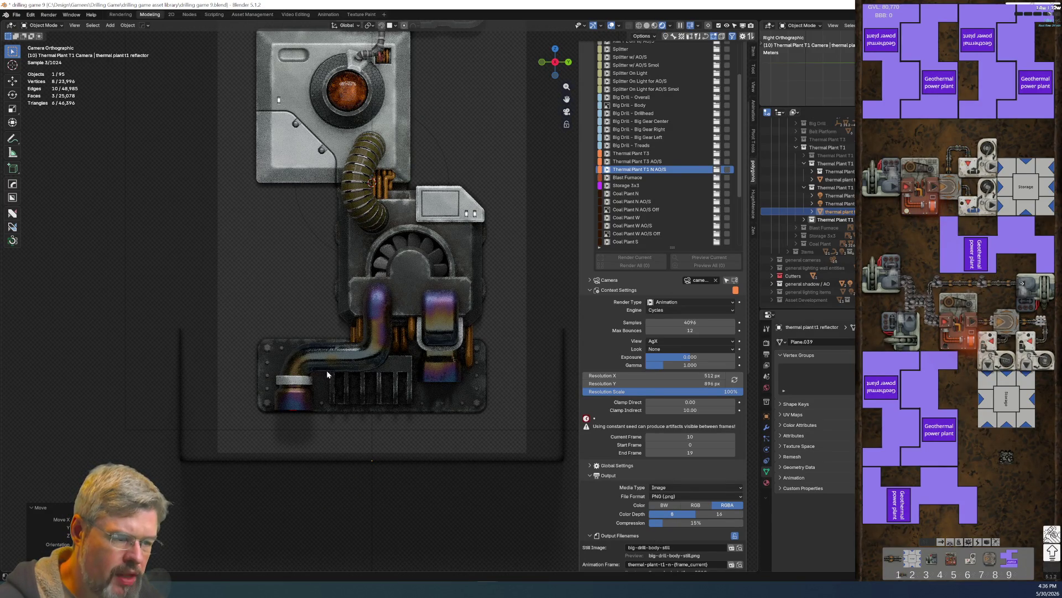
scroll(372, 504, down, 2)
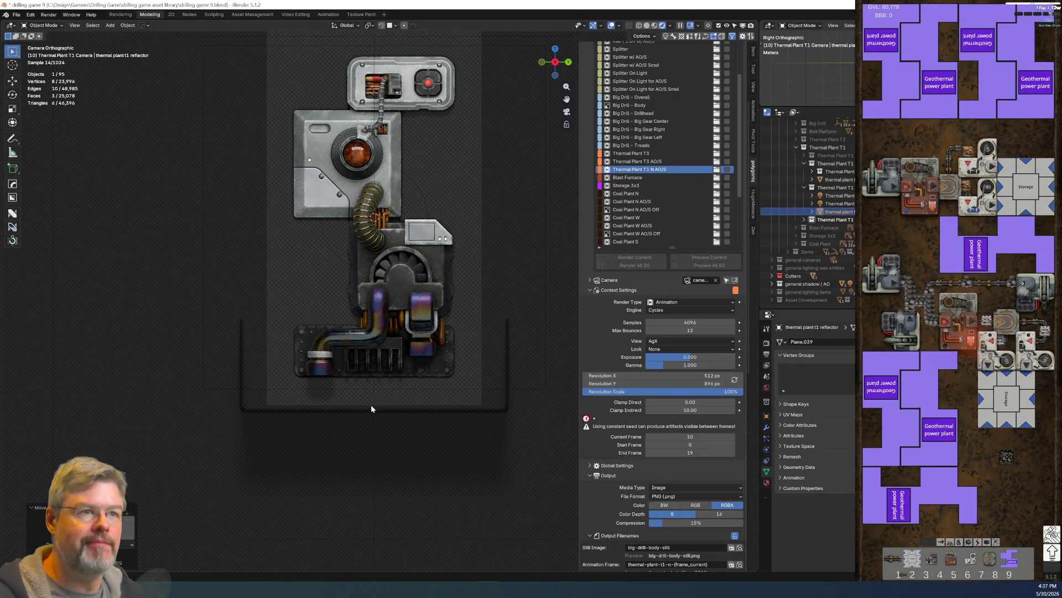
click(17, 15)
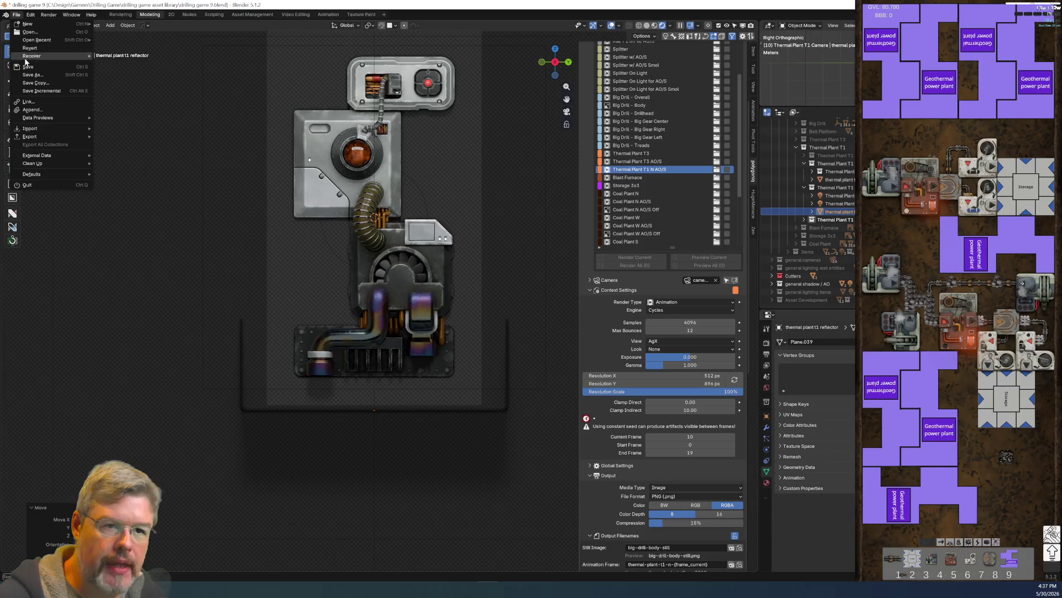
click(25, 66)
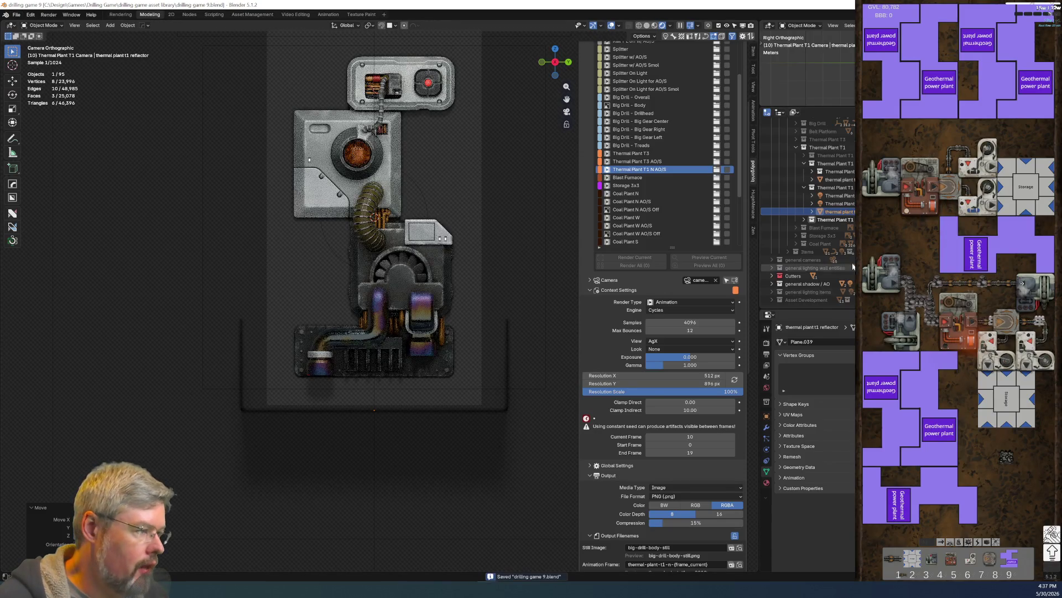
click(842, 204)
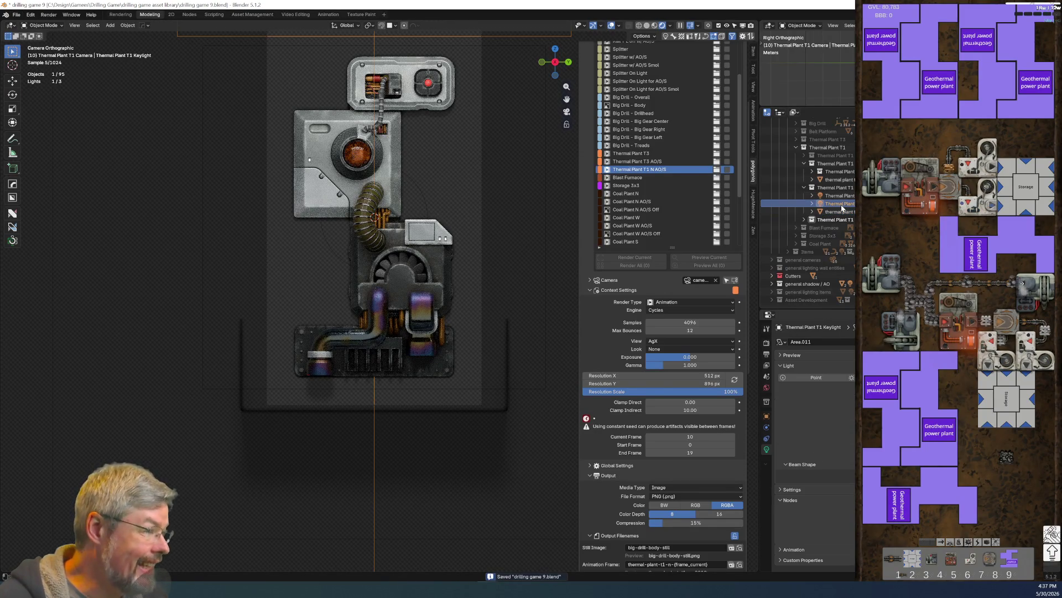
Step: Hide the Thermal Plant T1 Keylight and select the Thermal Plant T1 filllight
scroll(428, 223, down, 5)
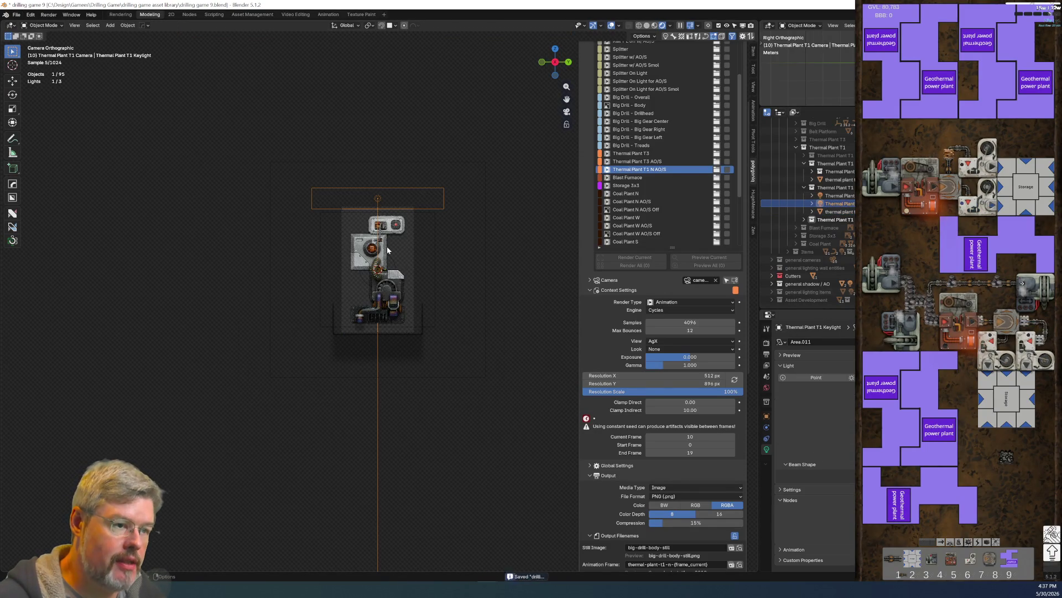
key(h)
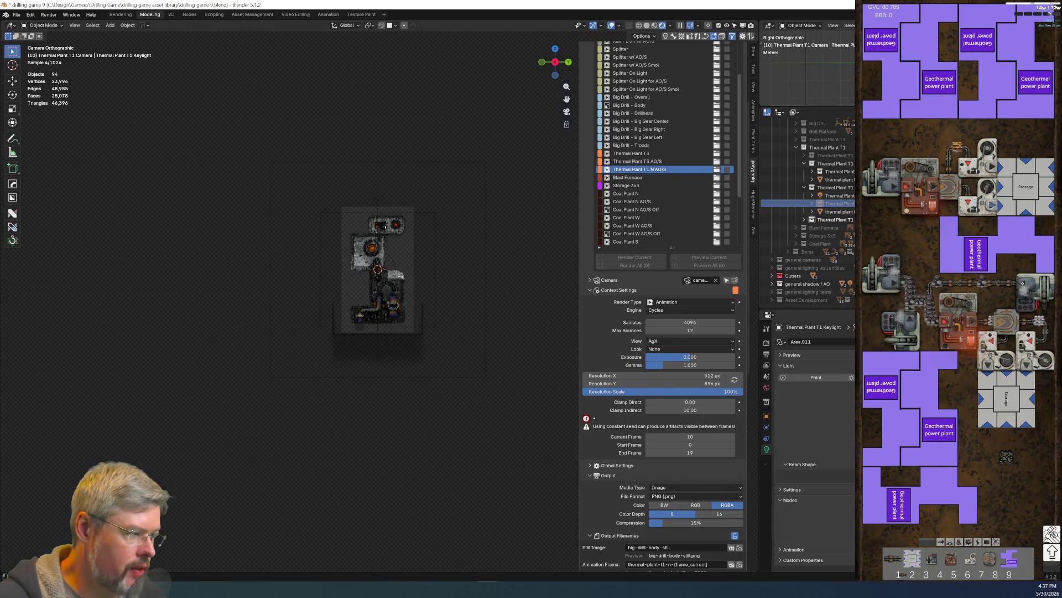
scroll(409, 240, up, 5)
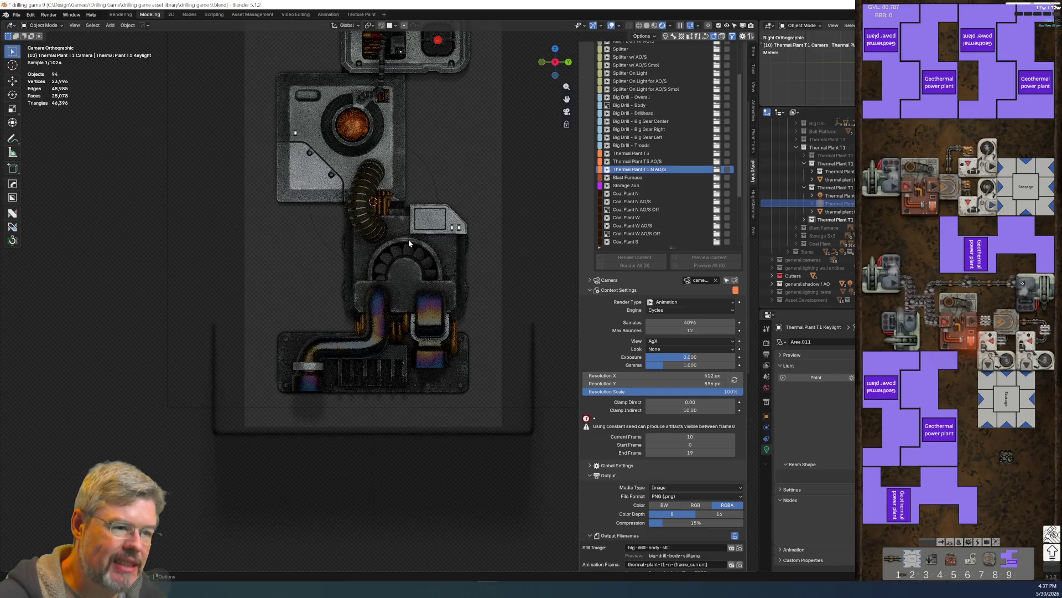
click(839, 196)
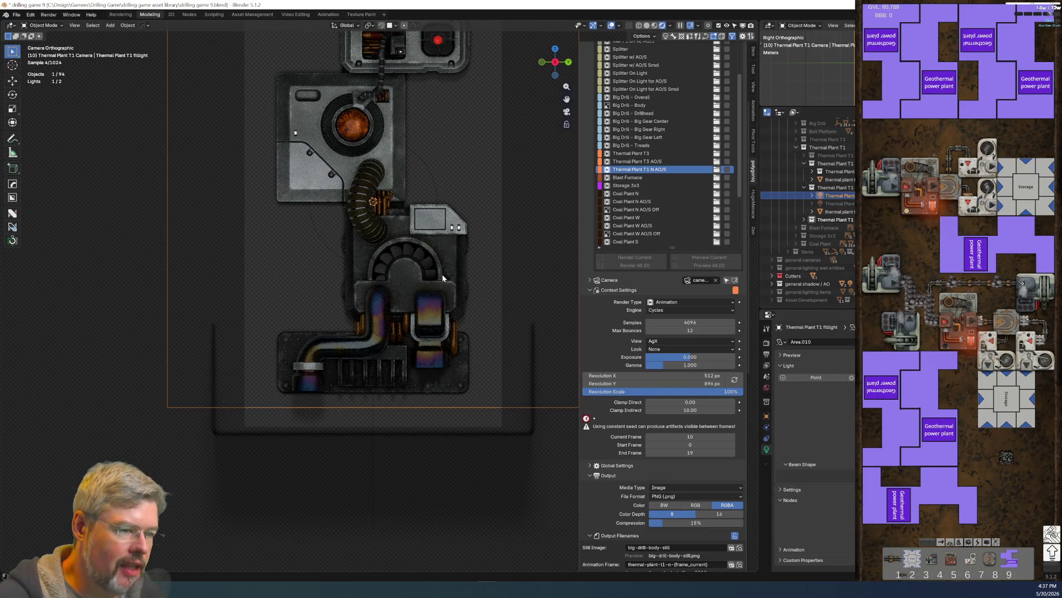
Step: Save drilling game 9.blend and re-enable the Coal Plant collection
scroll(410, 291, down, 5)
scroll(410, 291, up, 2)
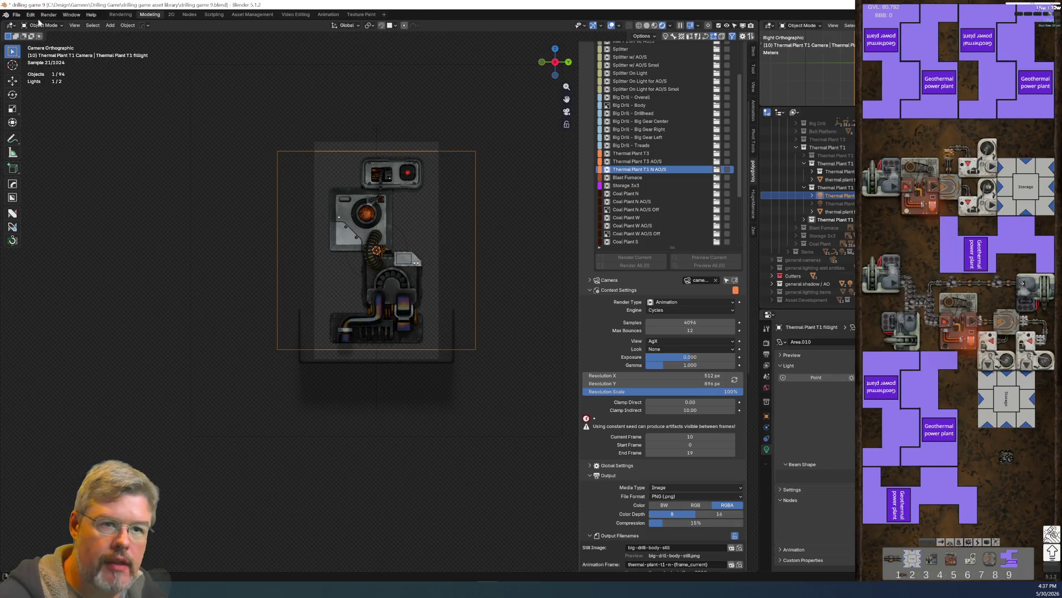
click(14, 16)
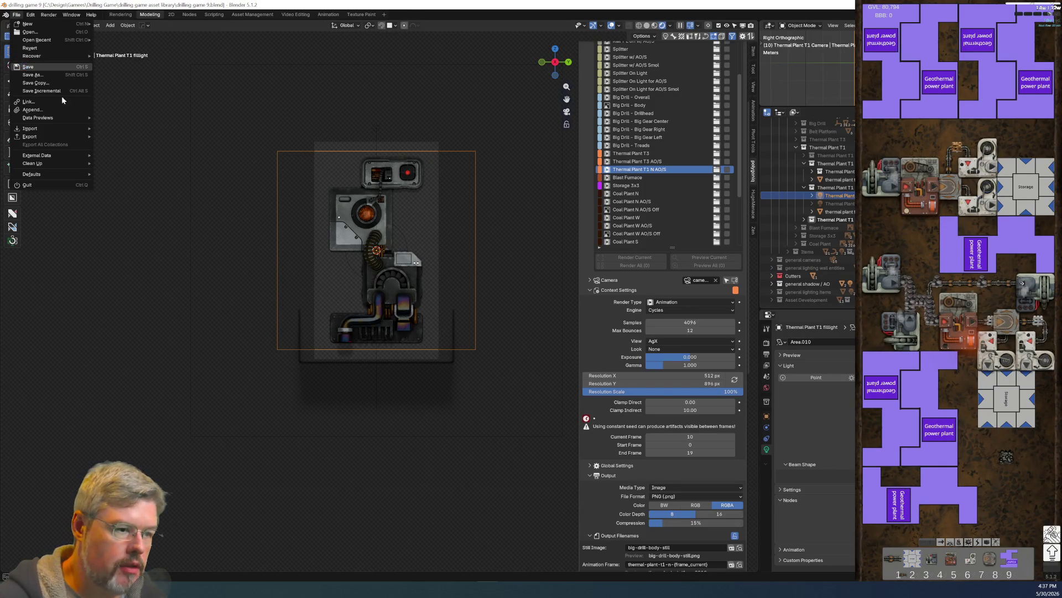
click(29, 72)
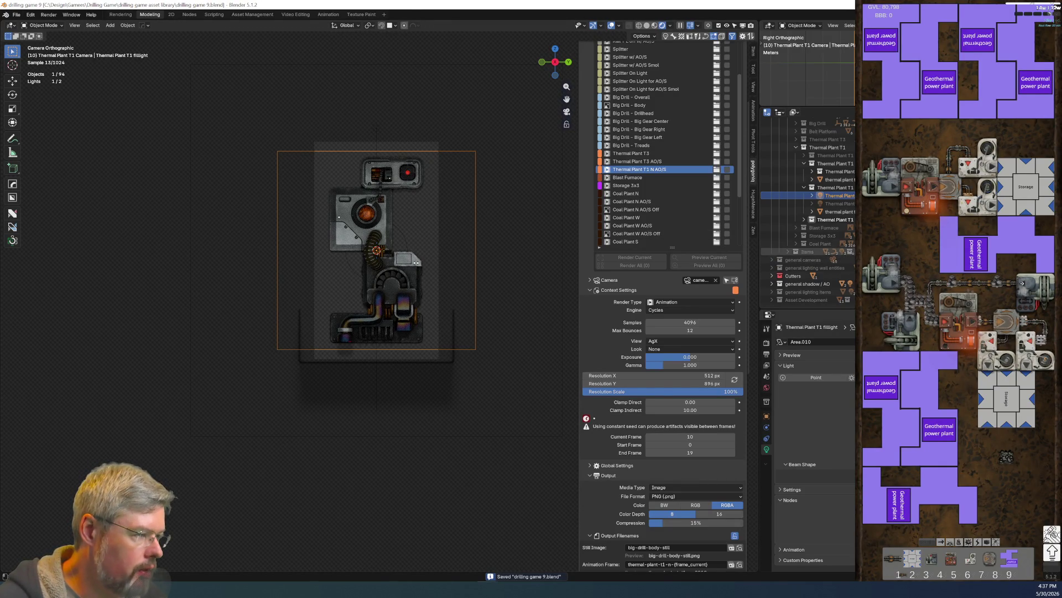
click(804, 244)
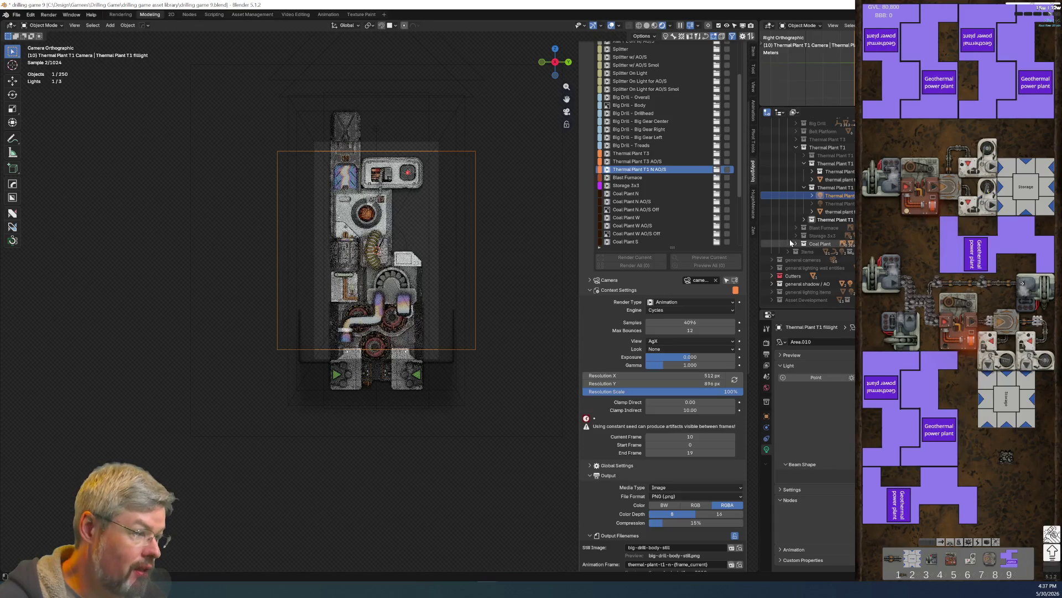
Step: Select the Coal Plant T3 fill light under Coal Plant Lighting and orbit around the coal plant
click(796, 244)
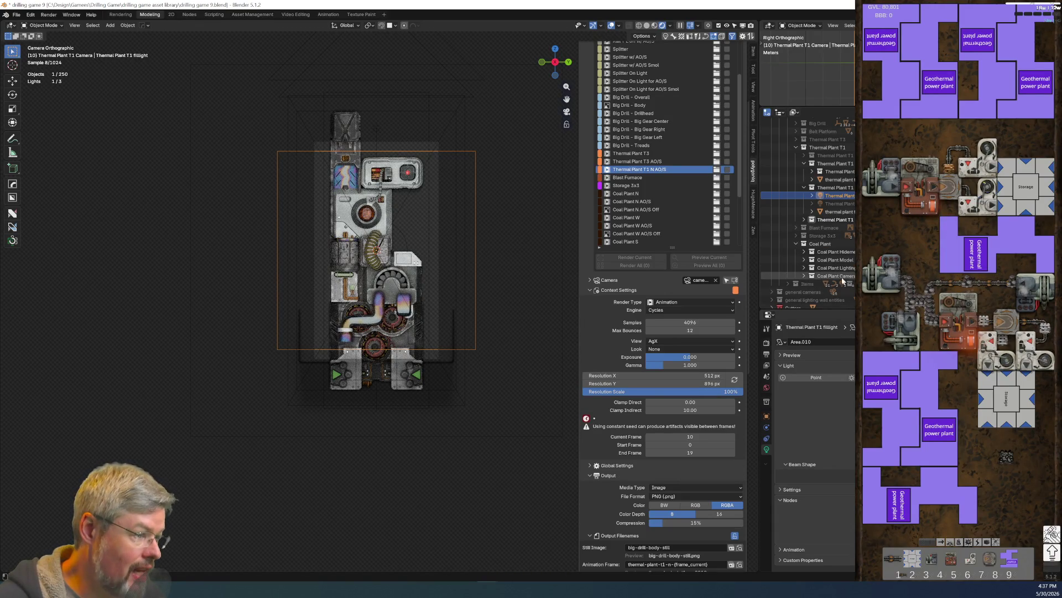
click(804, 268)
click(833, 276)
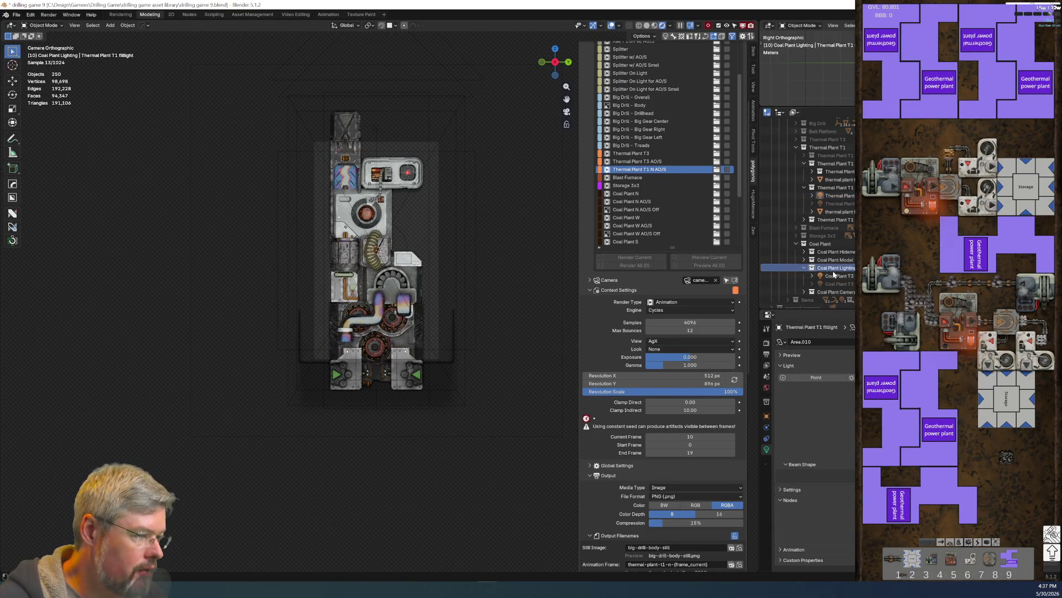
mouse_move(409, 266)
middle_down()
mouse_move(460, 284)
mouse_move(443, 243)
mouse_move(471, 250)
mouse_move(420, 241)
middle_up()
scroll(426, 273, up, 3)
scroll(426, 273, down, 3)
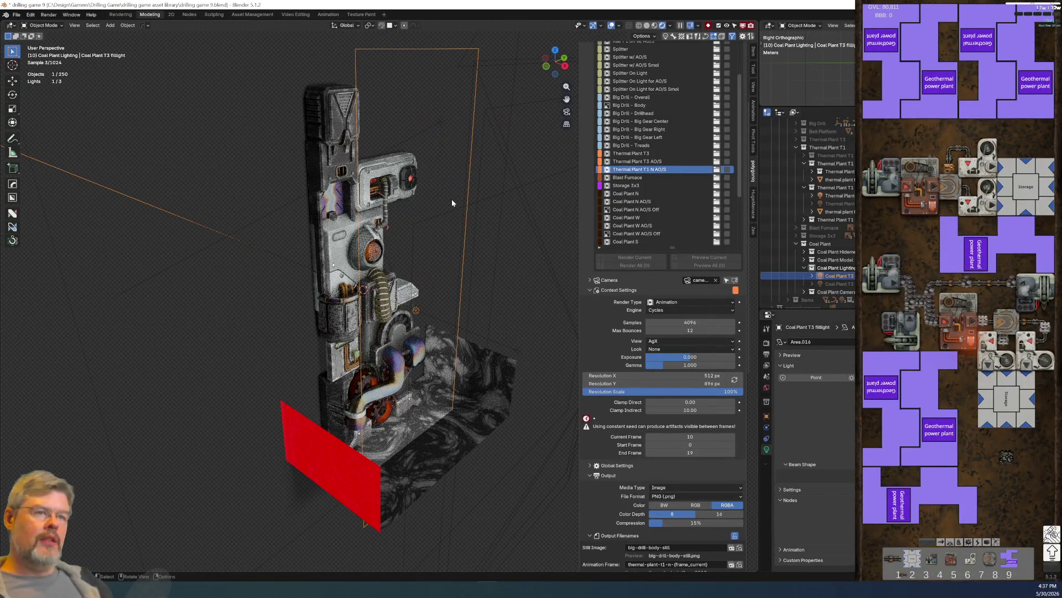
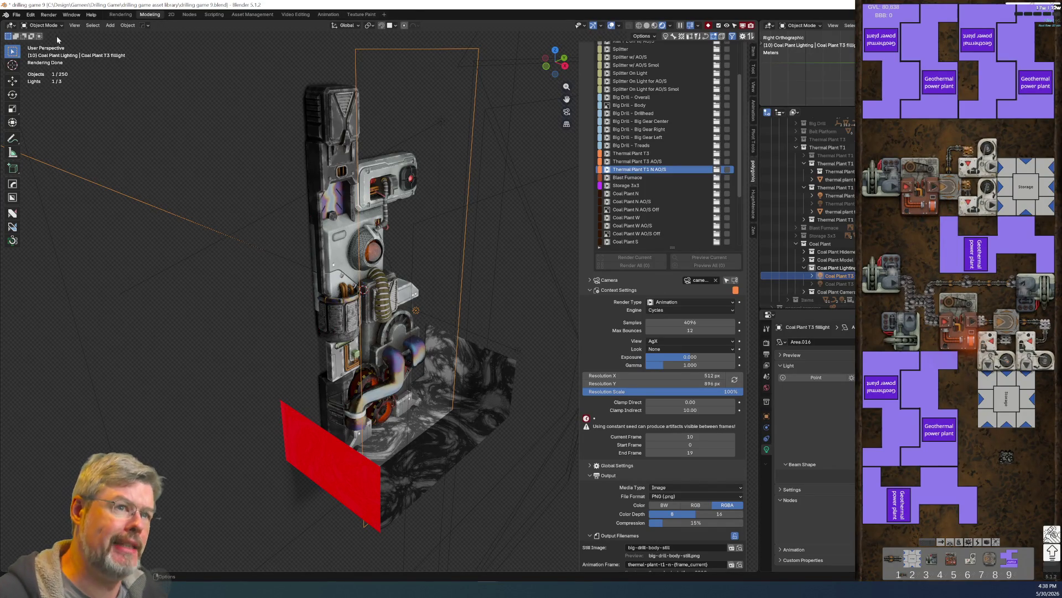
Step: Save the blend file
click(16, 14)
click(57, 66)
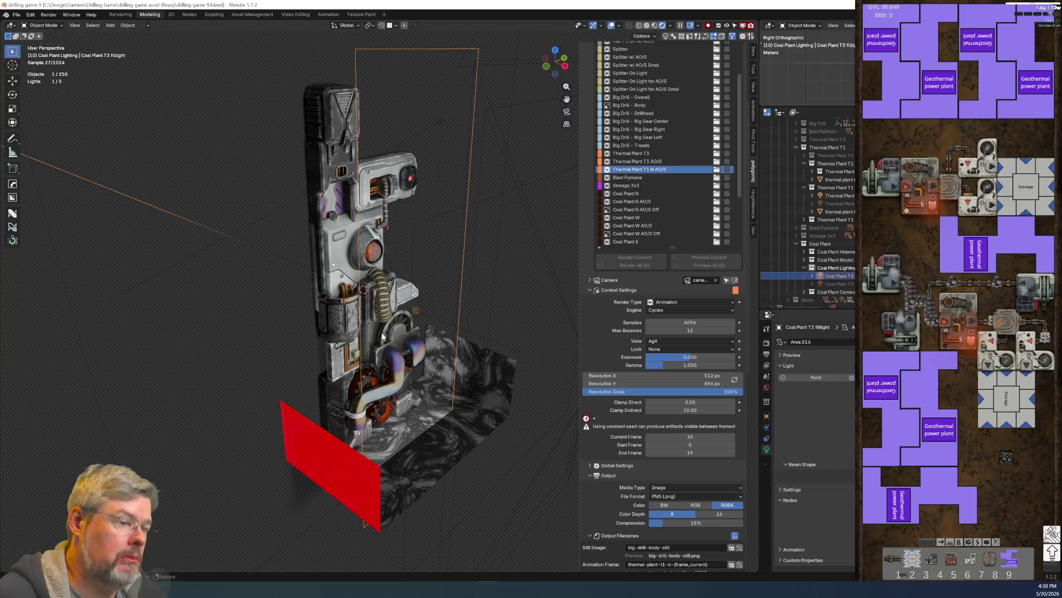
mouse_move(389, 304)
middle_down()
mouse_move(440, 290)
mouse_move(431, 293)
middle_up()
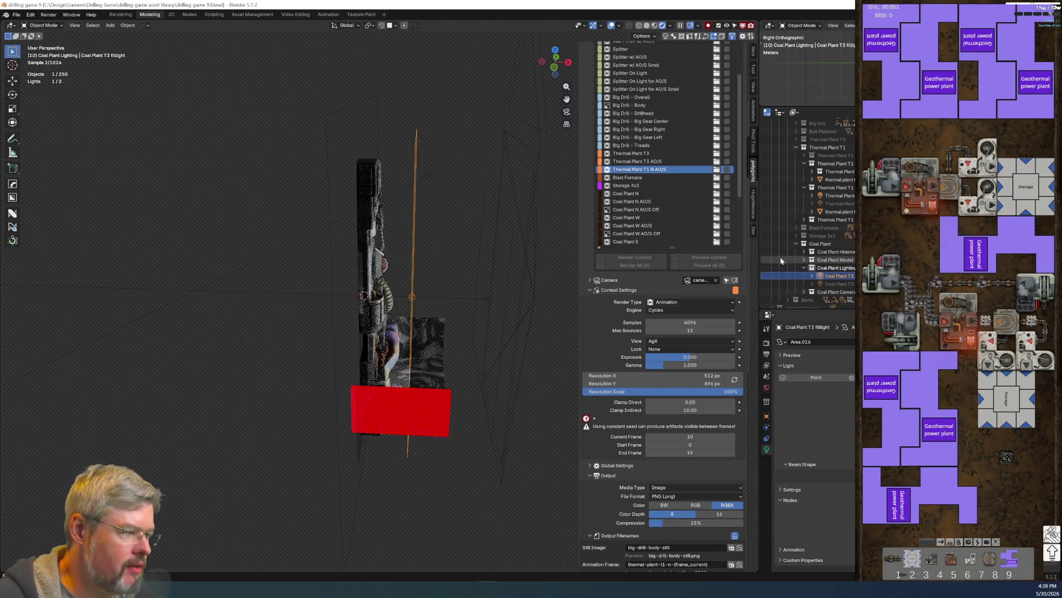
Step: Shift the Thermal Plant T1 fill light about 2.37 m along the X axis
click(839, 195)
key(g)
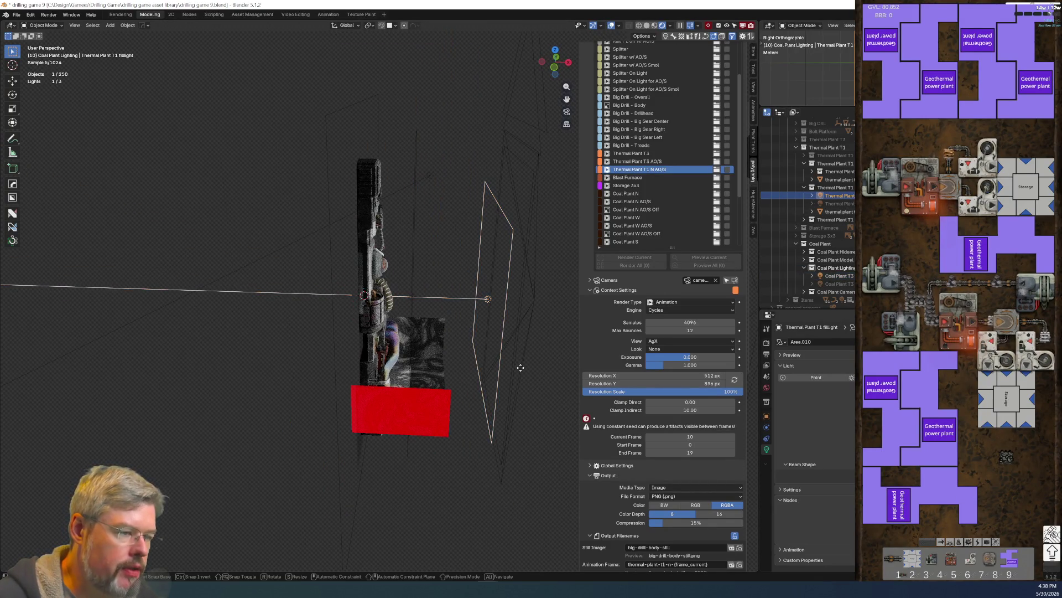
key(x)
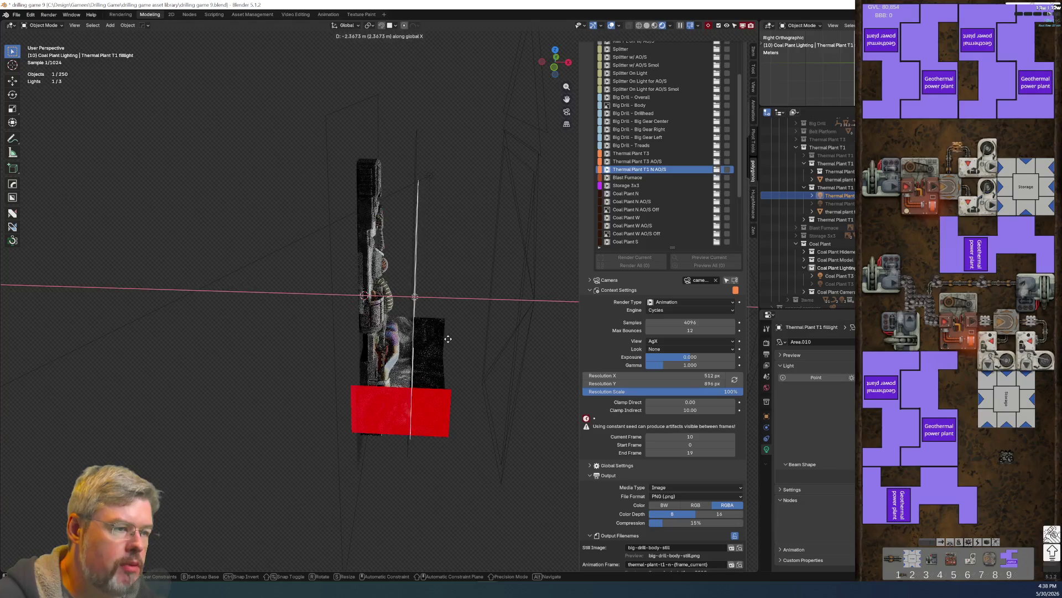
click(442, 338)
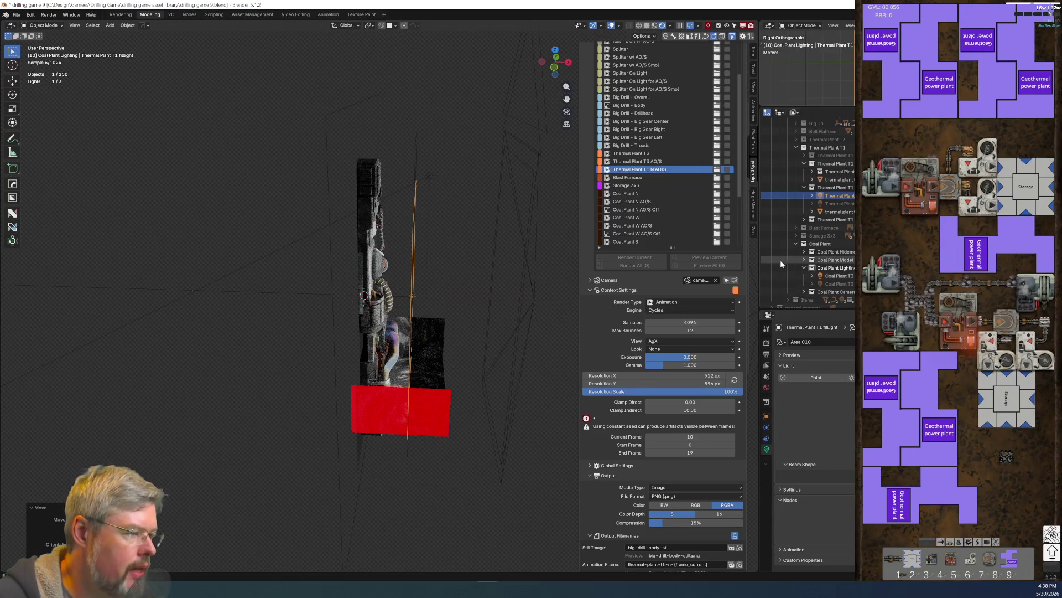
Step: Move the fill light into the thermal plant's Entity collection
key(ctrl+z)
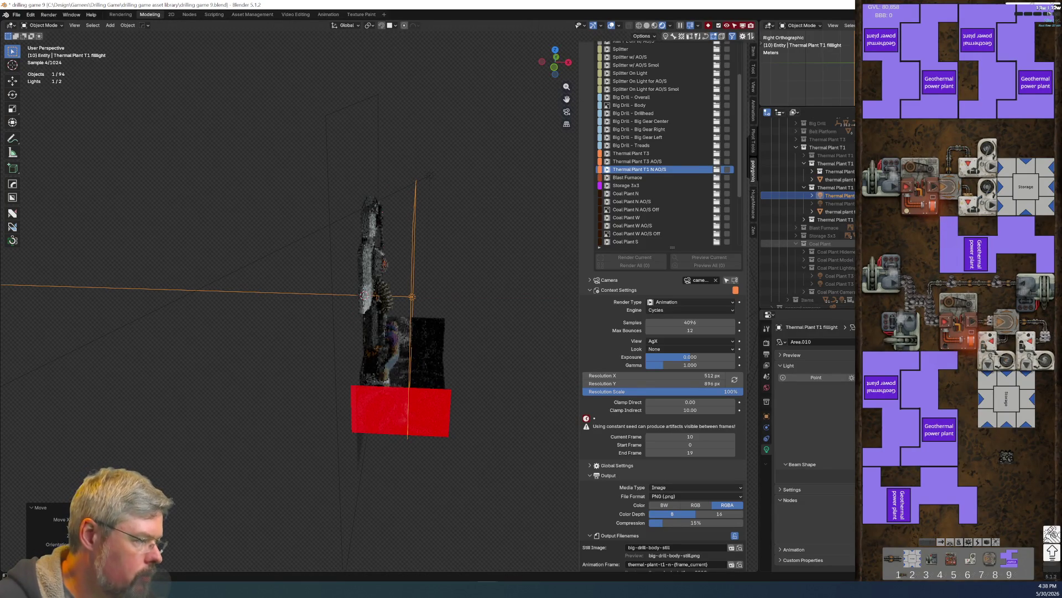
key(ctrl+z)
middle_drag(391, 313, 354, 311)
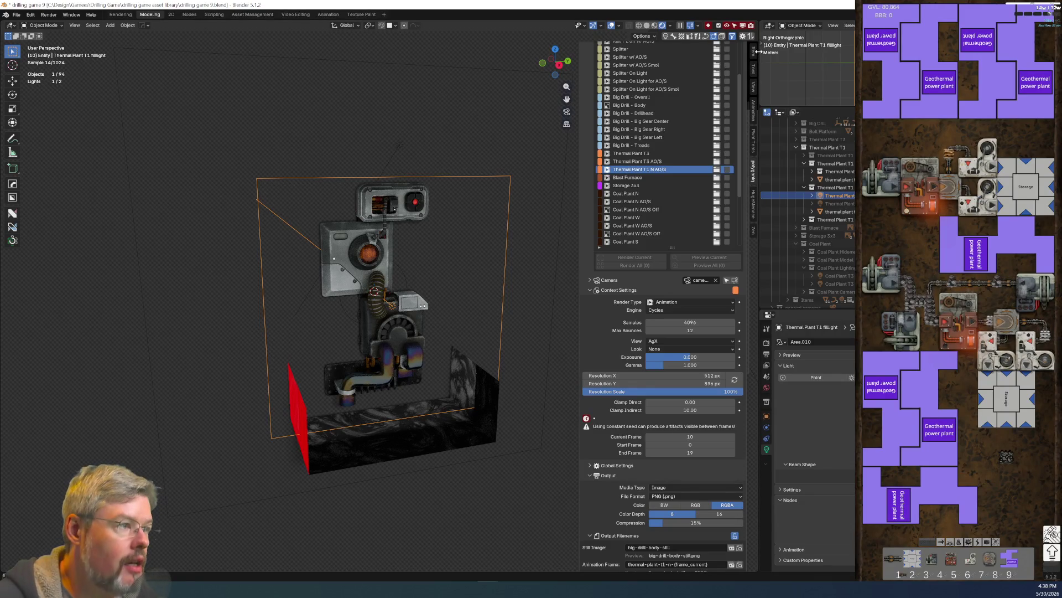
Step: Scale the Thermal Plant T1 area fill light to 0.564 on Y, then save the blend file
click(754, 55)
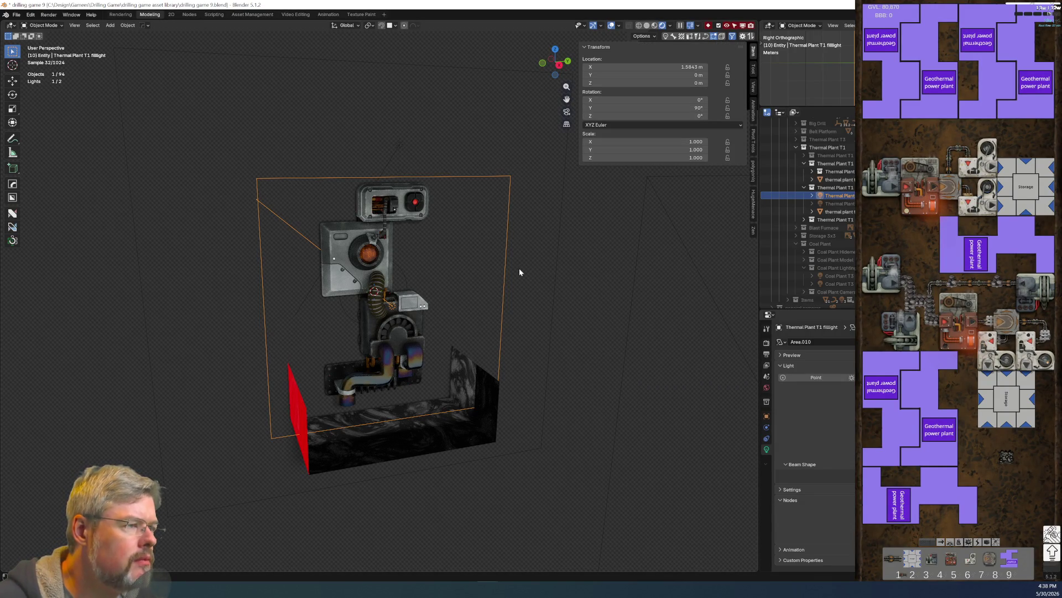
mouse_move(511, 264)
middle_down()
mouse_move(569, 262)
mouse_move(482, 291)
mouse_move(563, 331)
middle_up()
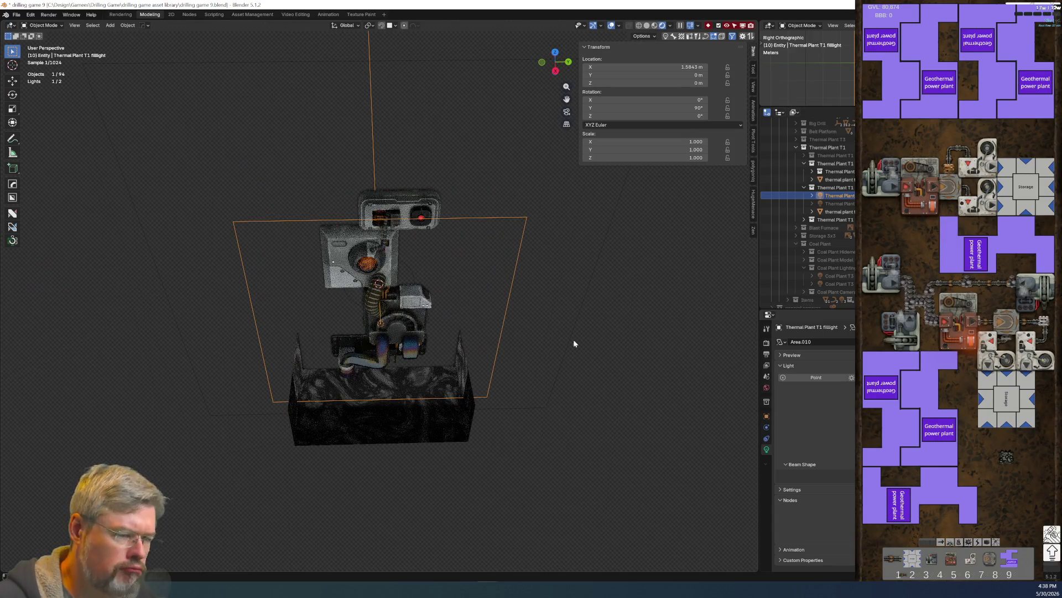
key(s)
key(y)
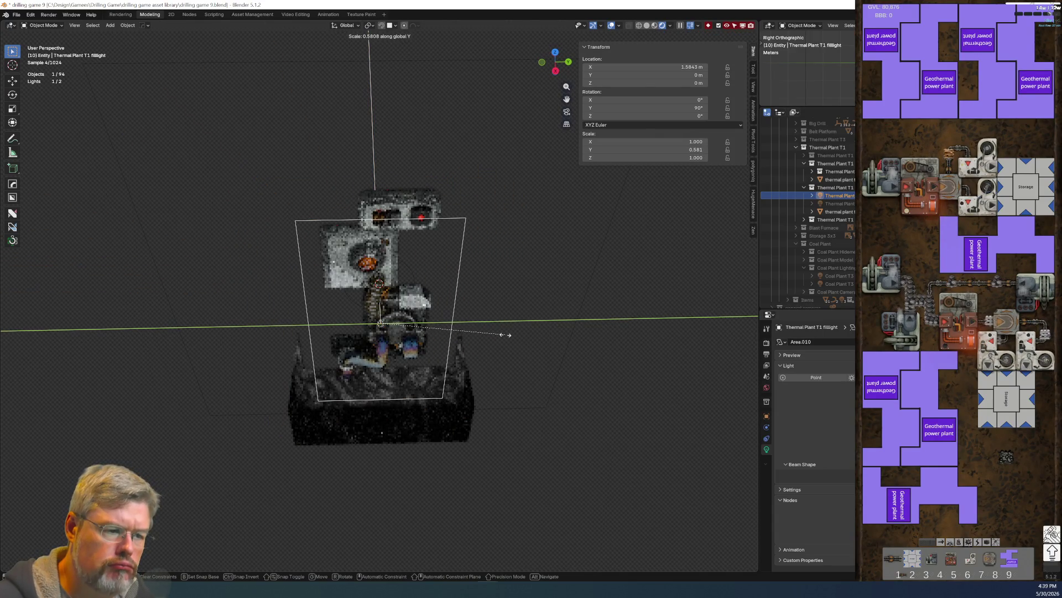
click(498, 334)
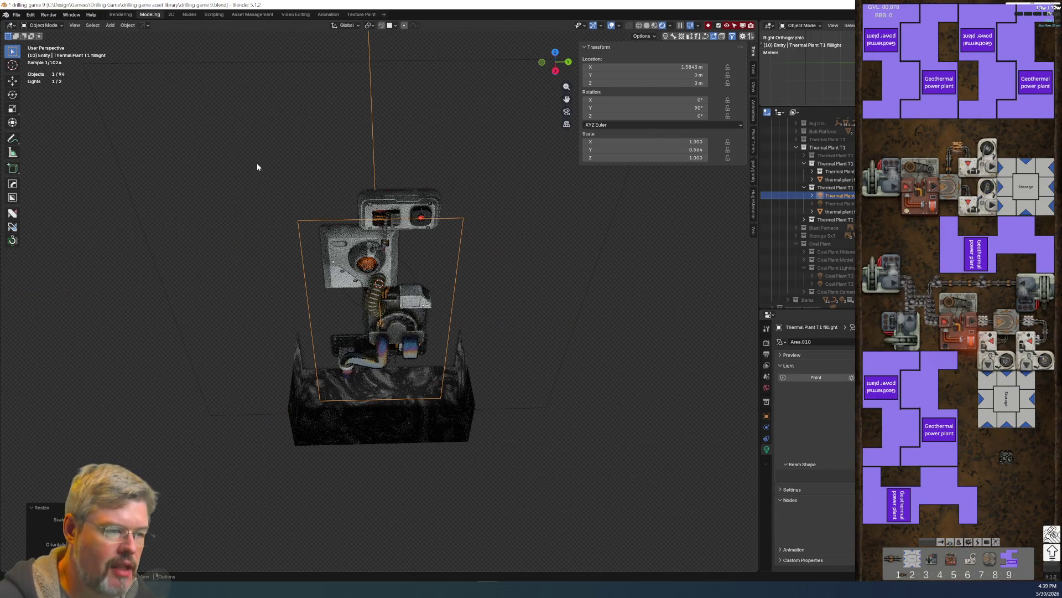
click(19, 15)
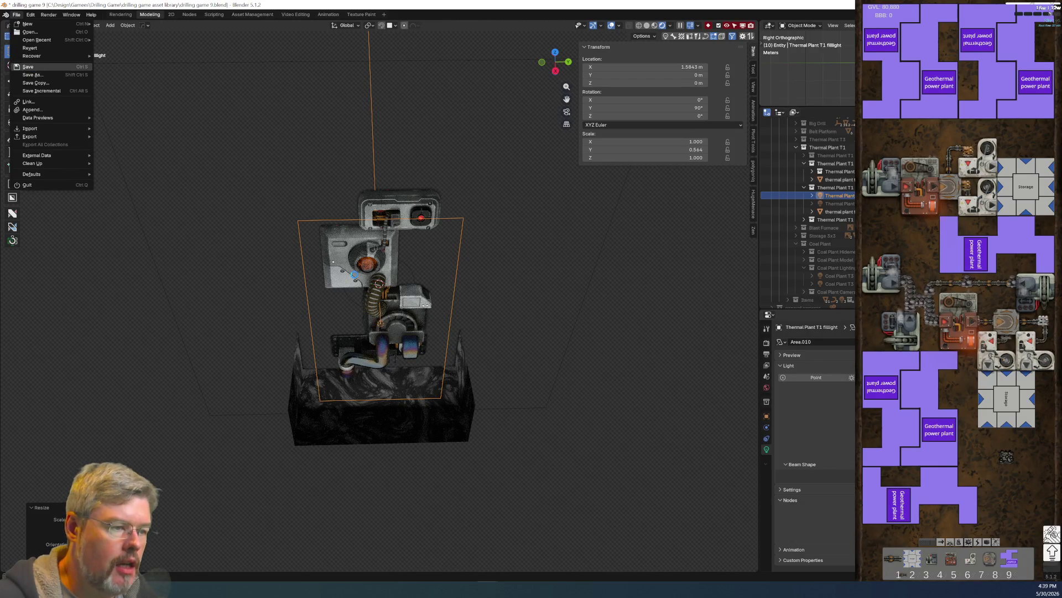
click(38, 78)
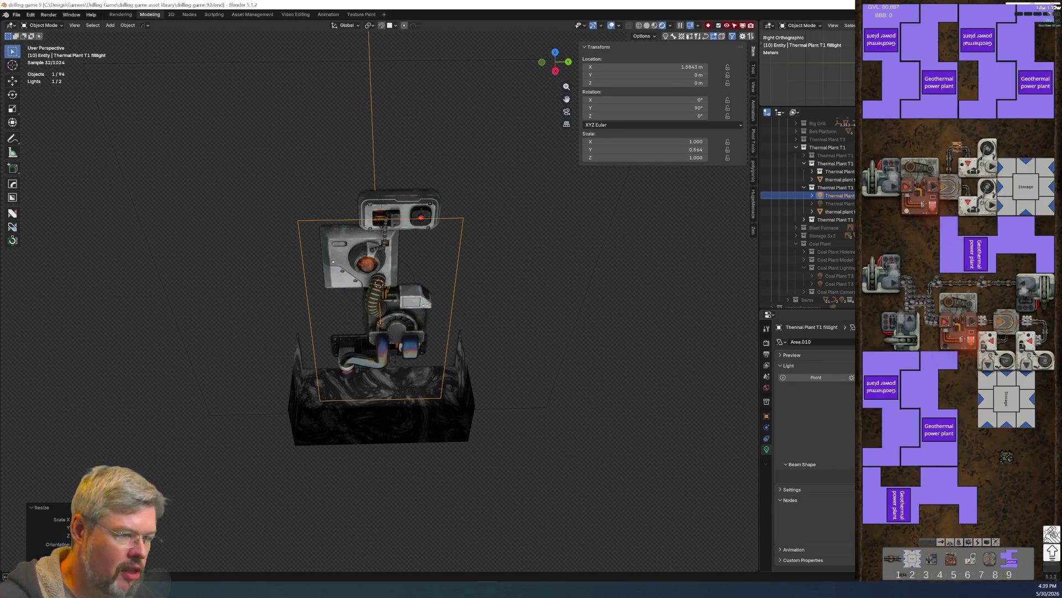
Step: Look through the scene camera at the Thermal Plant T1 sprite
key(KP_0)
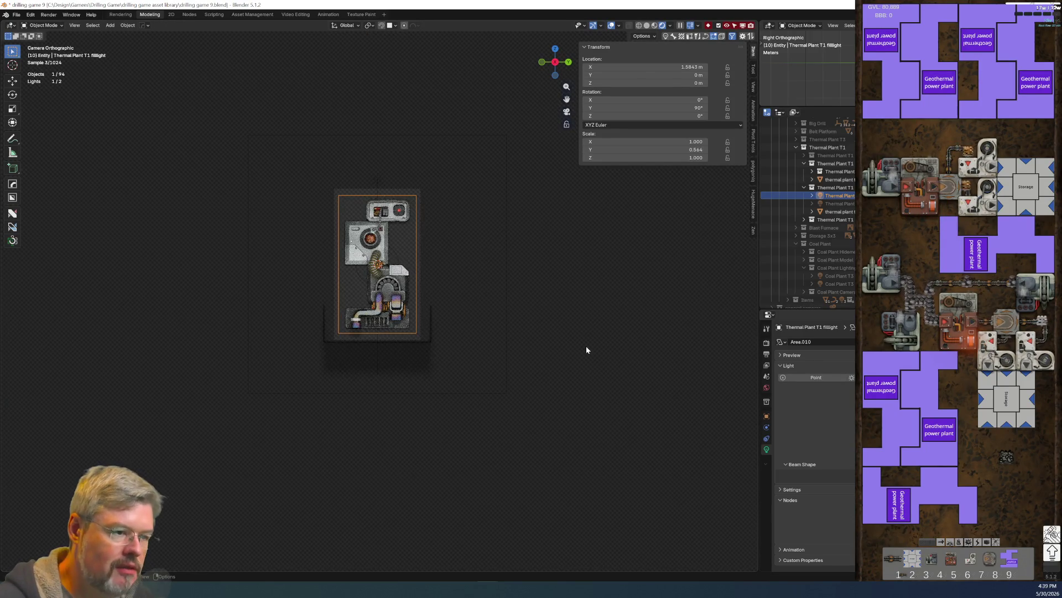
scroll(586, 346, up, 4)
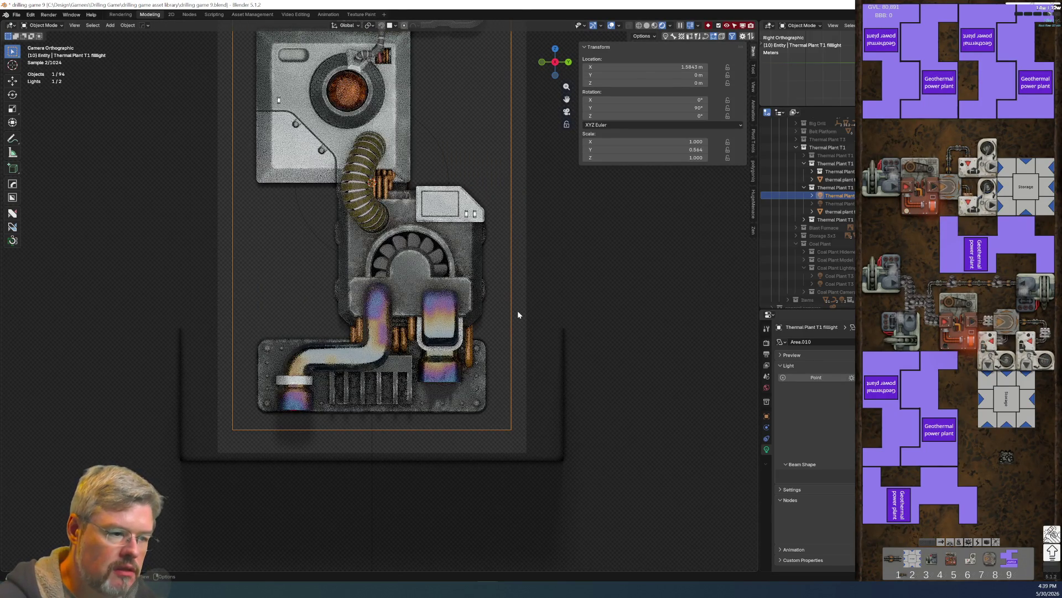
scroll(503, 185, down, 3)
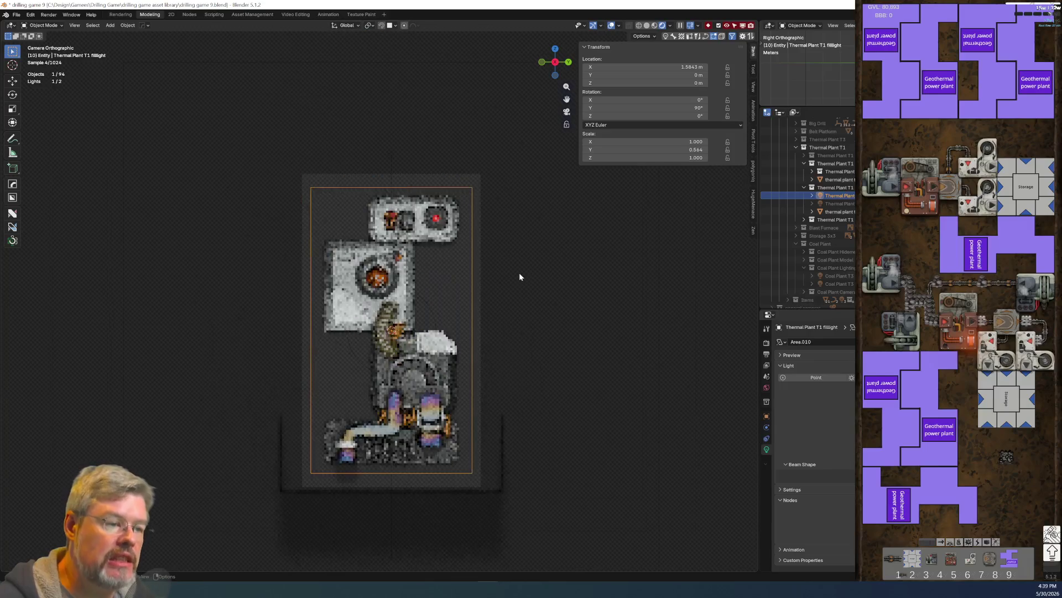
scroll(521, 252, up, 4)
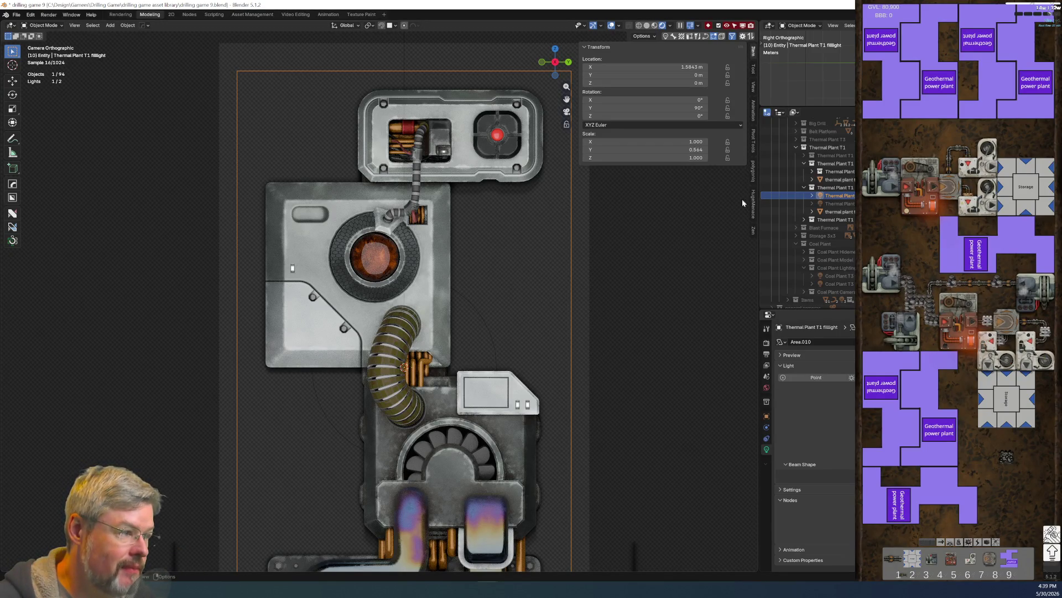
Step: In the polygoniq render set list, switch to Coal Plant N, then back to Thermal Plant T1 N AO/S
click(753, 71)
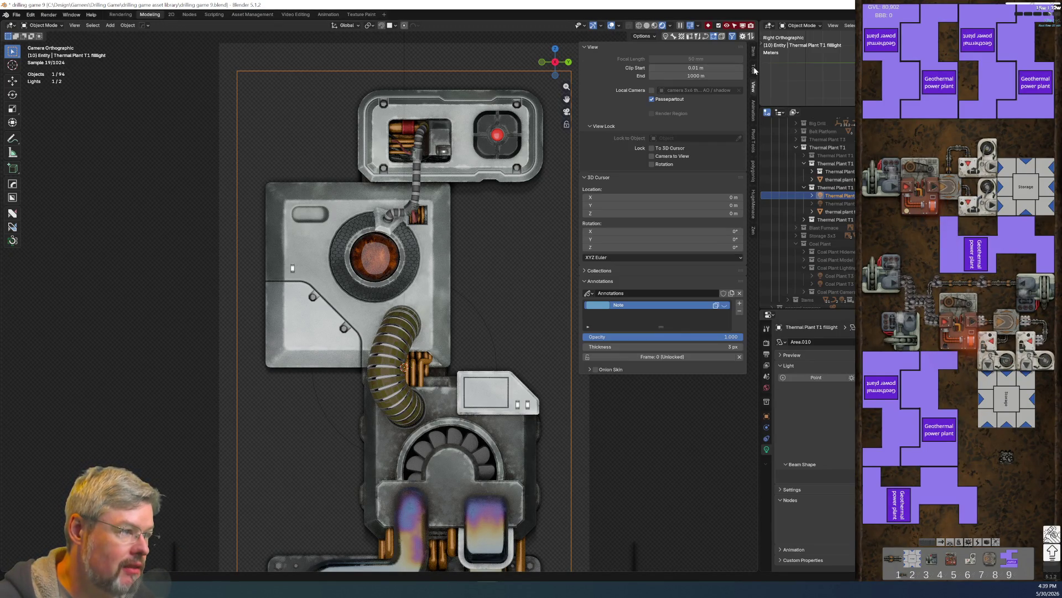
click(754, 181)
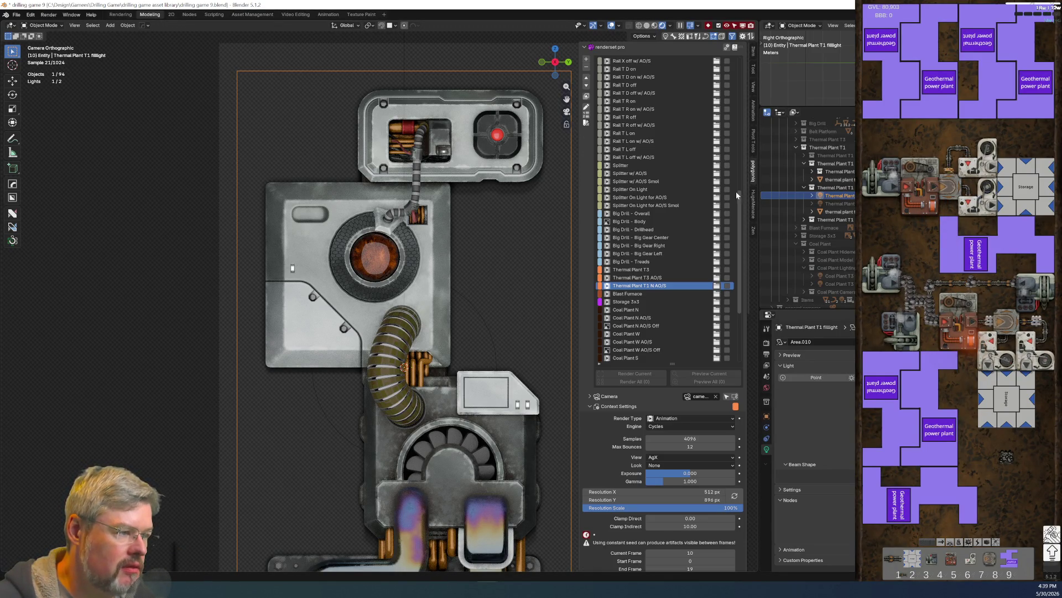
click(654, 310)
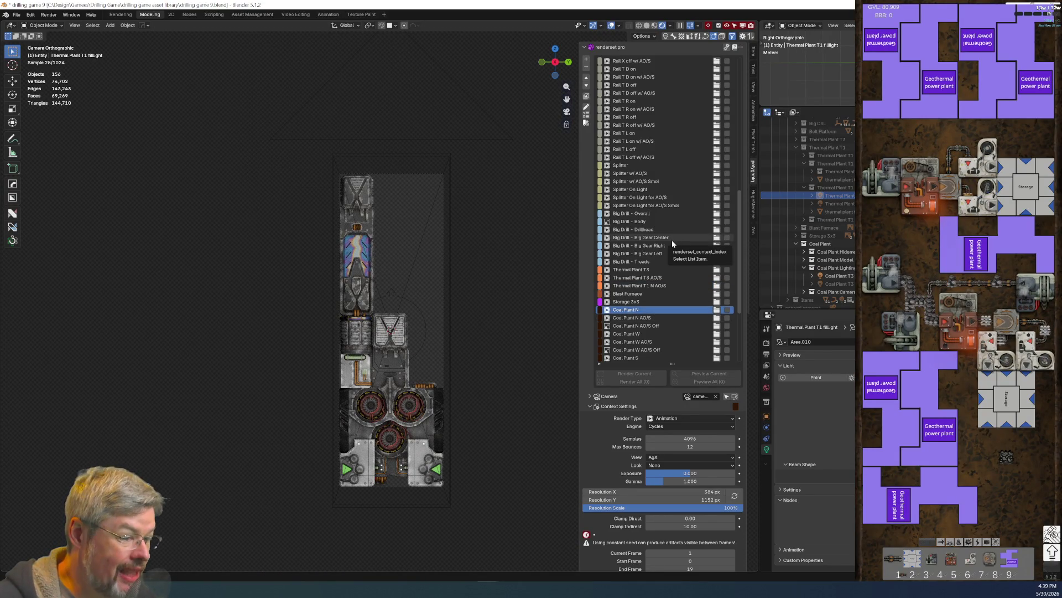
click(673, 285)
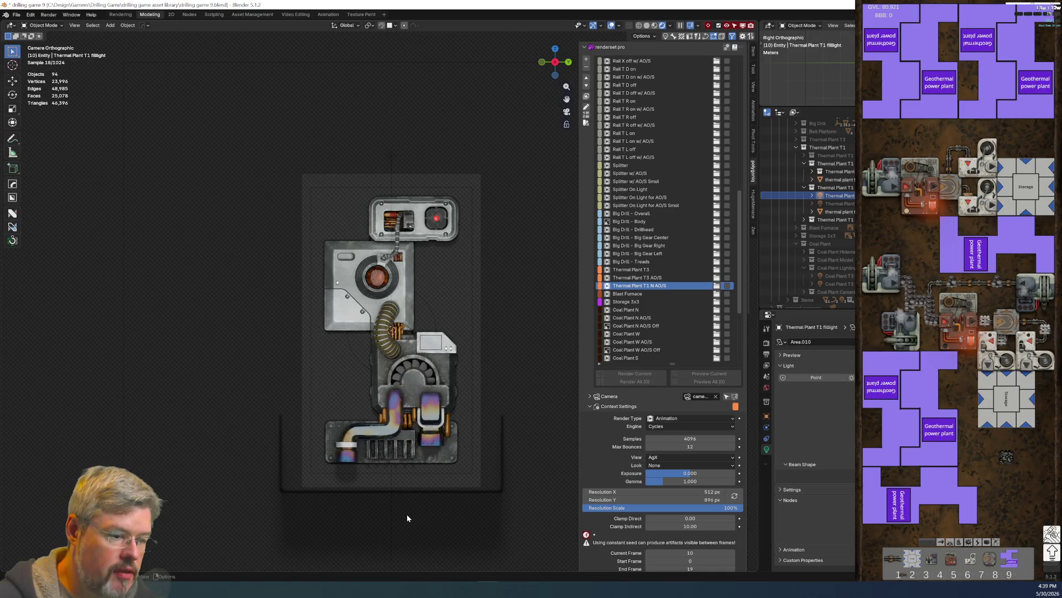
click(397, 493)
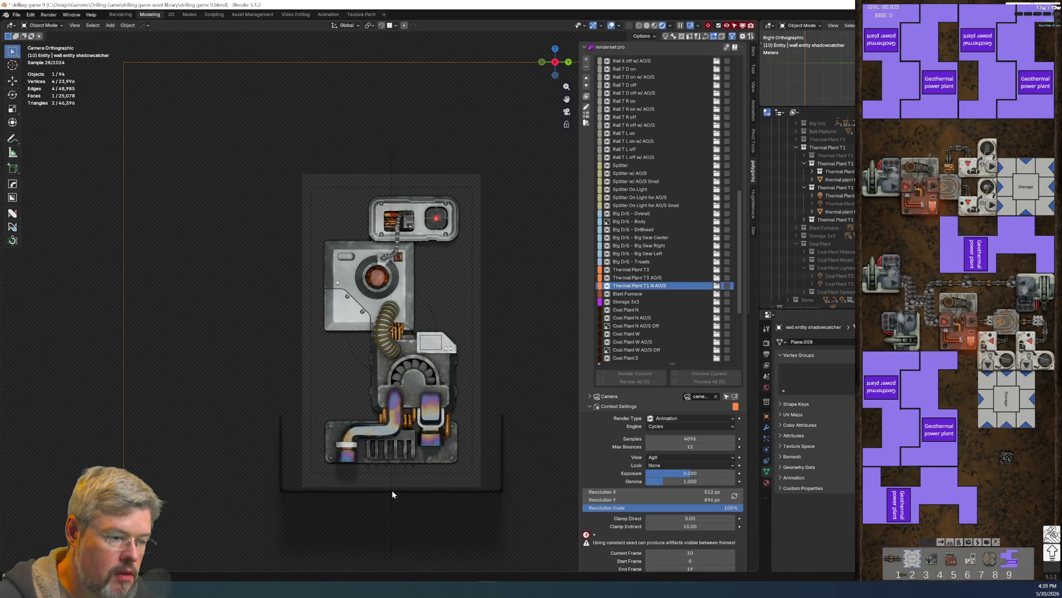
Step: Hide the thermal plant t1 reflector and unhide the Thermal Plant T1 fill light
click(392, 490)
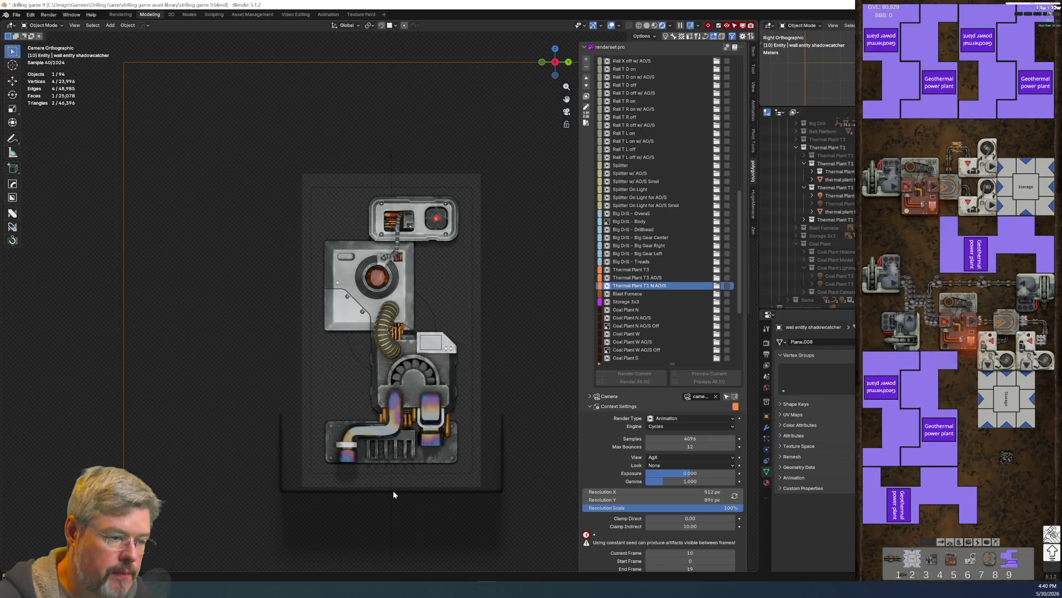
click(393, 490)
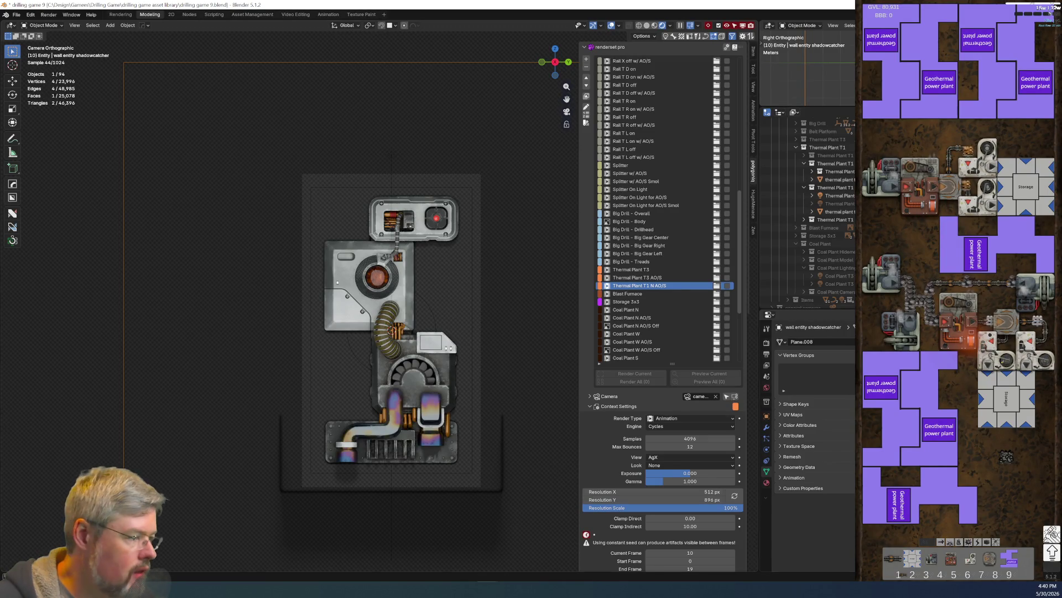
click(843, 214)
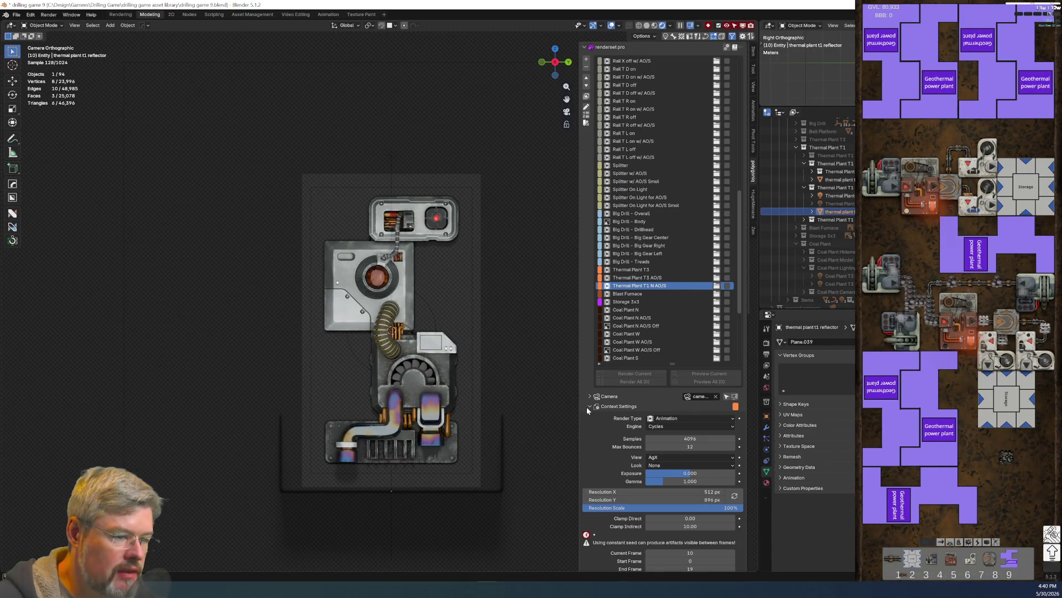
key(h)
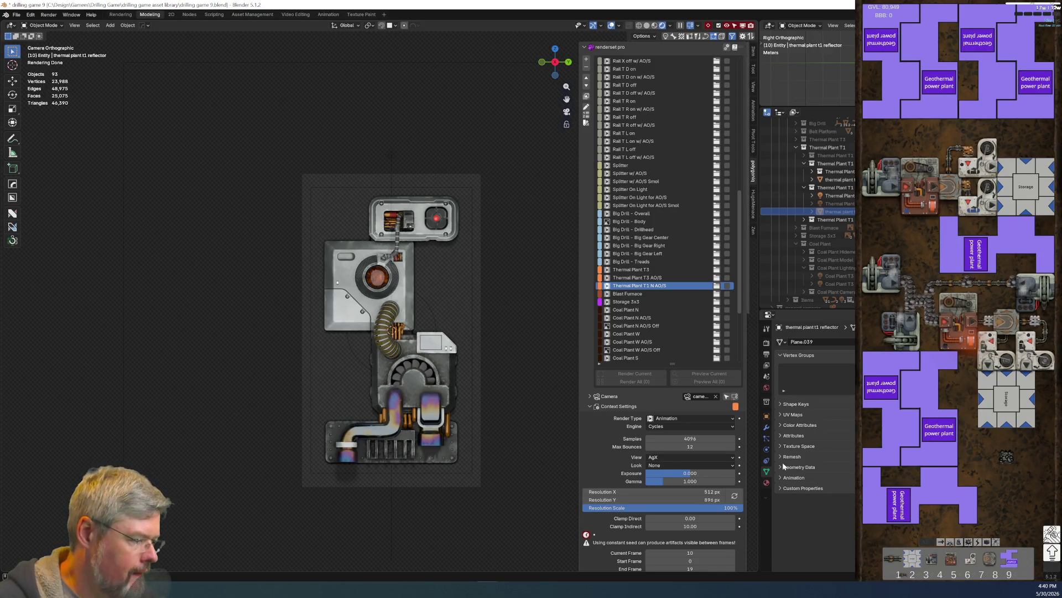
click(839, 195)
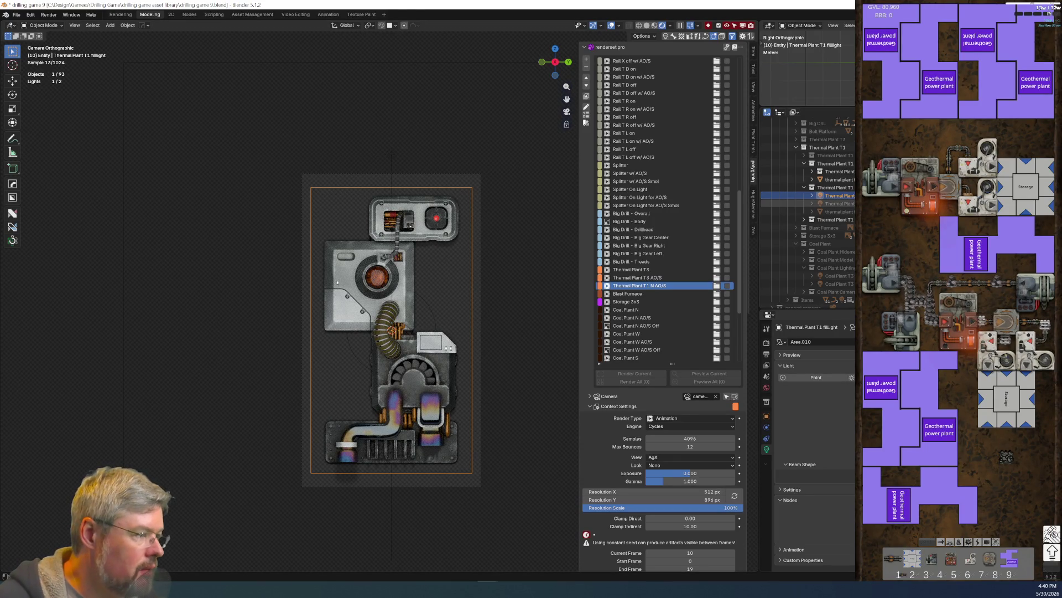
key(alt+h)
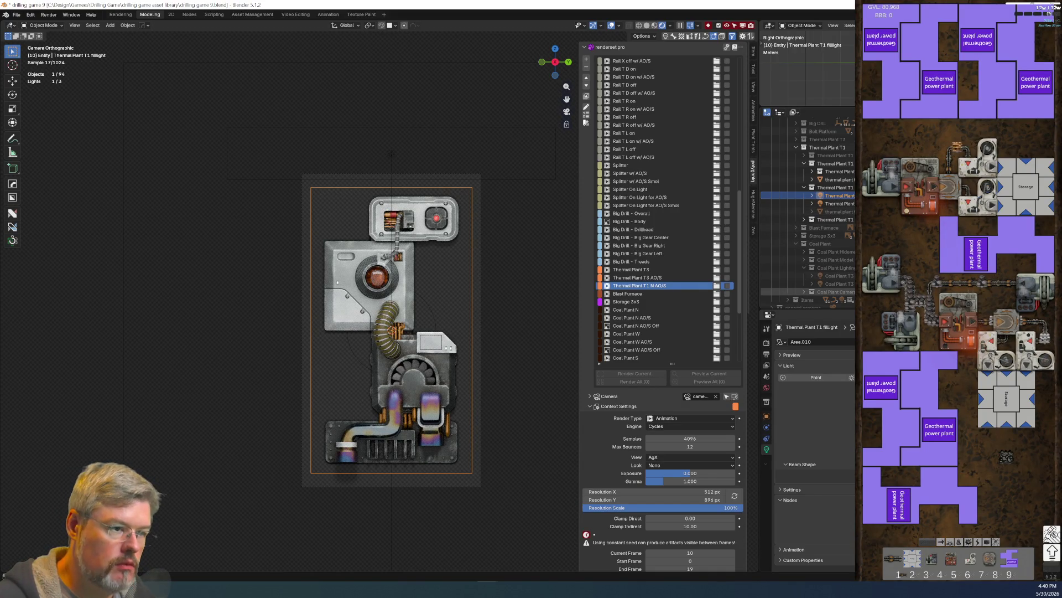
Step: Save the blend file
scroll(453, 315, up, 3)
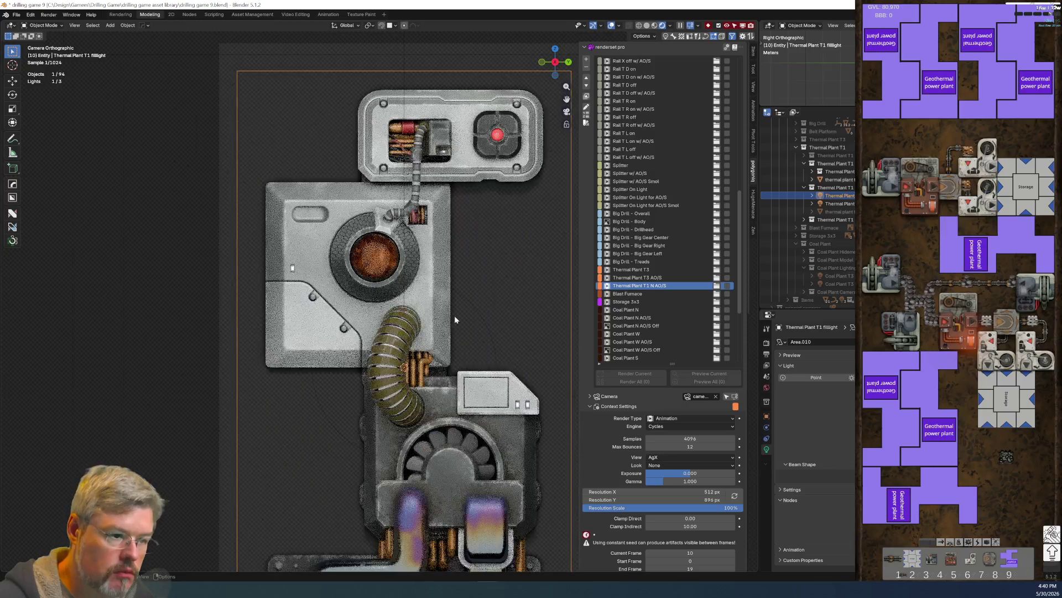
scroll(455, 320, down, 2)
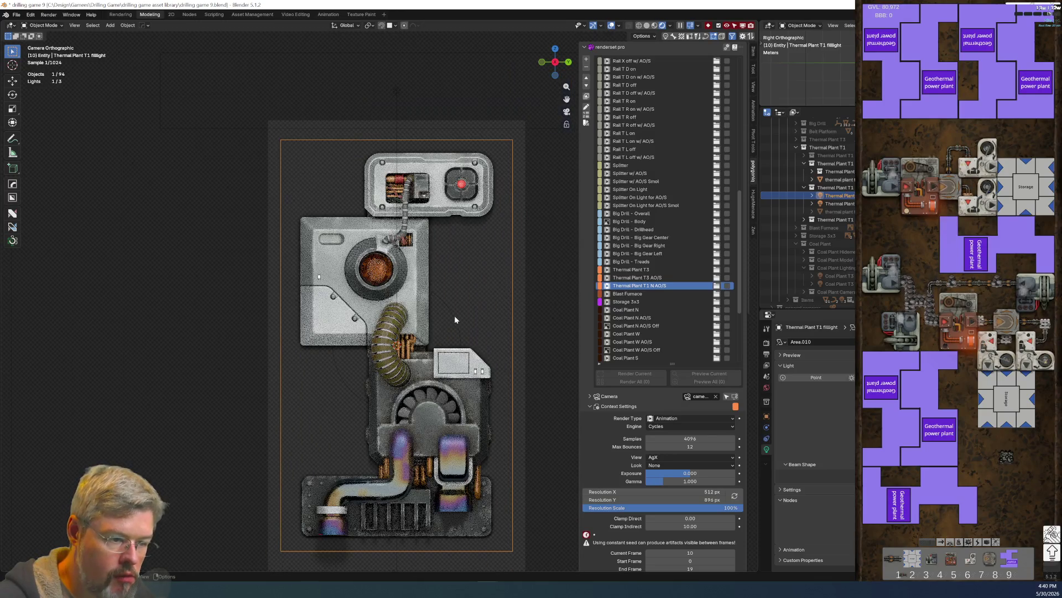
scroll(455, 320, down, 2)
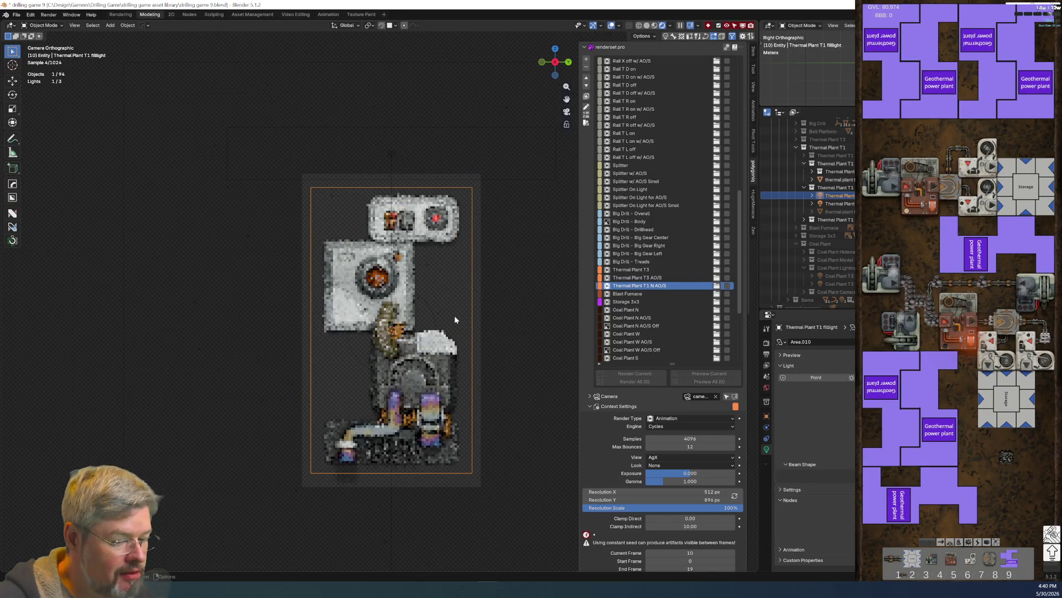
scroll(467, 306, up, 1)
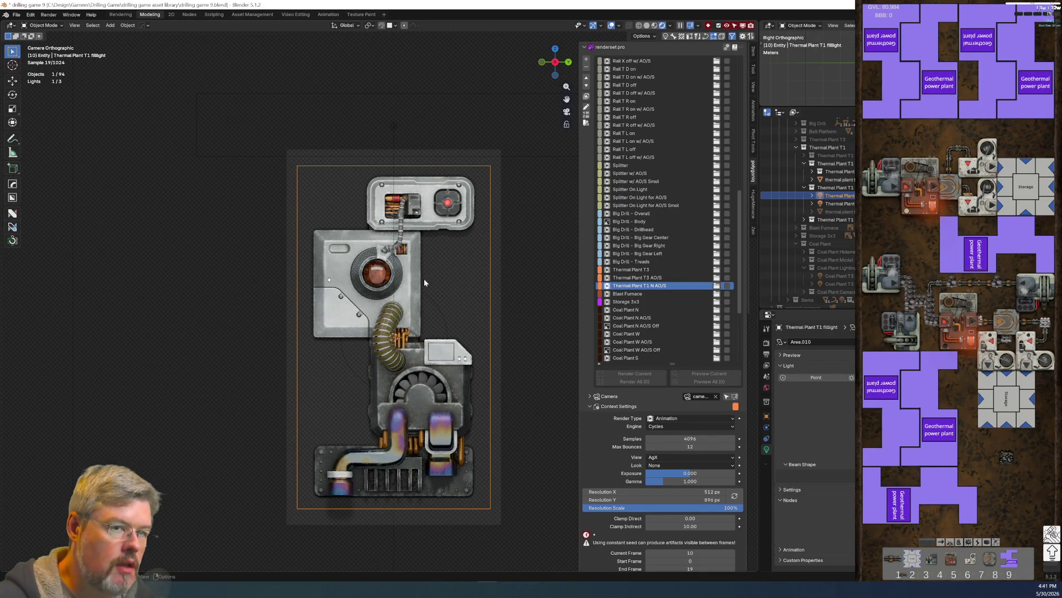
click(16, 15)
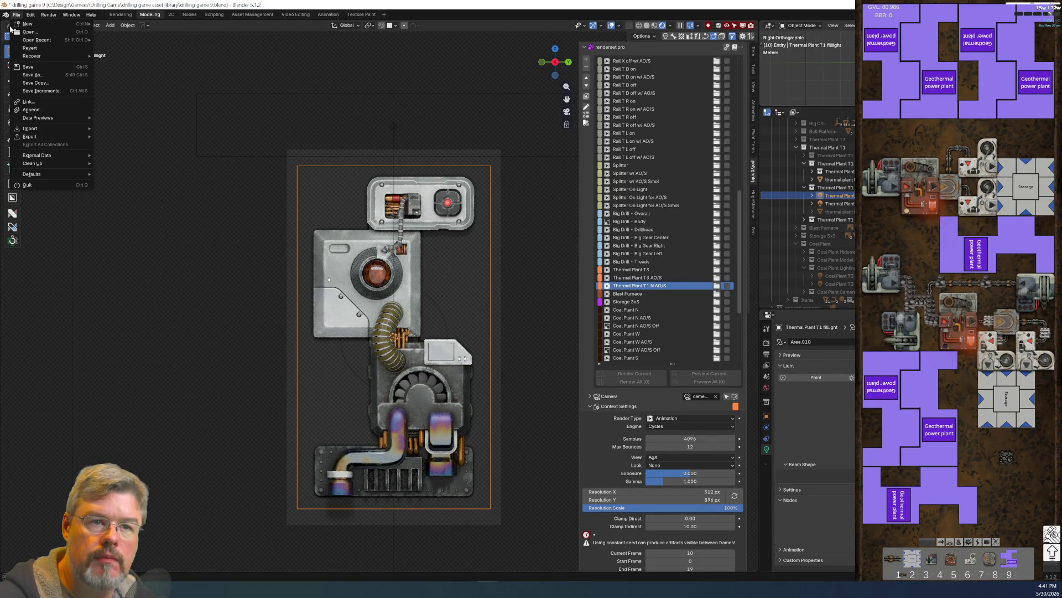
click(21, 67)
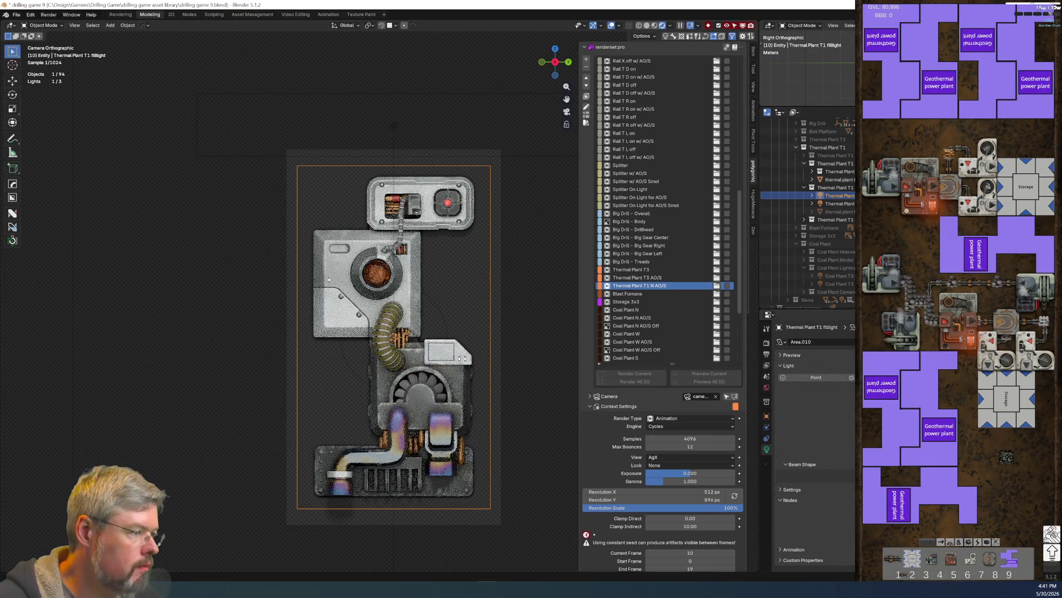
Step: Hide the fill light, select the general AO plane, and bring up the window switcher
key(h)
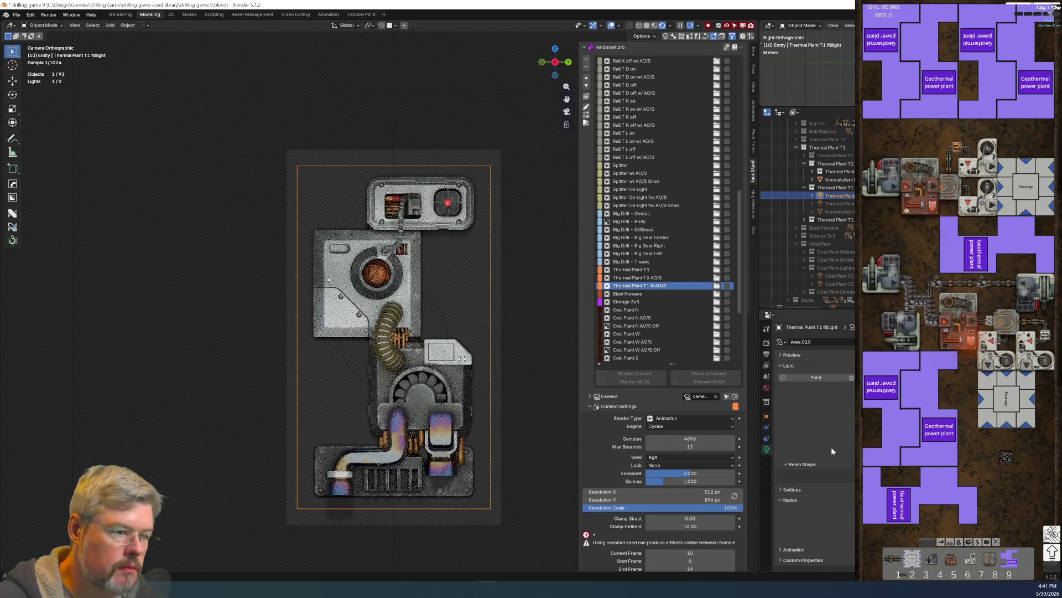
click(545, 348)
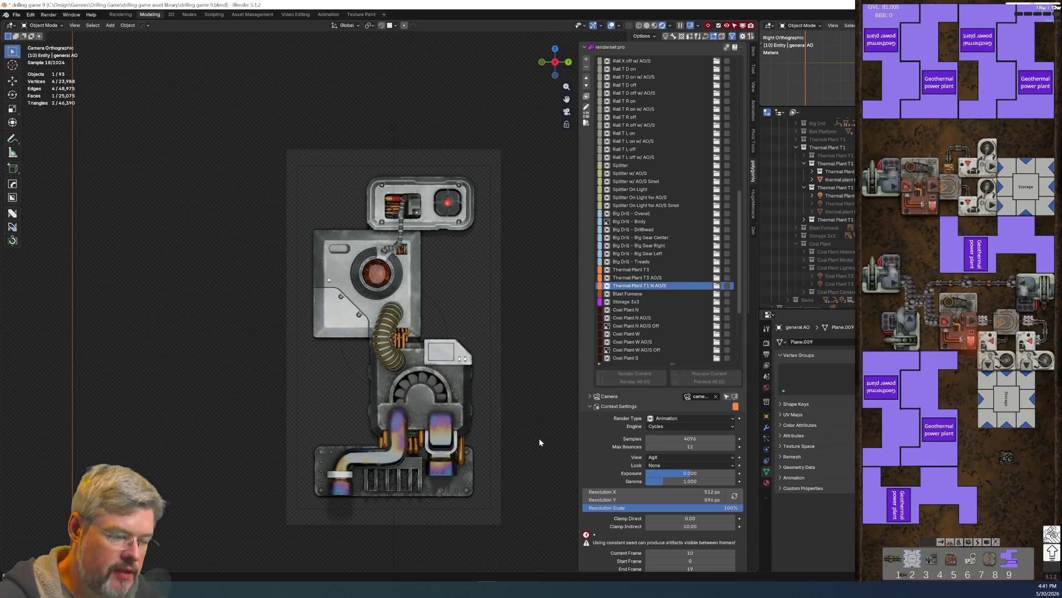
key(alt+Tab)
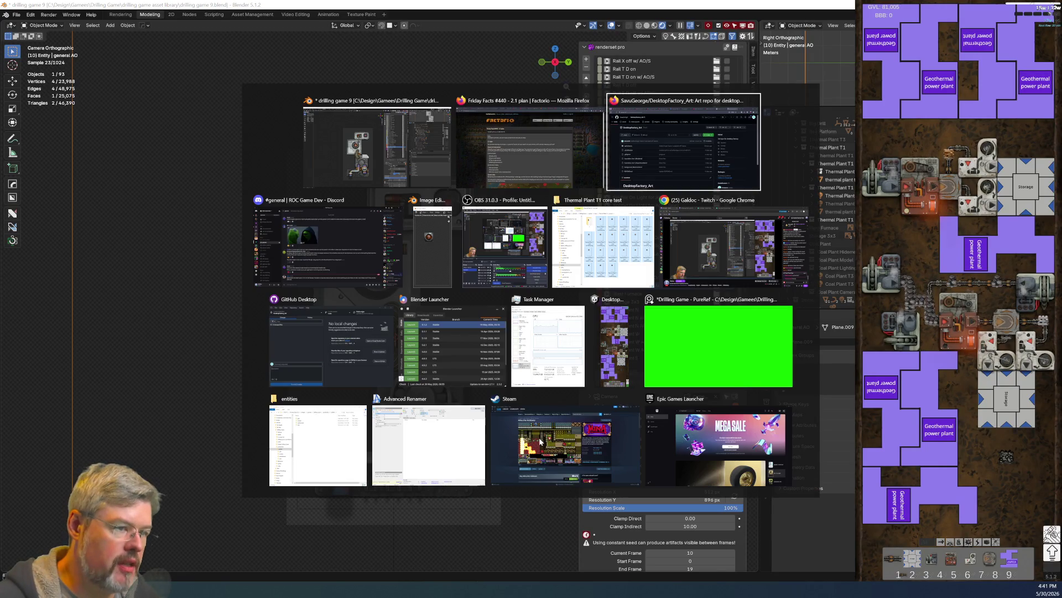
Step: Dismiss the window switcher, save again, and select the fan blades once the render finishes
key(Escape)
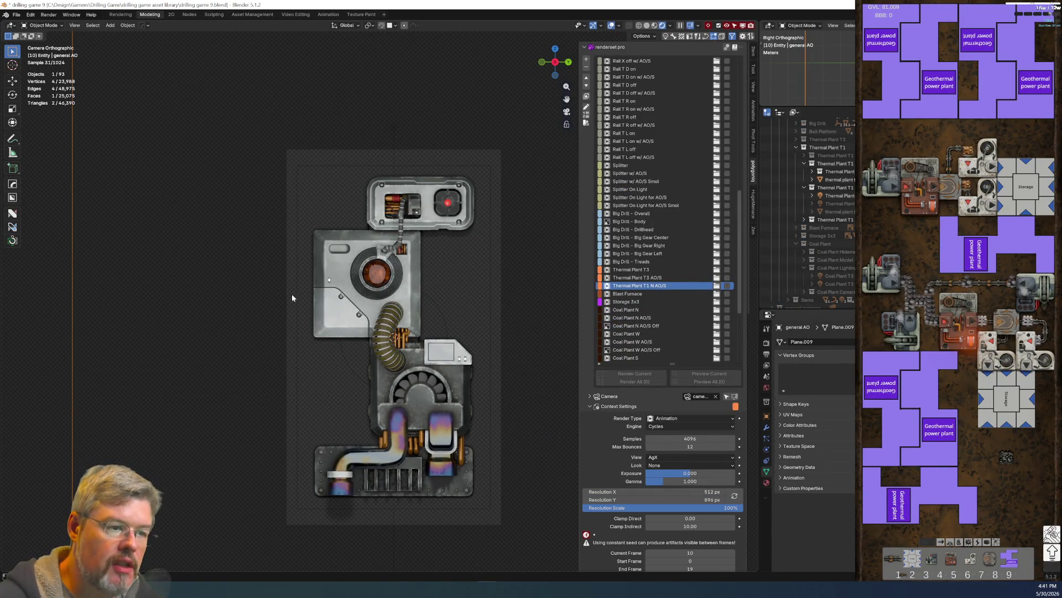
click(17, 14)
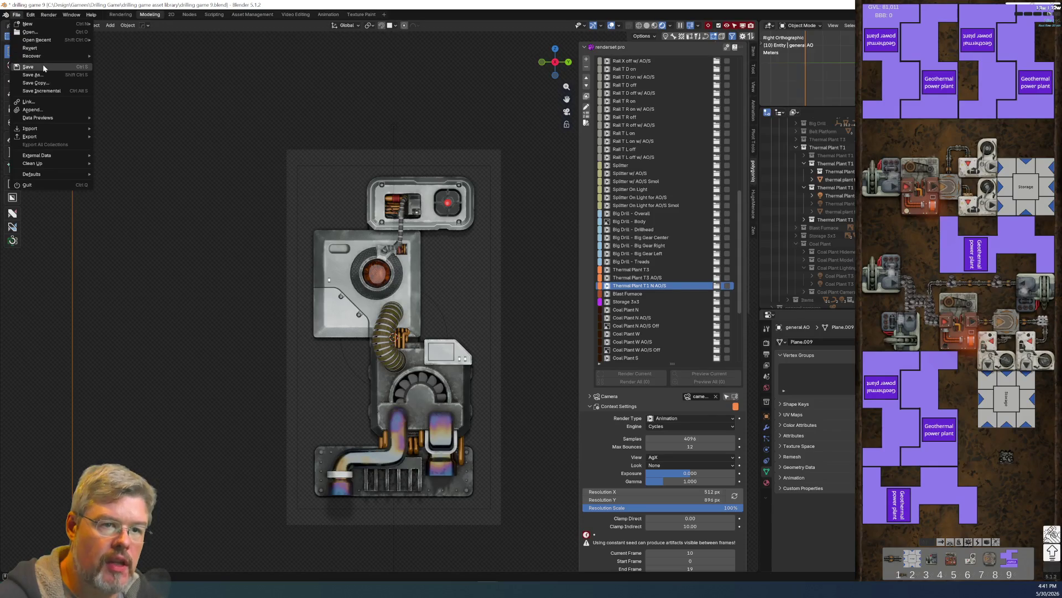
click(41, 65)
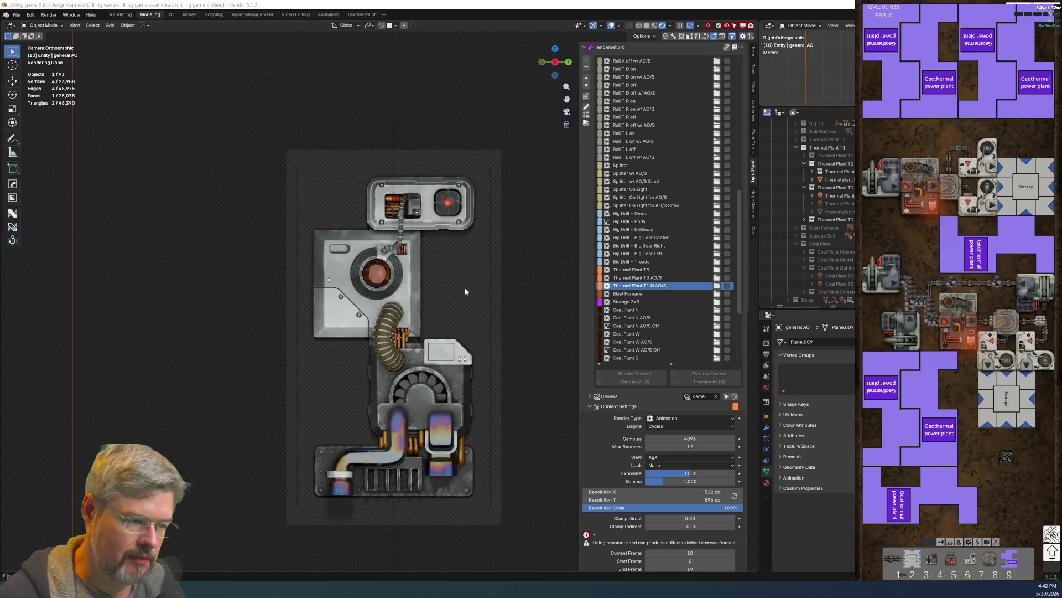
click(421, 382)
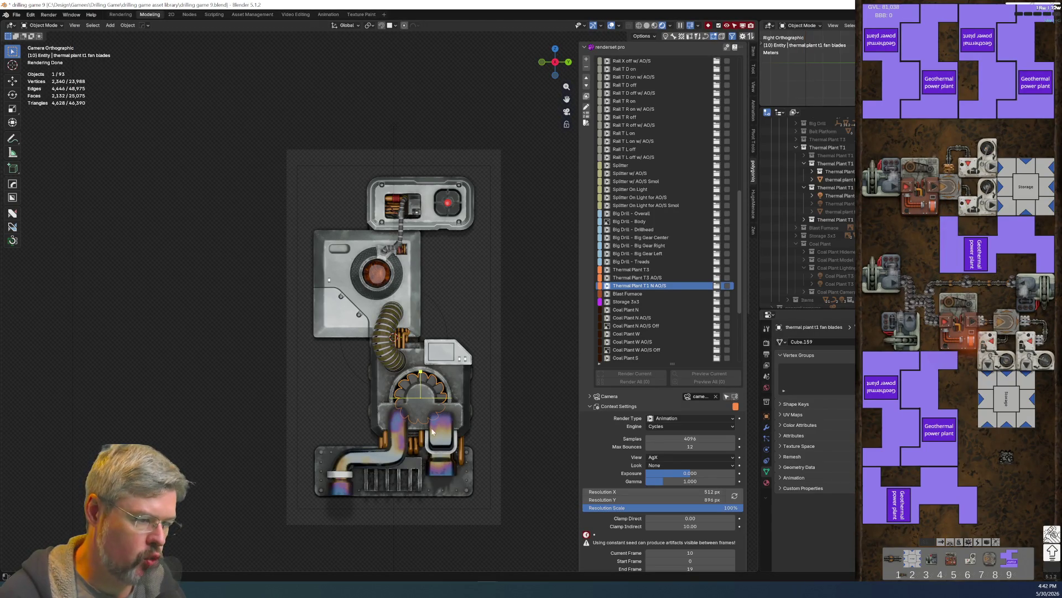
Step: In Edit Mode, rotate the selected fan blade slightly around the Z axis
scroll(432, 431, up, 3)
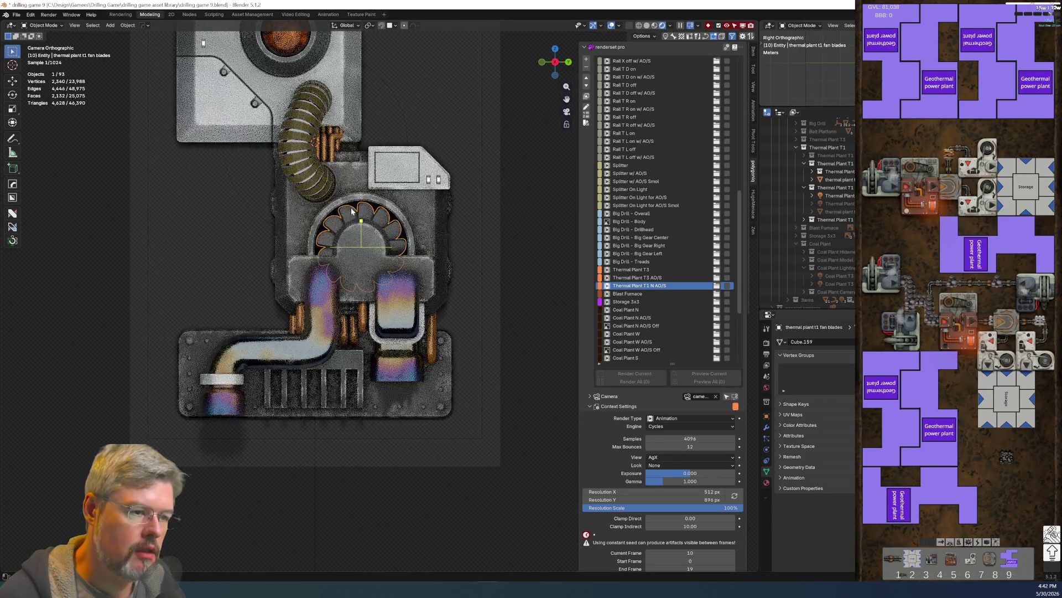
mouse_move(362, 217)
middle_down()
mouse_move(398, 233)
mouse_move(409, 376)
mouse_move(413, 361)
mouse_move(392, 323)
mouse_move(420, 348)
mouse_move(487, 359)
middle_up()
scroll(413, 357, up, 3)
scroll(393, 320, up, 2)
scroll(497, 364, up, 3)
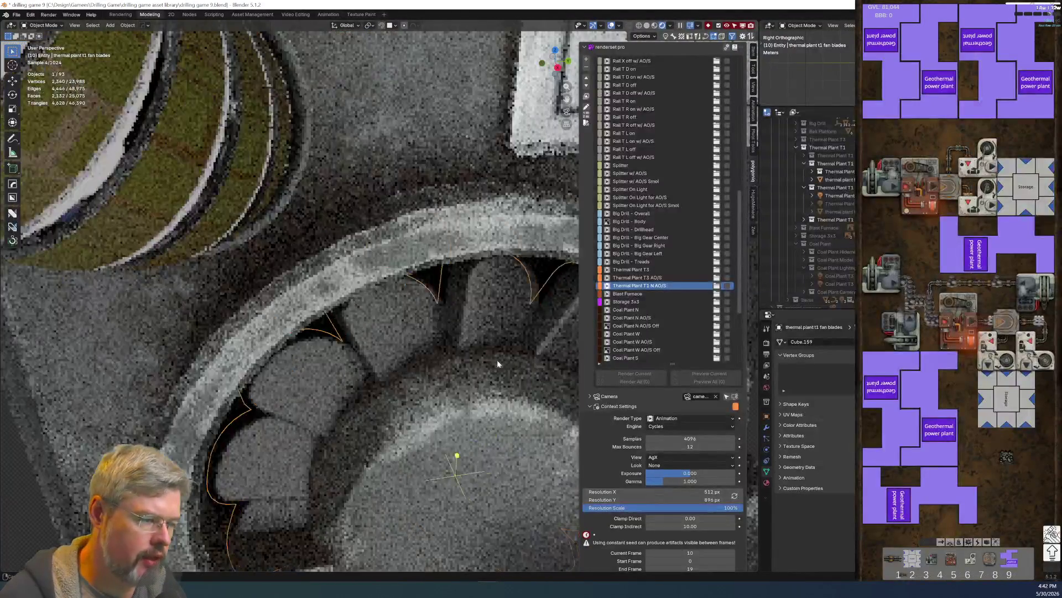
scroll(497, 363, down, 2)
key(Tab)
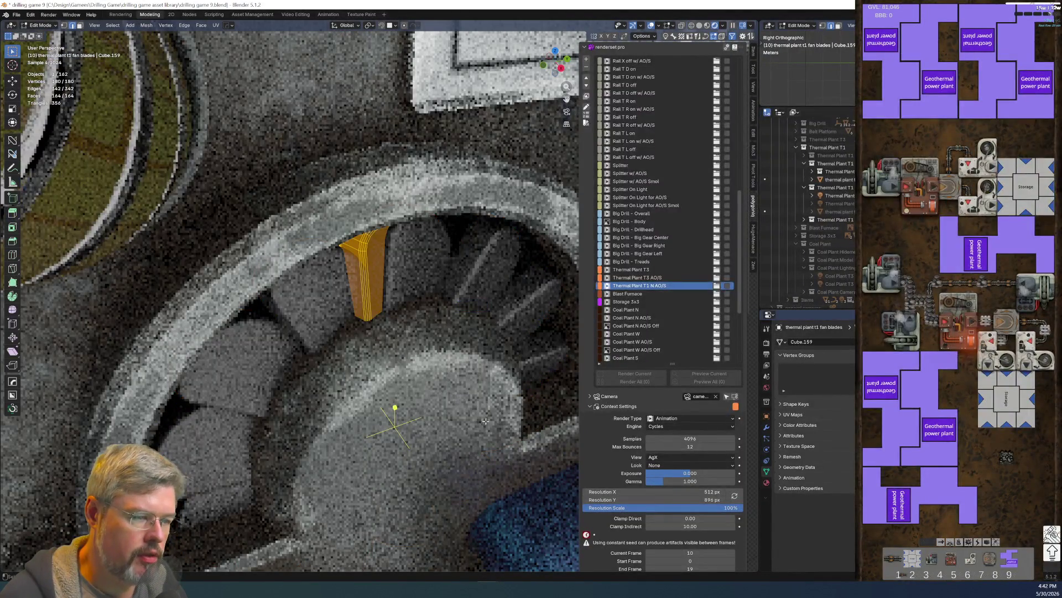
key(r)
key(z)
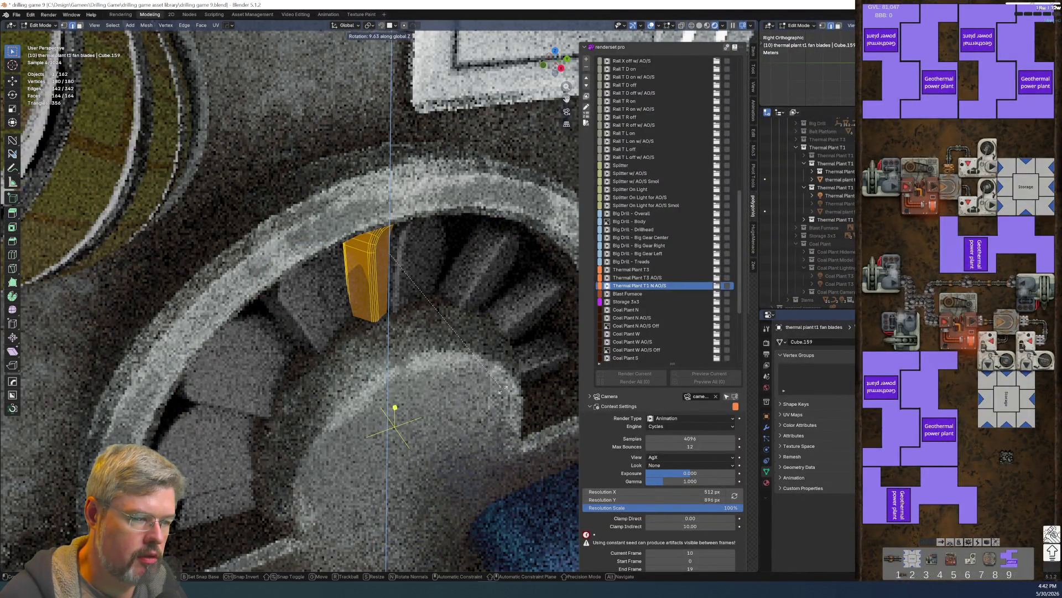
click(502, 389)
Step: Return to camera view, clear the selection, and switch back to Object Mode
key(KP_0)
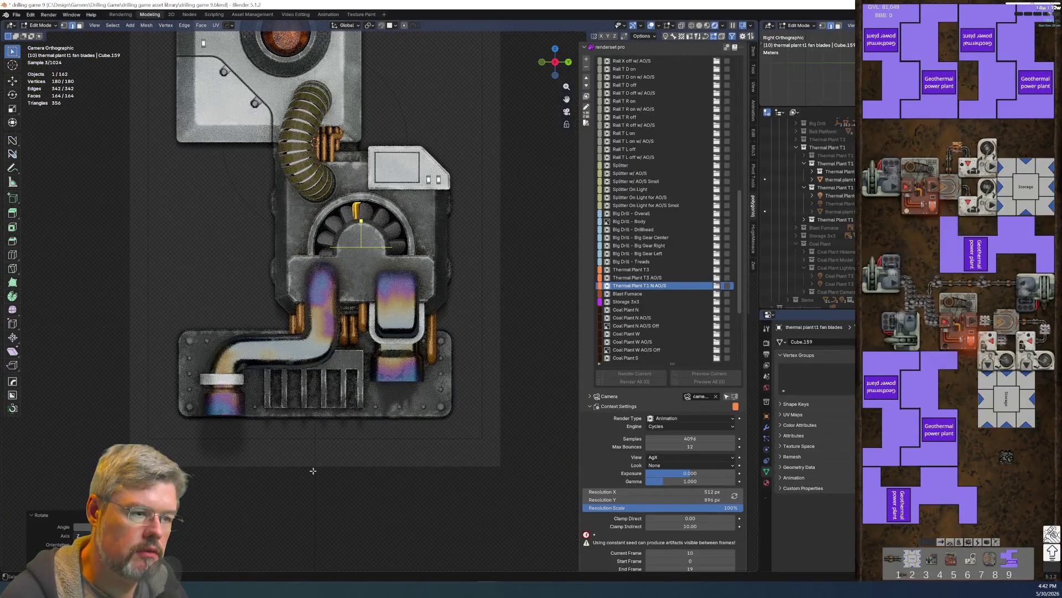
key(alt+a)
key(ctrl+Tab)
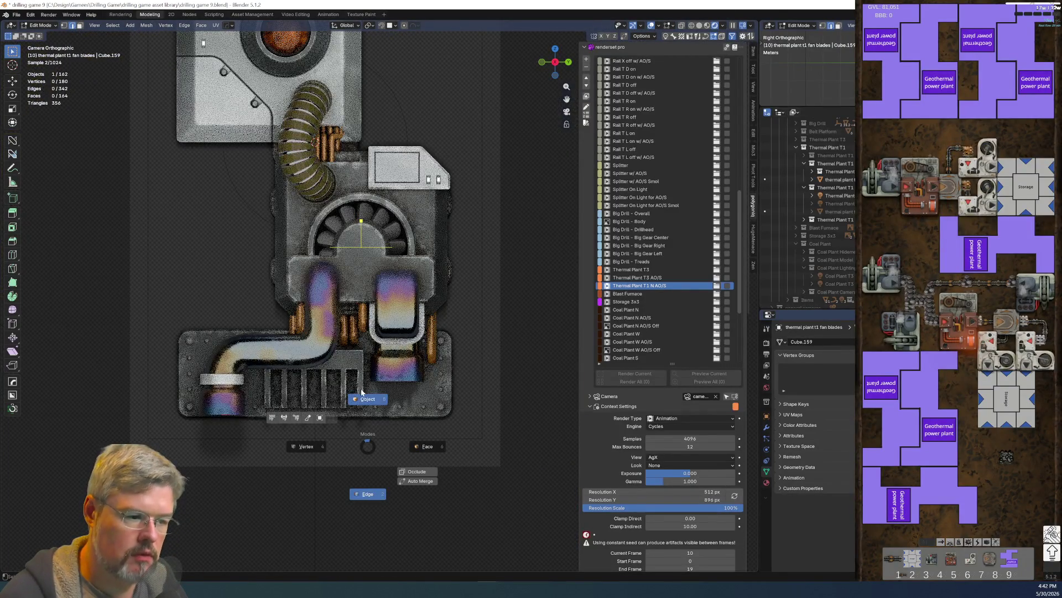
click(368, 438)
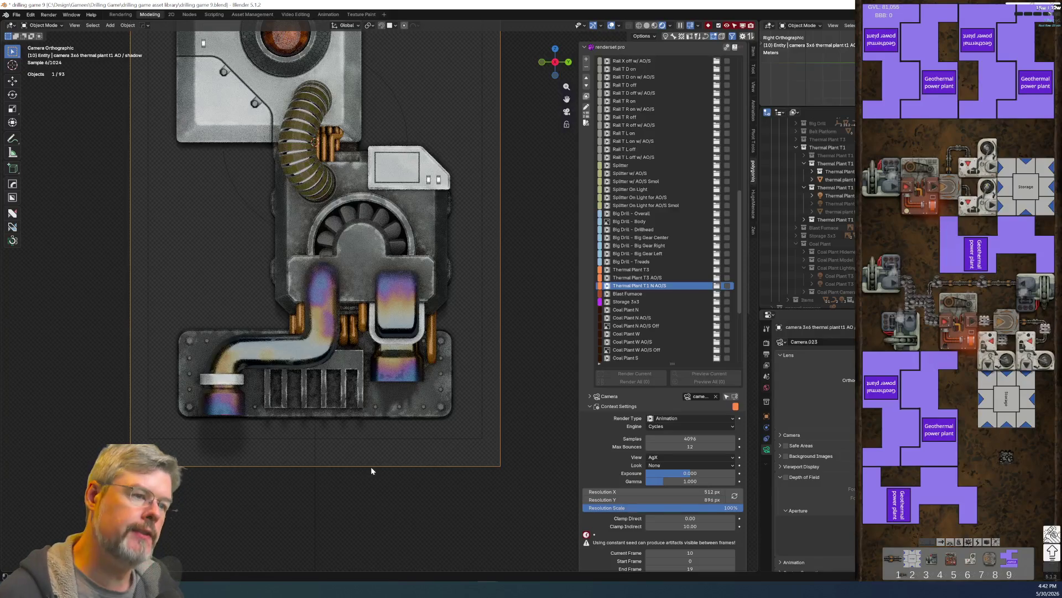
Step: Save the blend file
scroll(387, 463, down, 4)
scroll(393, 447, up, 2)
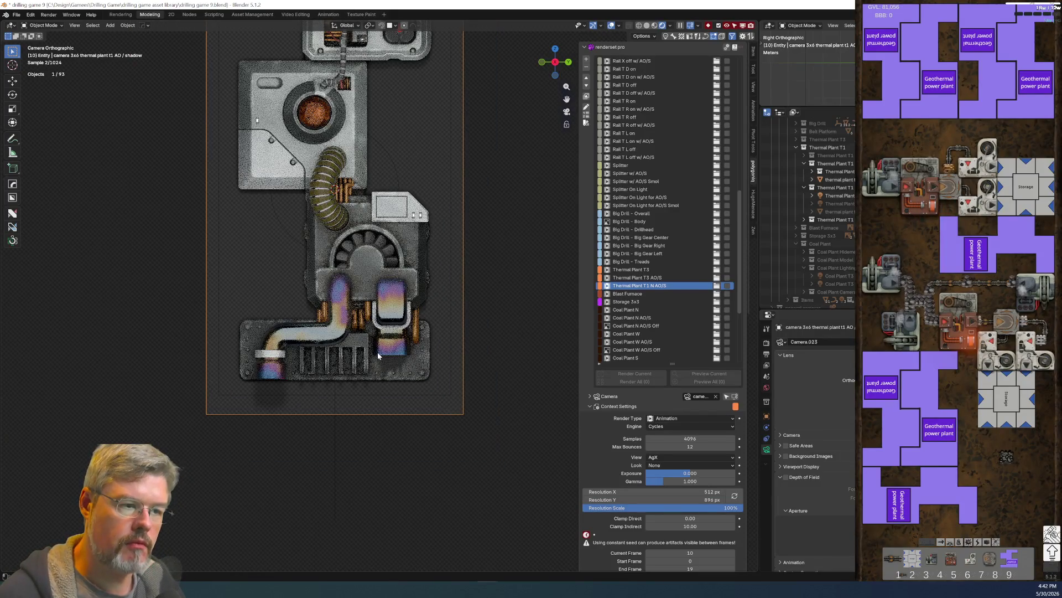
click(16, 16)
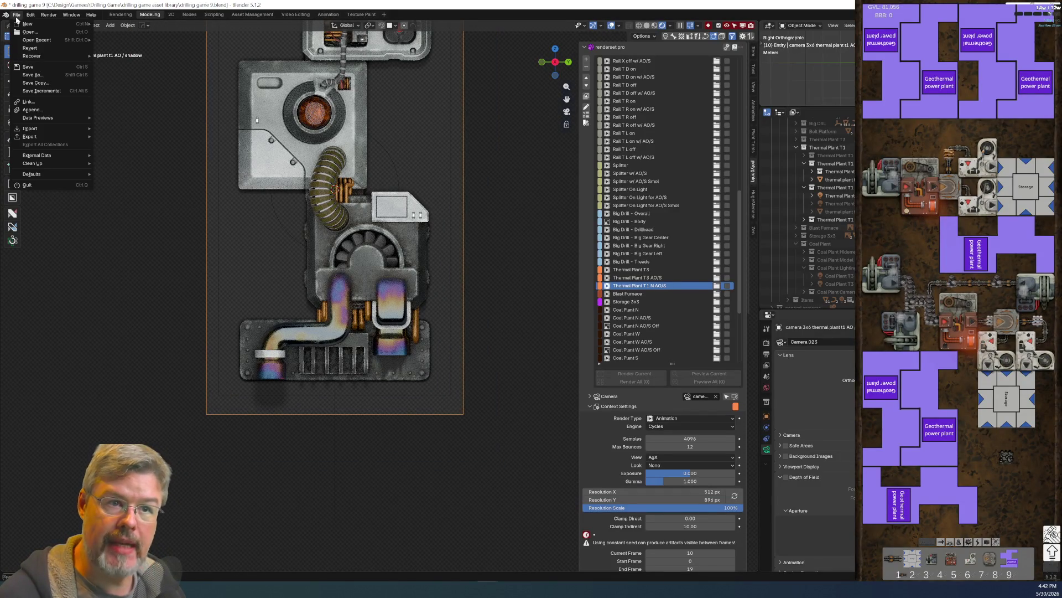
click(38, 68)
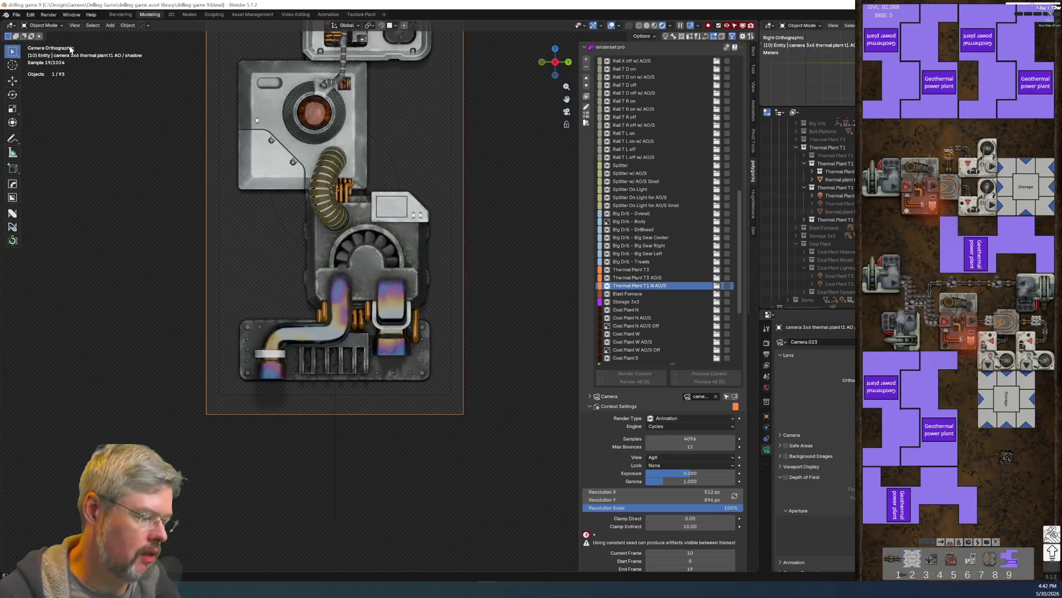
Step: Collapse the render set's Overrides section and briefly expand Global Settings
scroll(661, 407, down, 5)
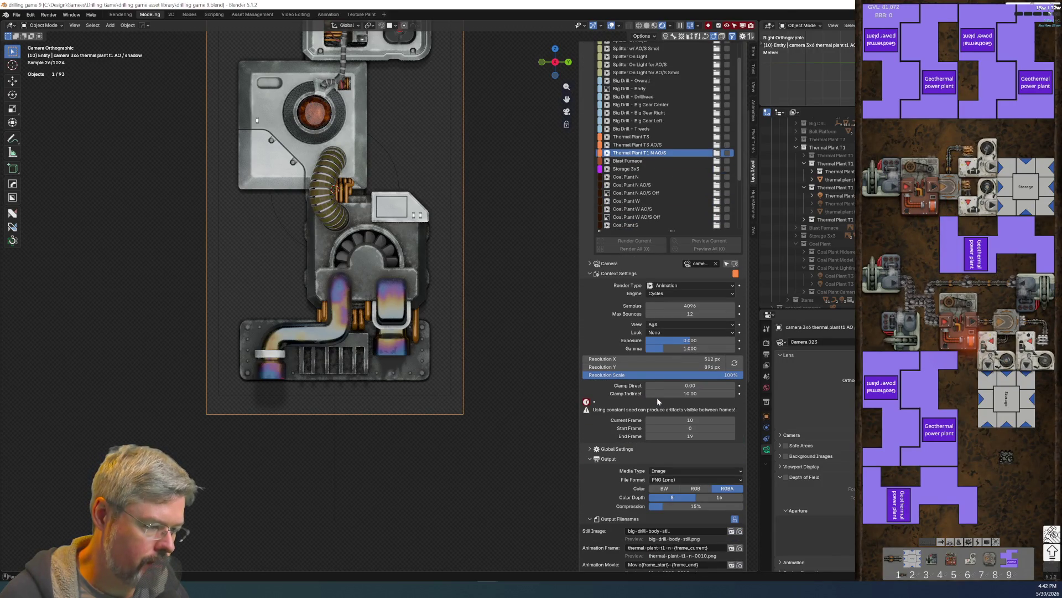
scroll(656, 397, down, 3)
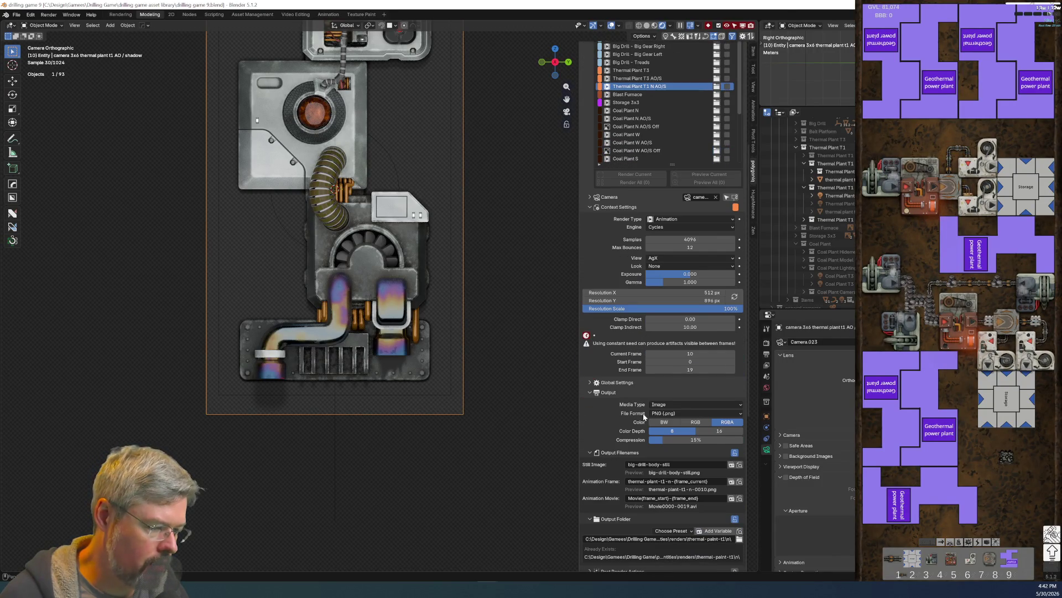
scroll(636, 415, down, 5)
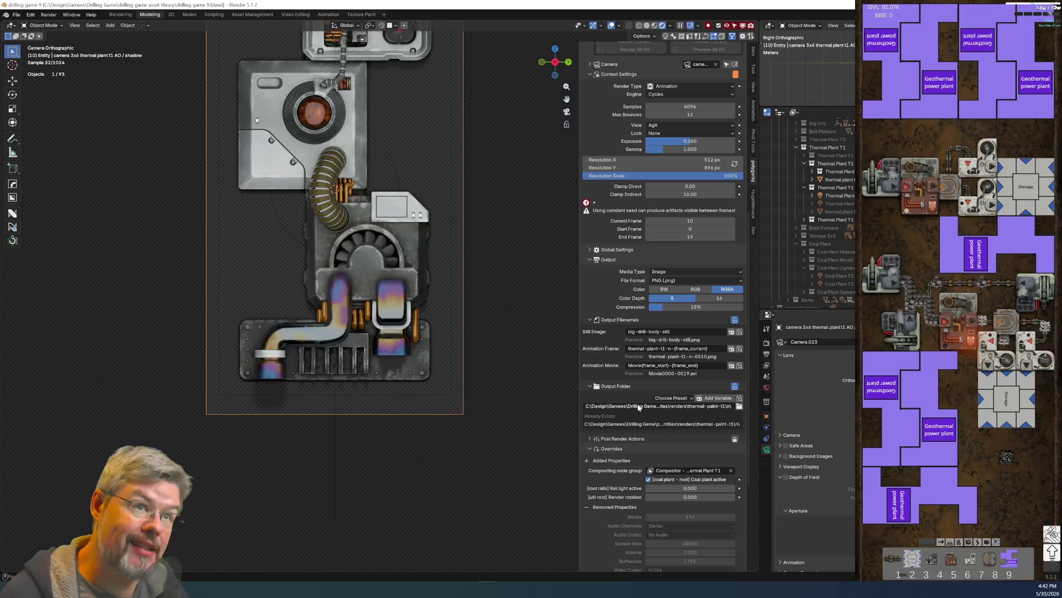
click(590, 448)
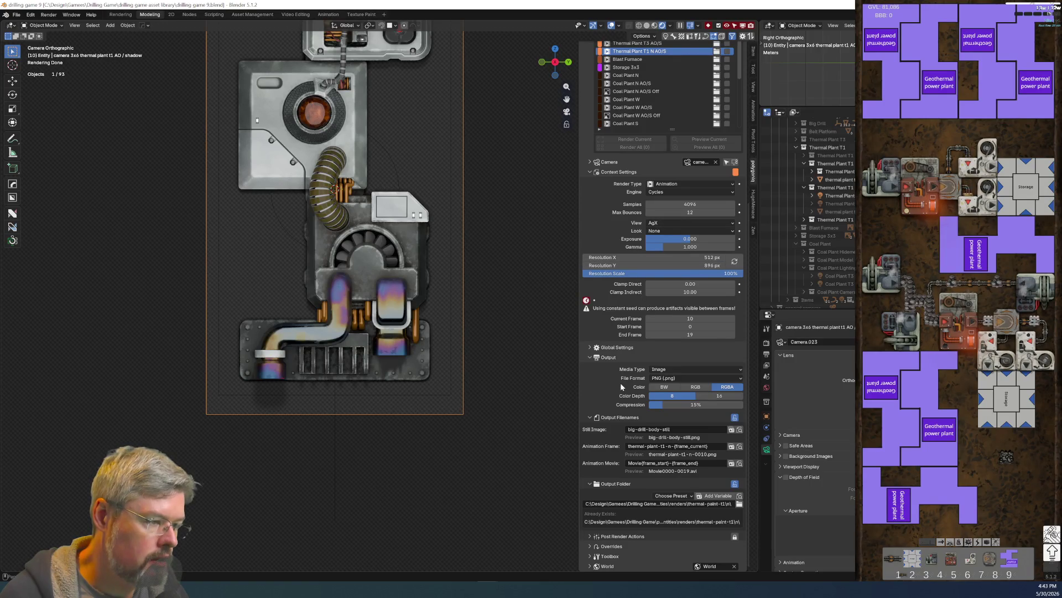
click(591, 347)
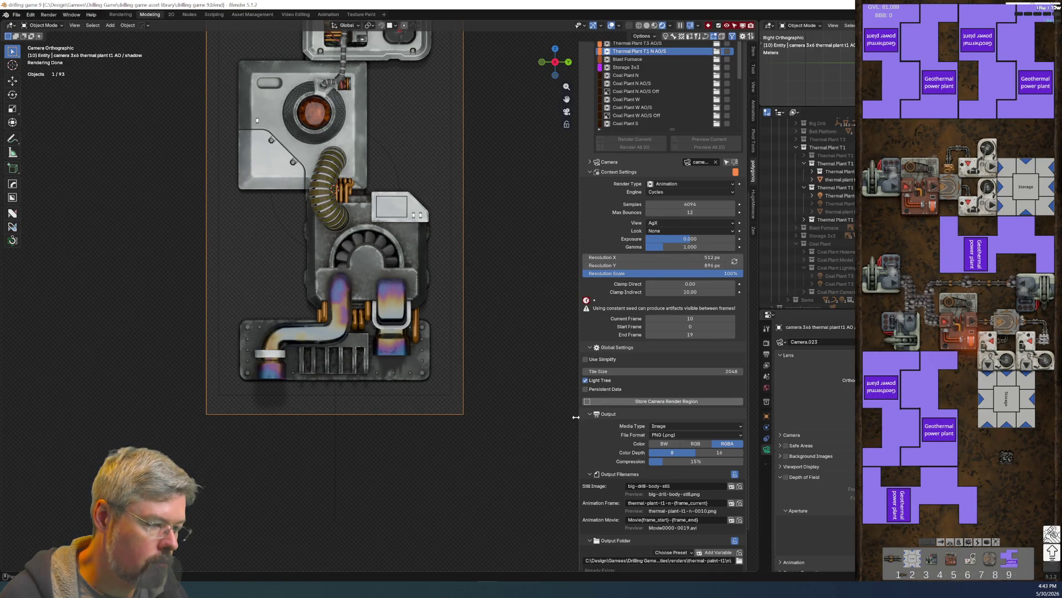
click(591, 347)
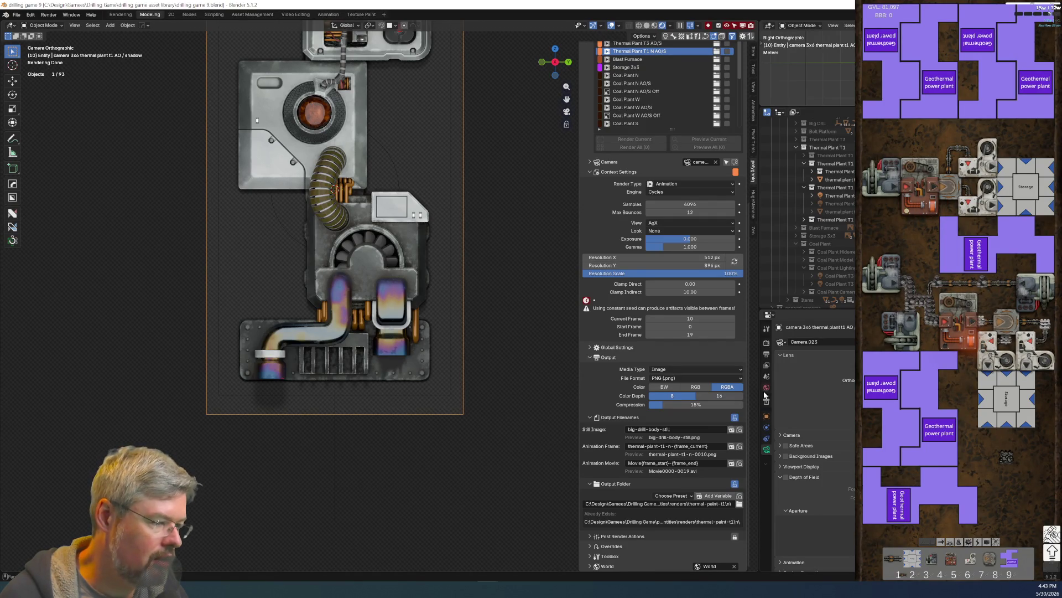
Step: Show Render Properties with the Motion Blur panel expanded, checking its context options
click(766, 343)
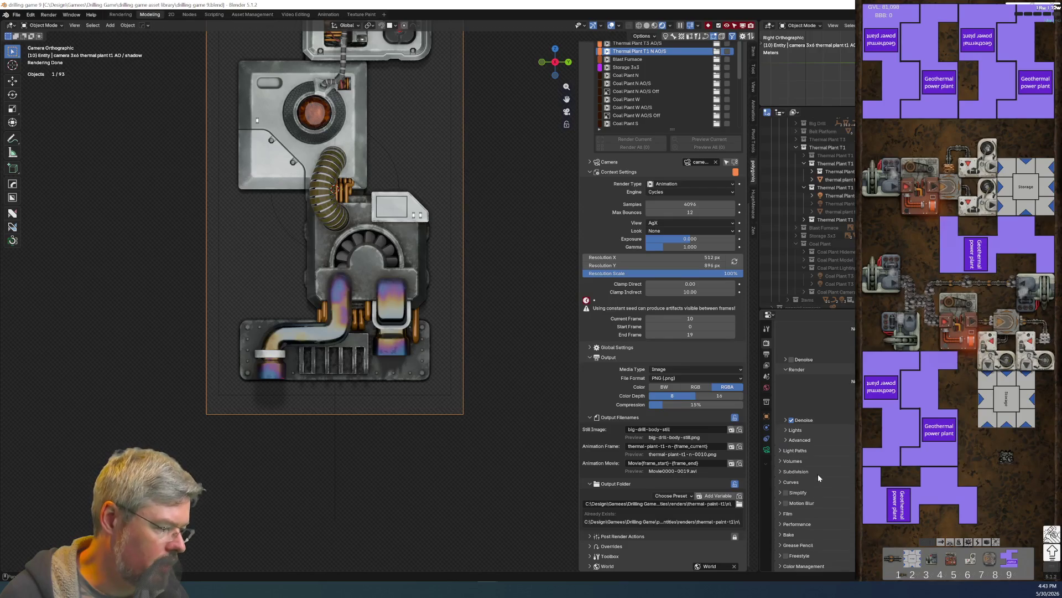
click(783, 503)
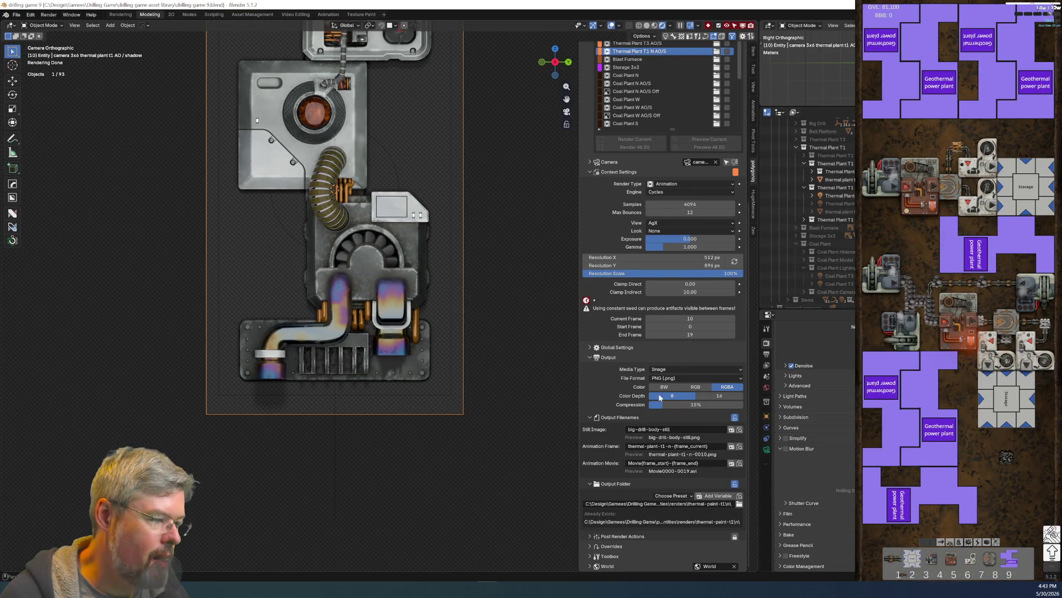
right_click(785, 450)
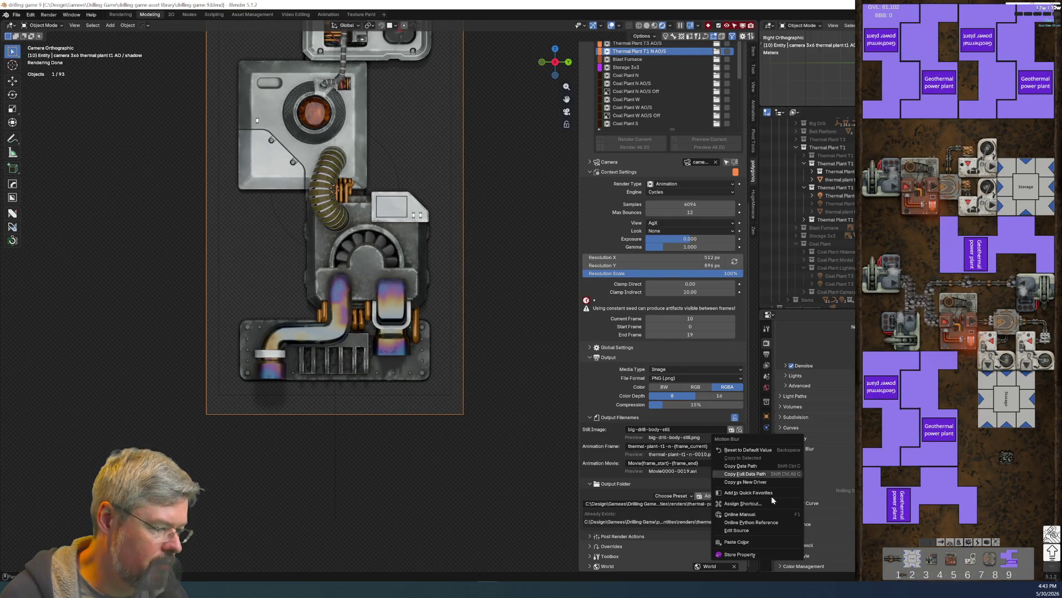
click(751, 553)
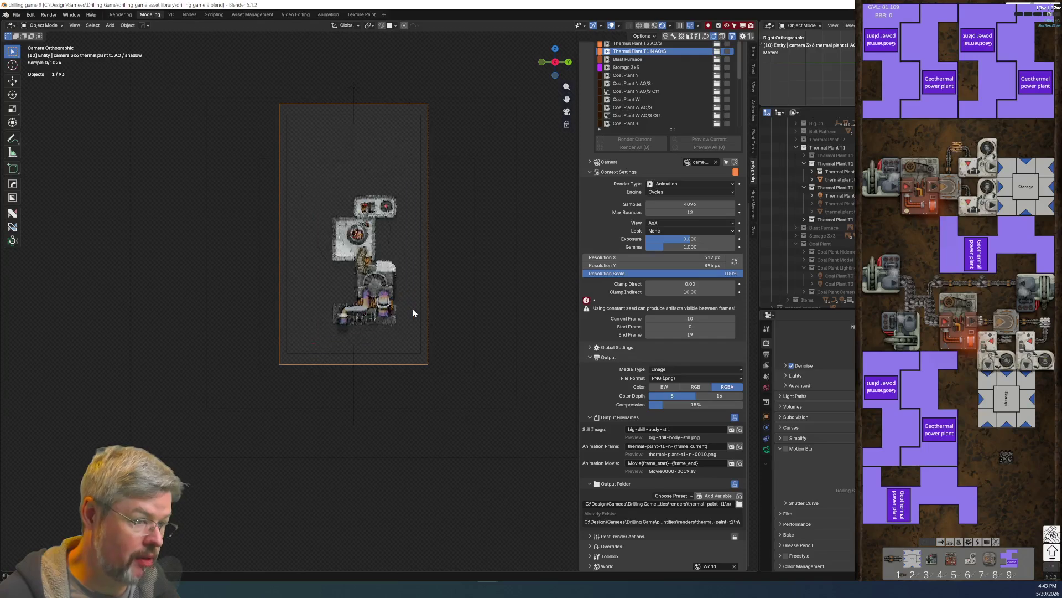
Step: Save, then store Motion Blur as an override property of the Thermal Plant T1 render set
click(17, 14)
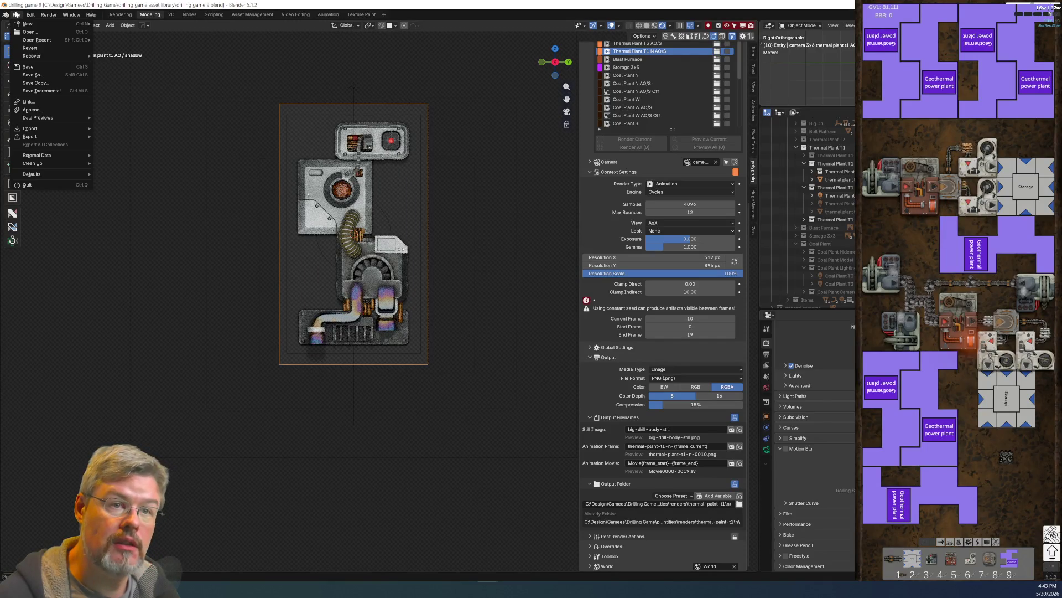
click(48, 66)
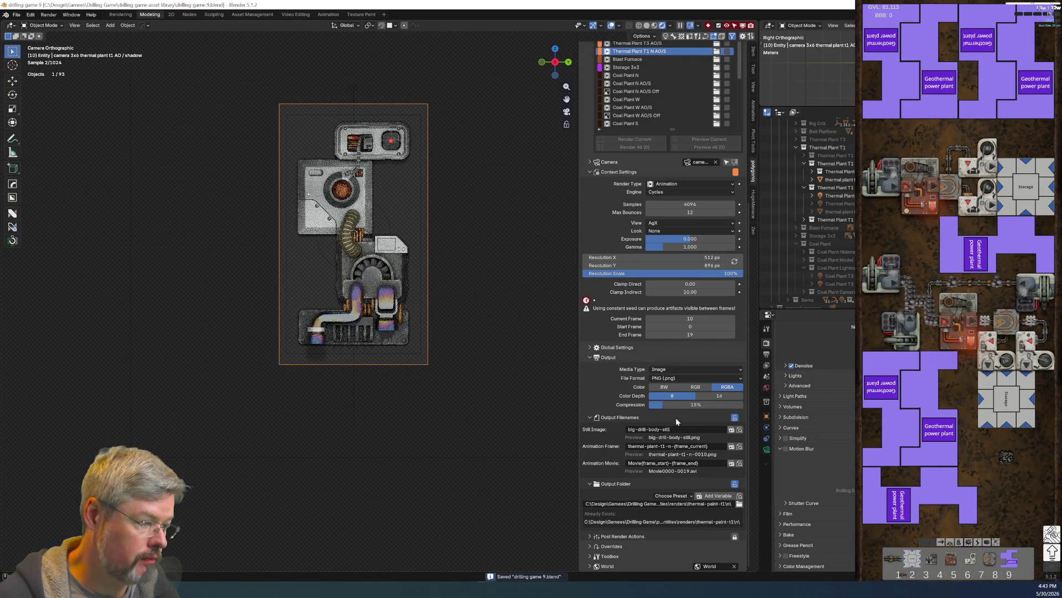
right_click(785, 449)
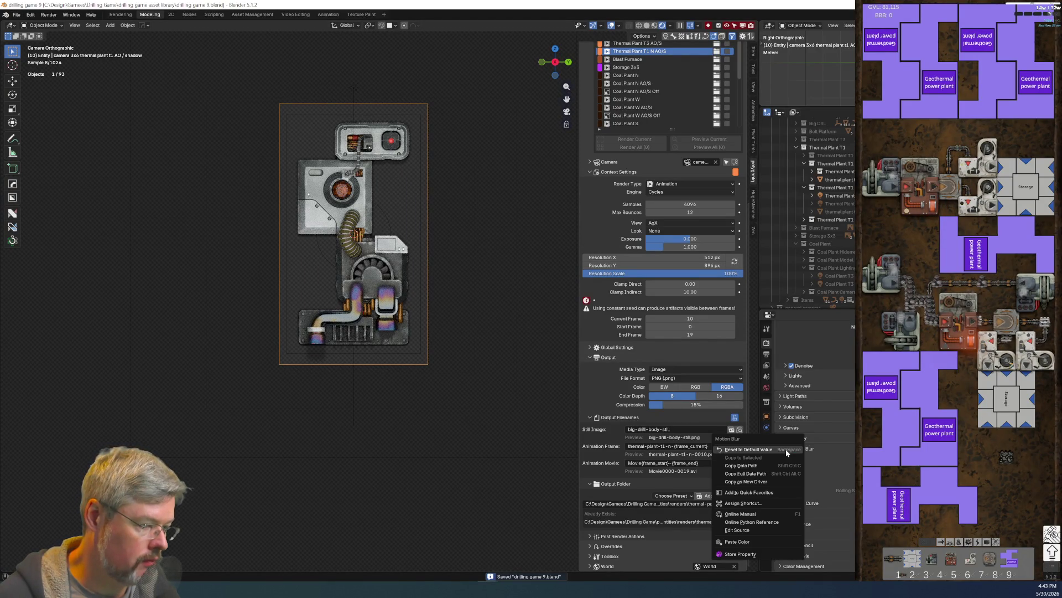
click(761, 553)
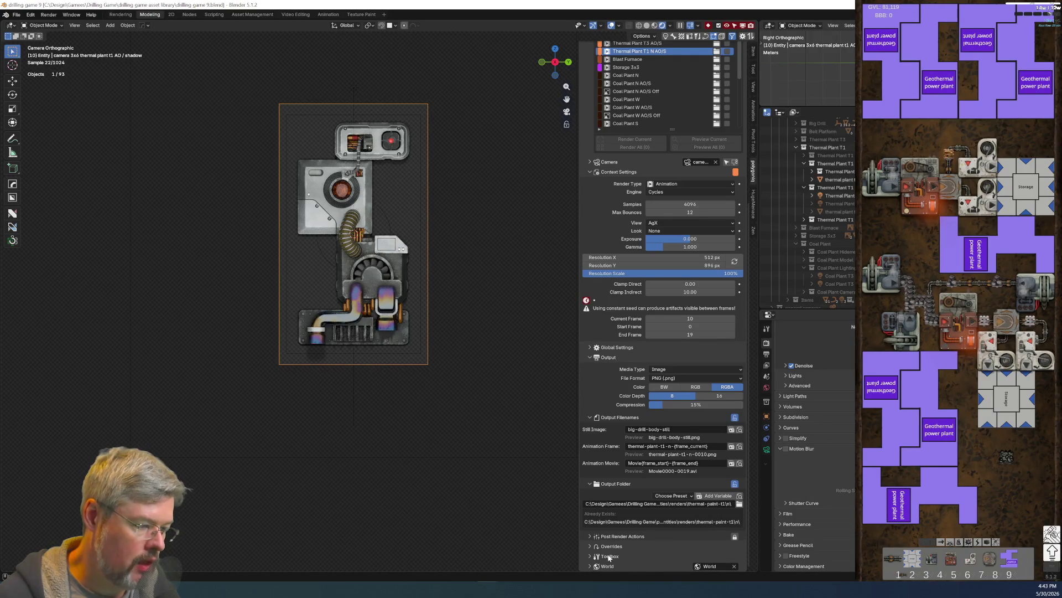
Step: Expand the Overrides section, save again, and select the fan blades object
click(591, 546)
scroll(625, 470, down, 5)
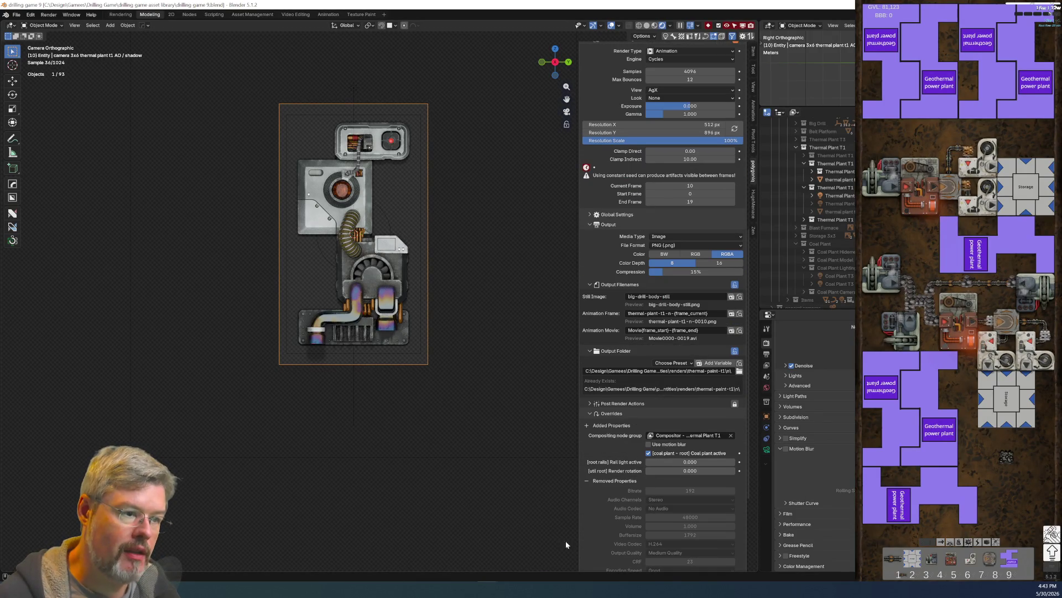
click(19, 17)
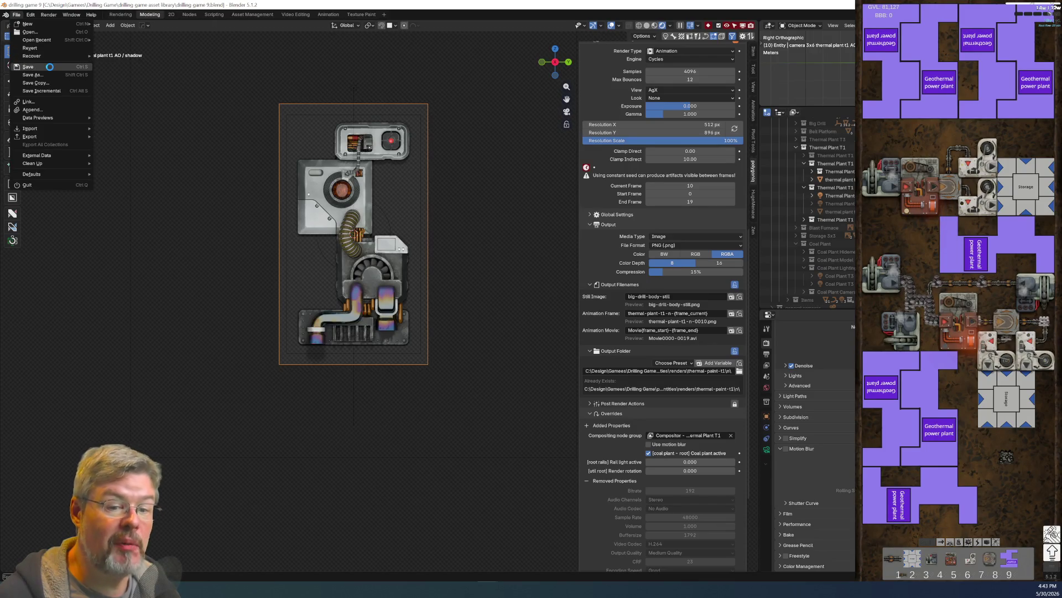
click(51, 70)
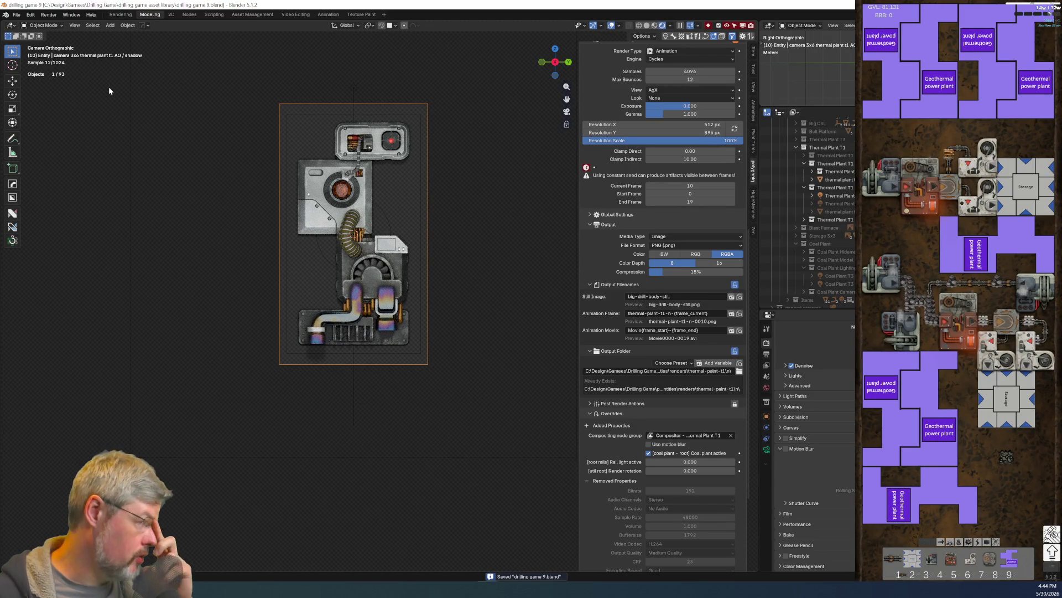
scroll(341, 248, up, 3)
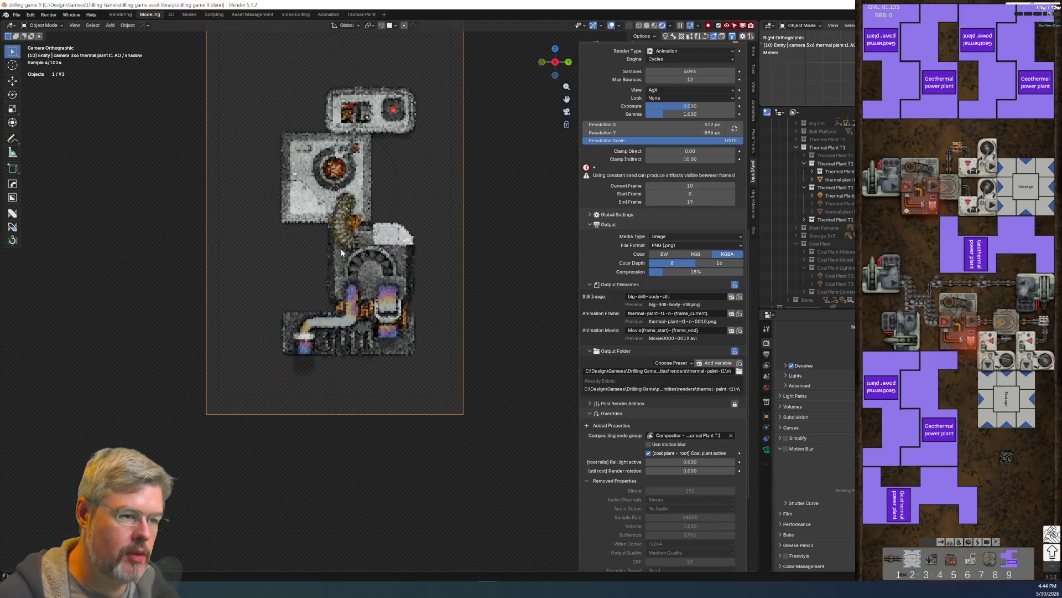
click(367, 242)
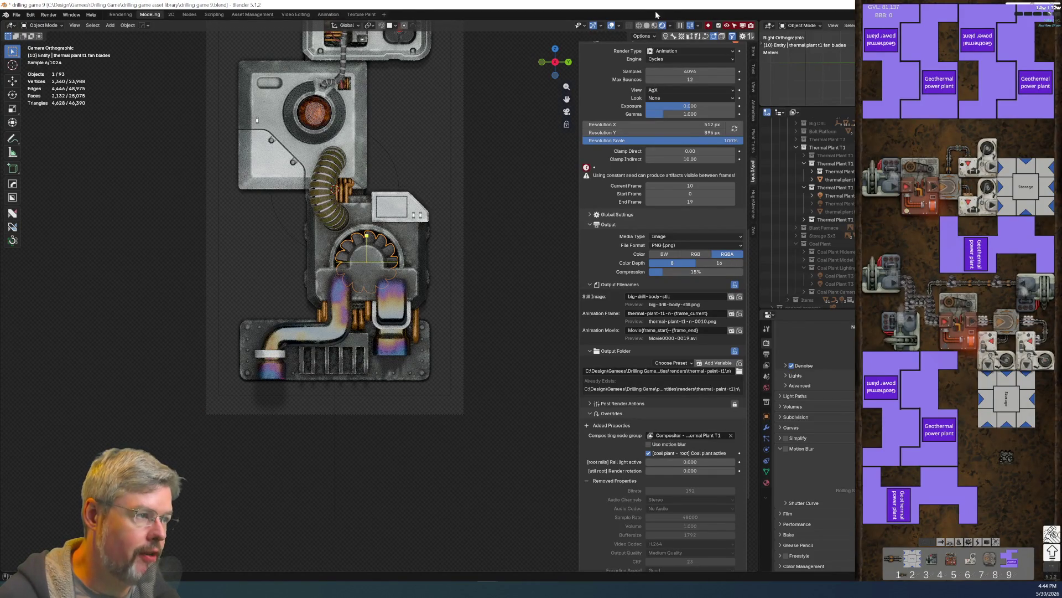
Step: Switch to Solid shading, hide the sidebar, and add a resized Timeline below the 3D view
click(647, 25)
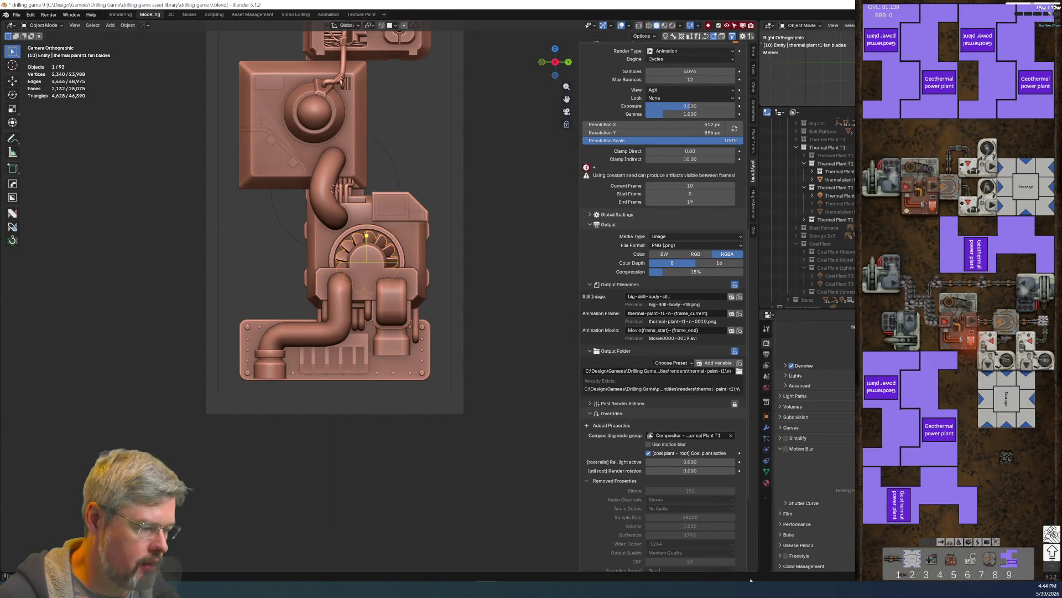
key(n)
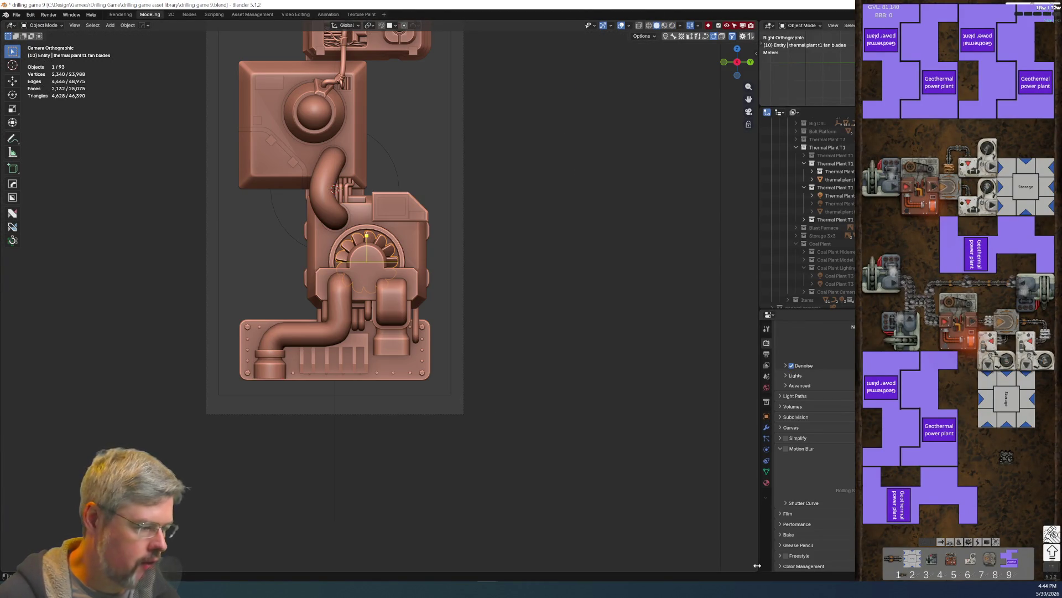
drag(756, 569, 738, 429)
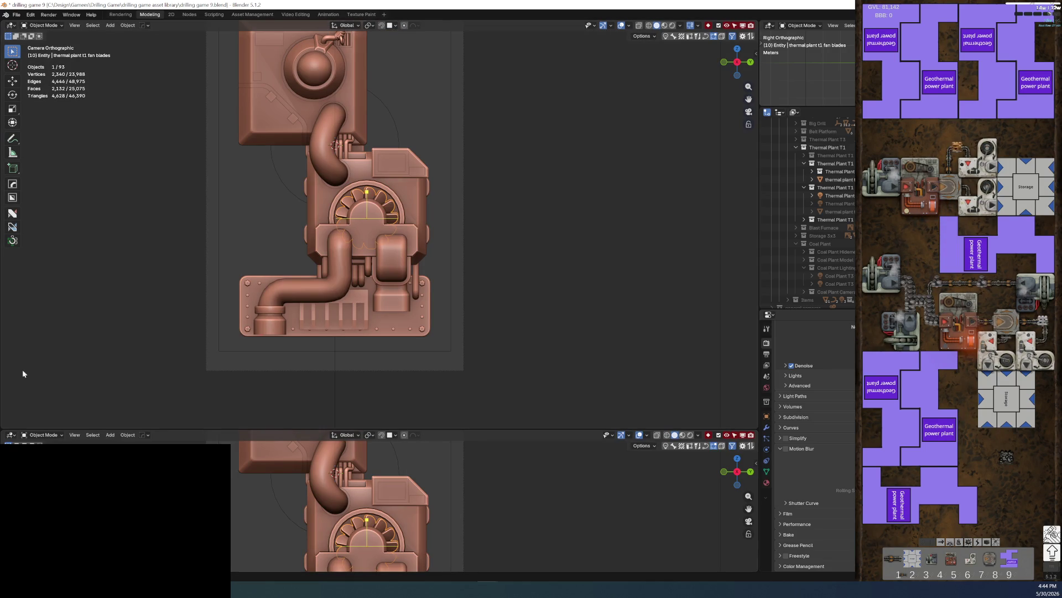
click(10, 435)
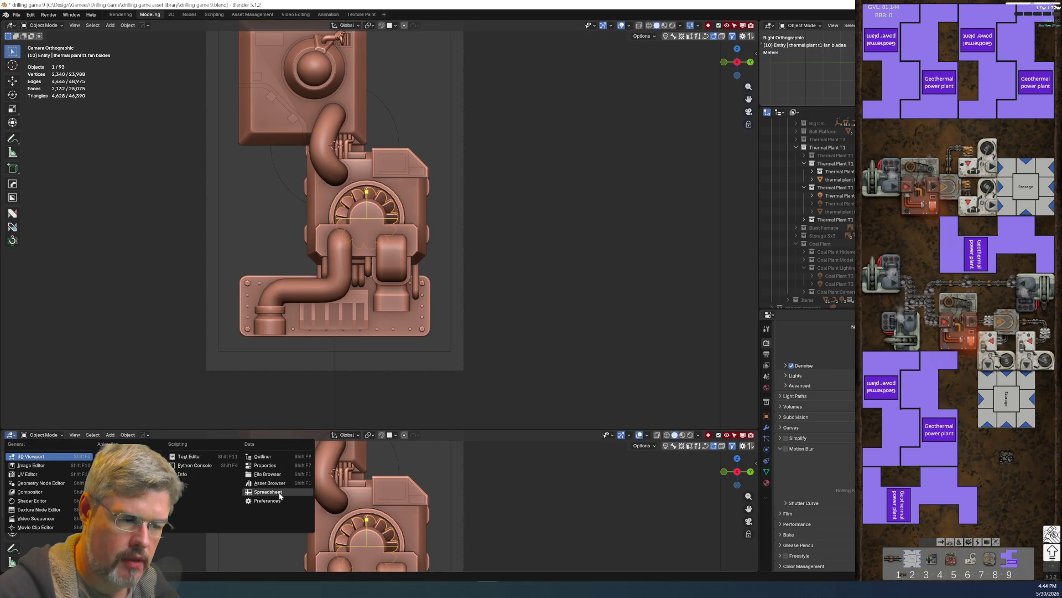
click(119, 465)
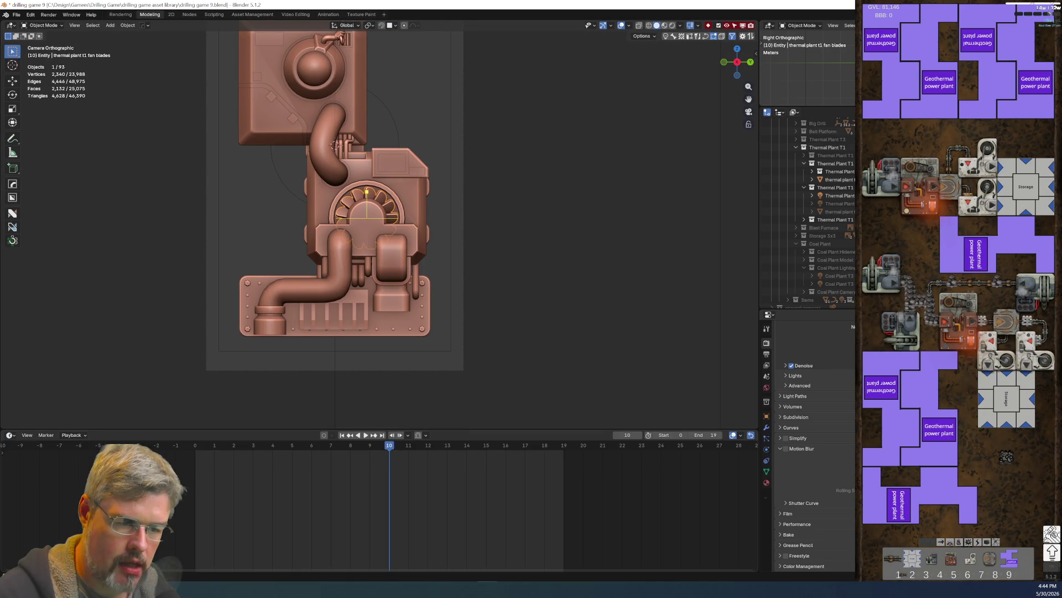
drag(164, 429, 164, 507)
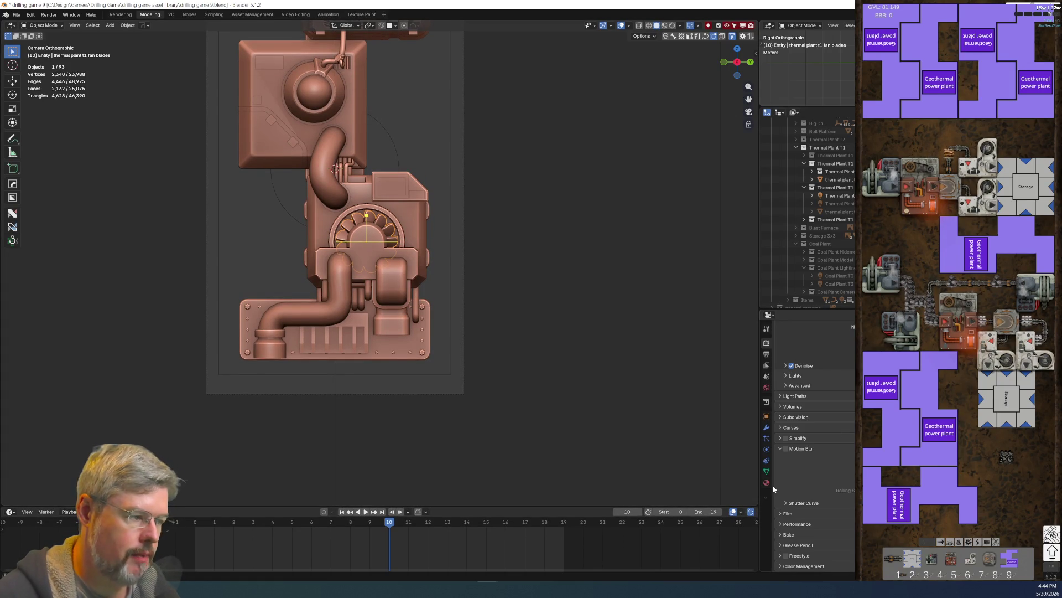
Step: Apply the fan blades' Array modifier to the mesh and save drilling game 9.blend
scroll(433, 254, up, 3)
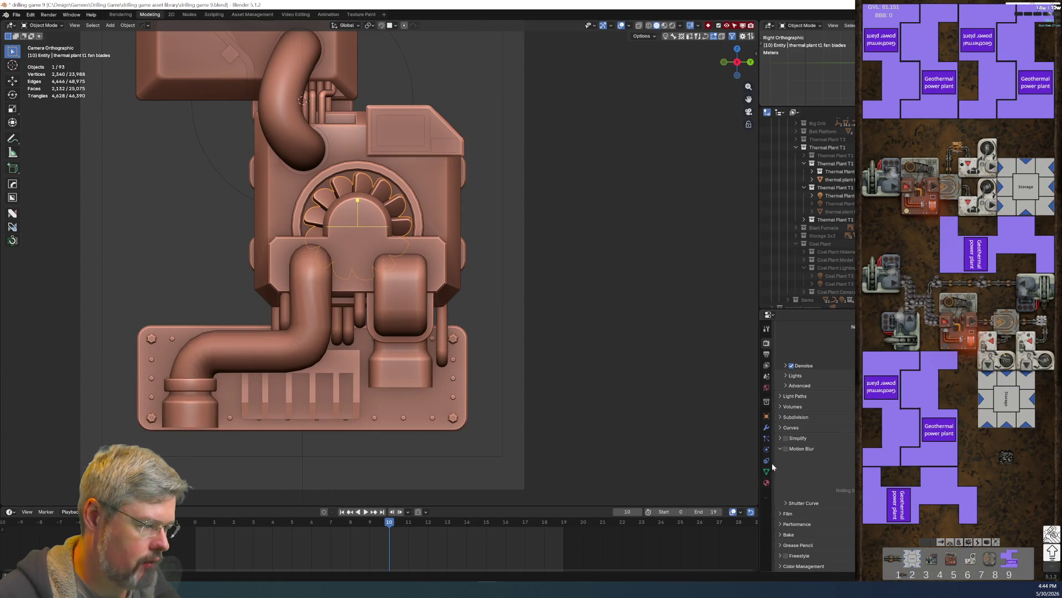
click(767, 428)
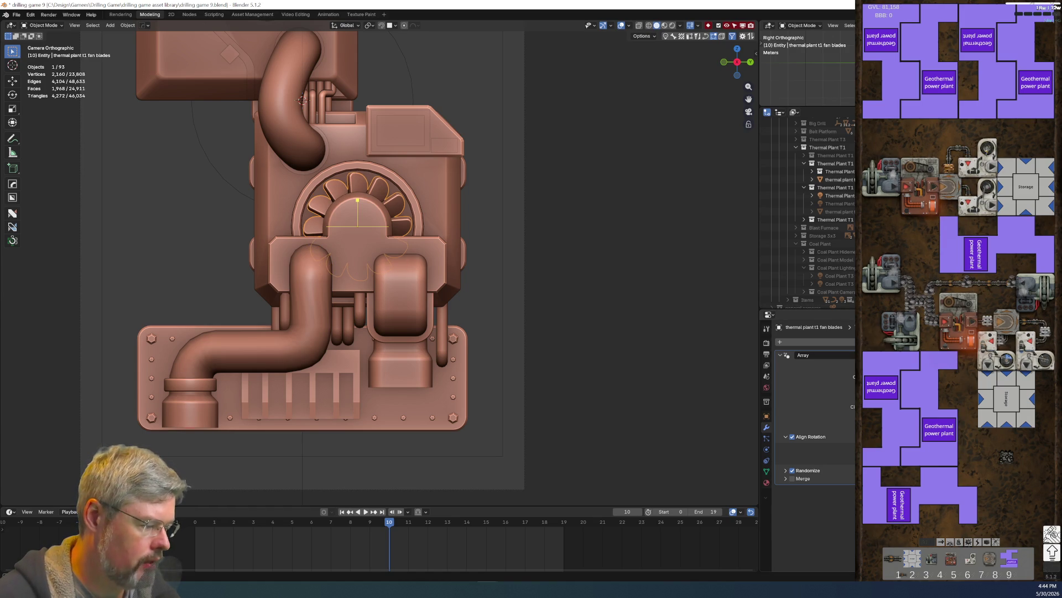
ctrl+scroll(853, 376, up, 2)
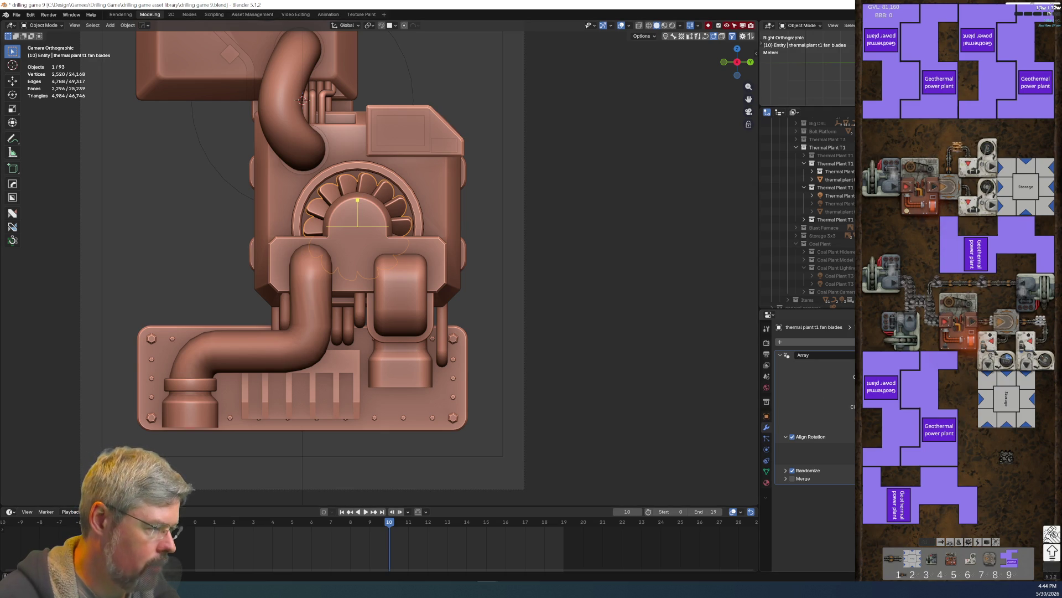
key(ctrl+a)
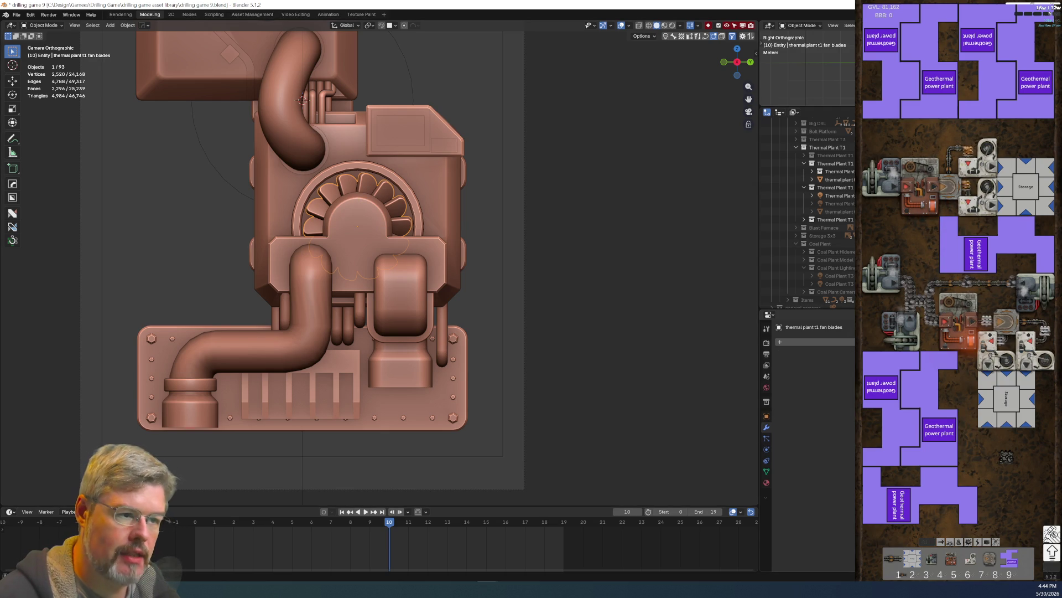
click(17, 14)
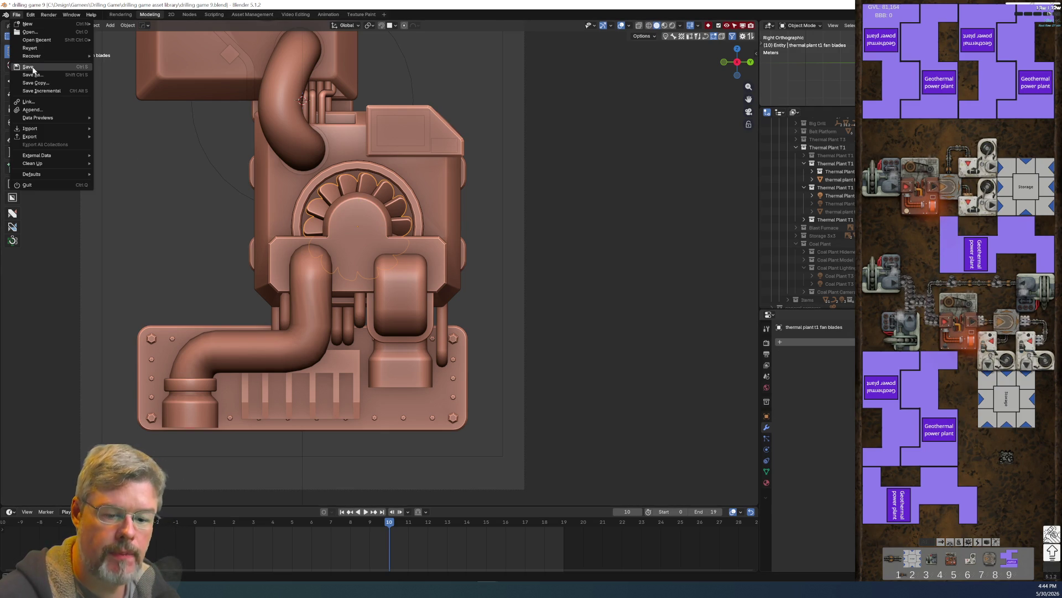
click(33, 69)
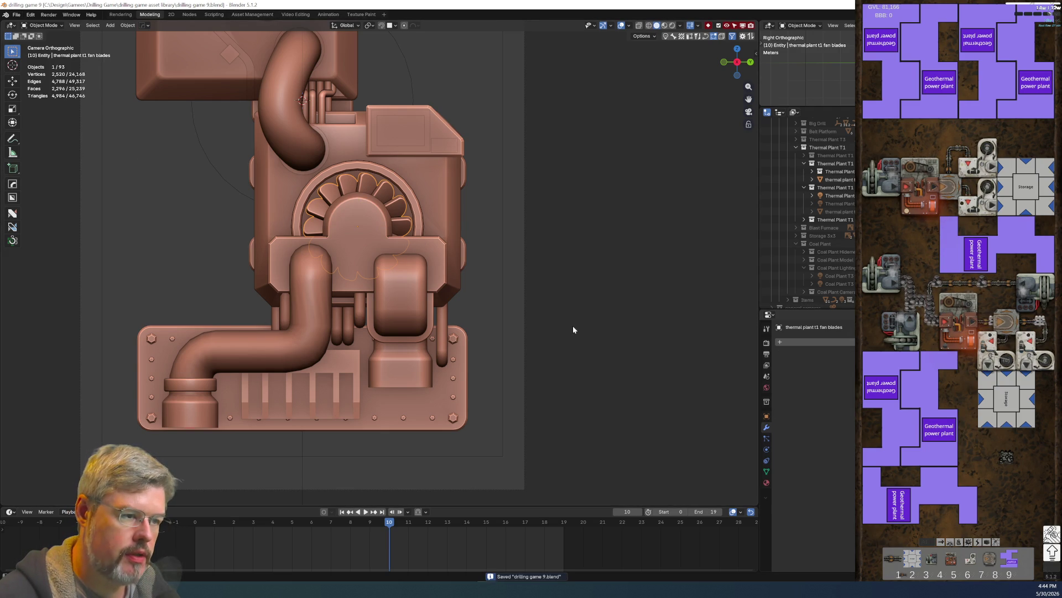
Step: Select the fan blades and apply their rotation with Ctrl+A
click(434, 216)
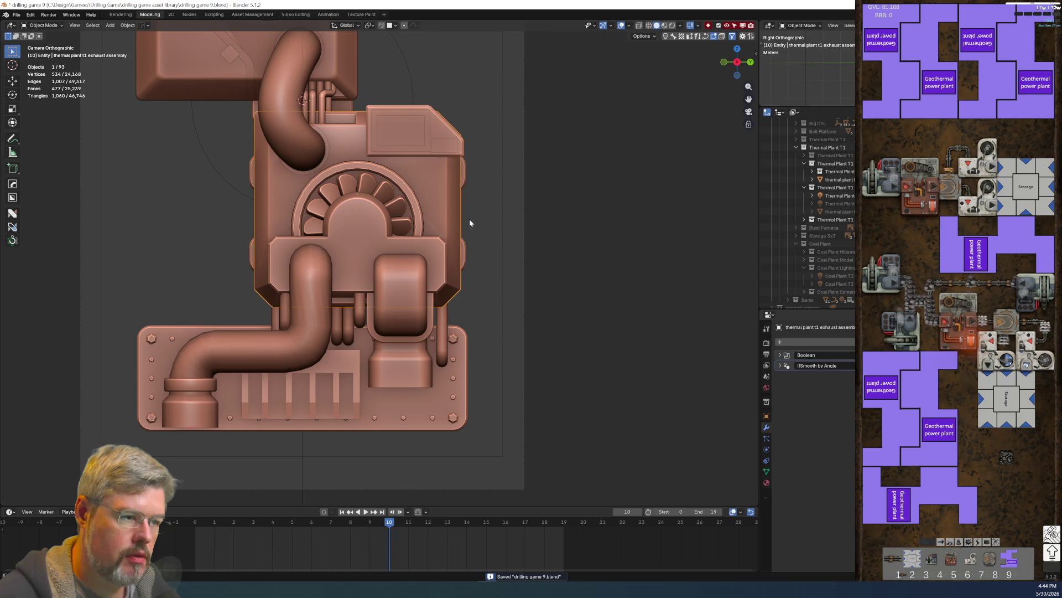
click(394, 210)
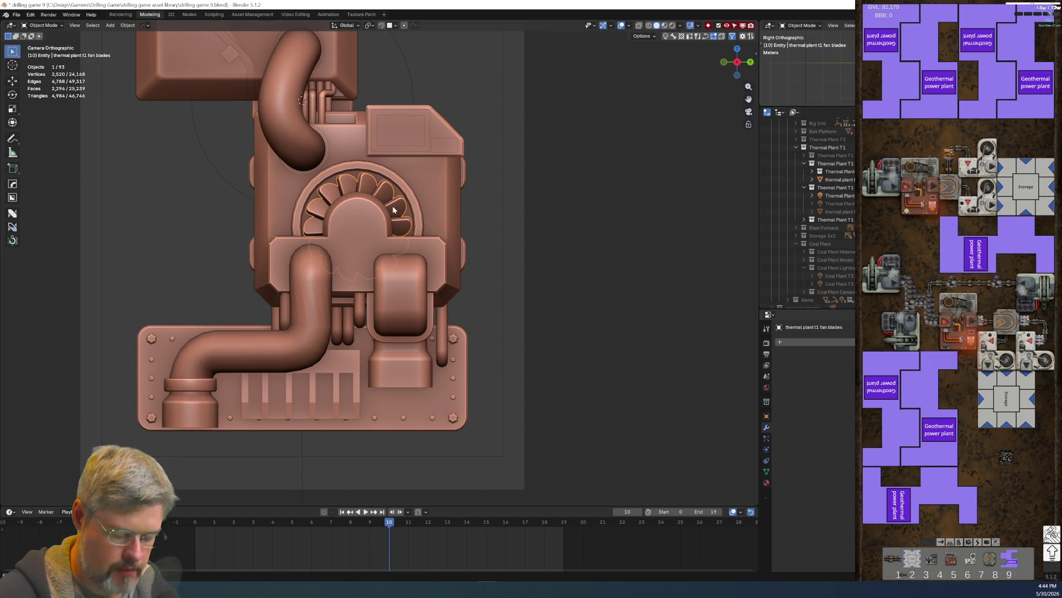
key(n)
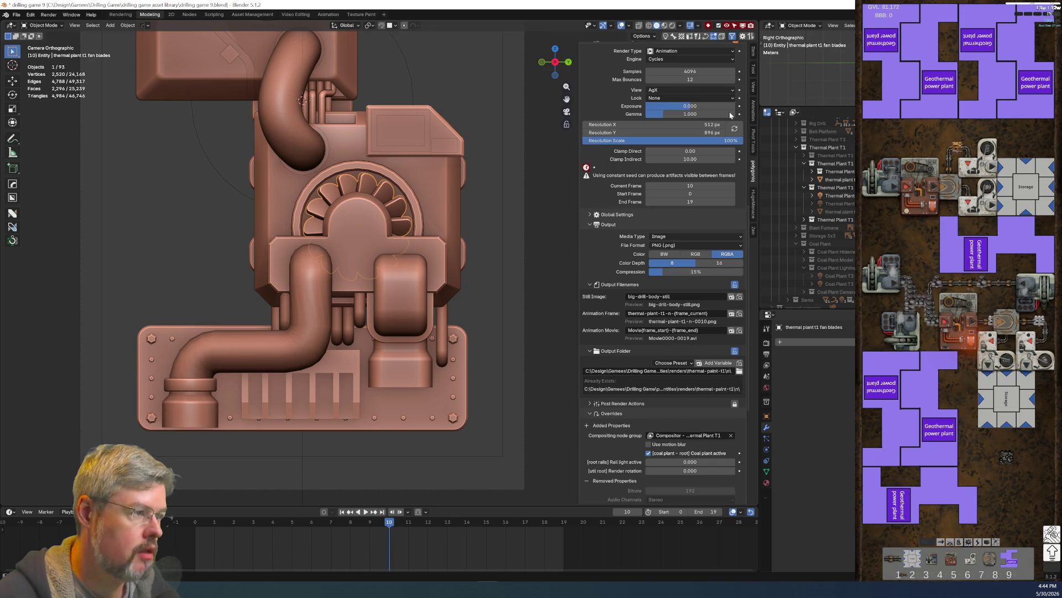
key(n)
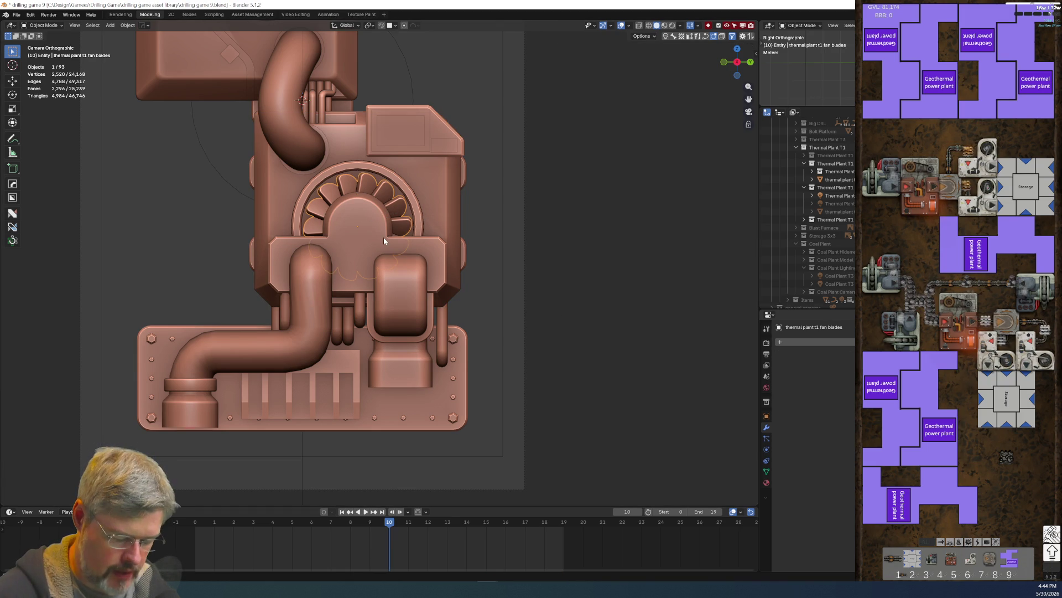
key(ctrl+a)
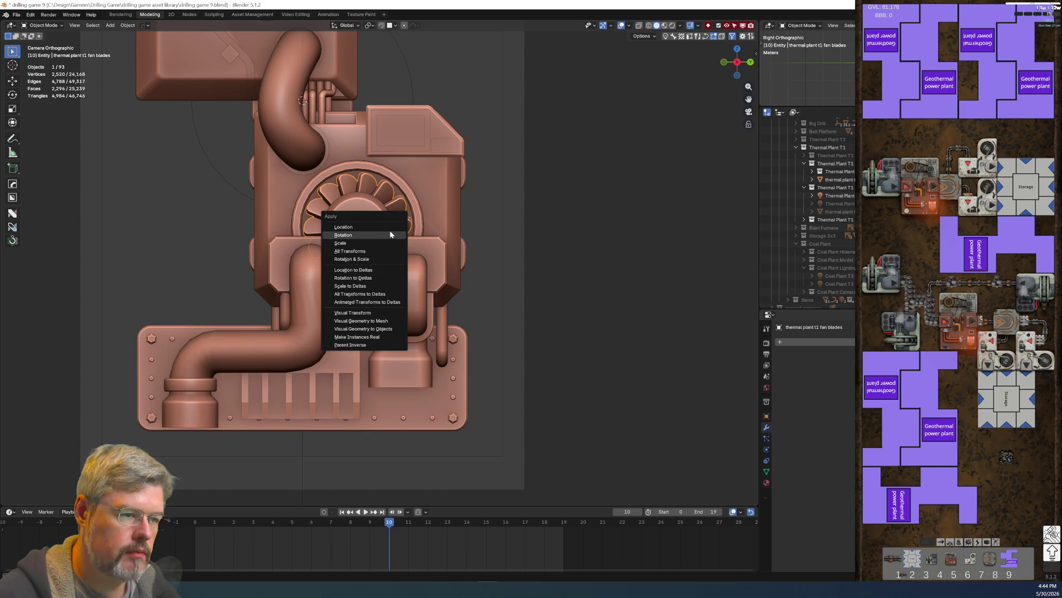
click(383, 234)
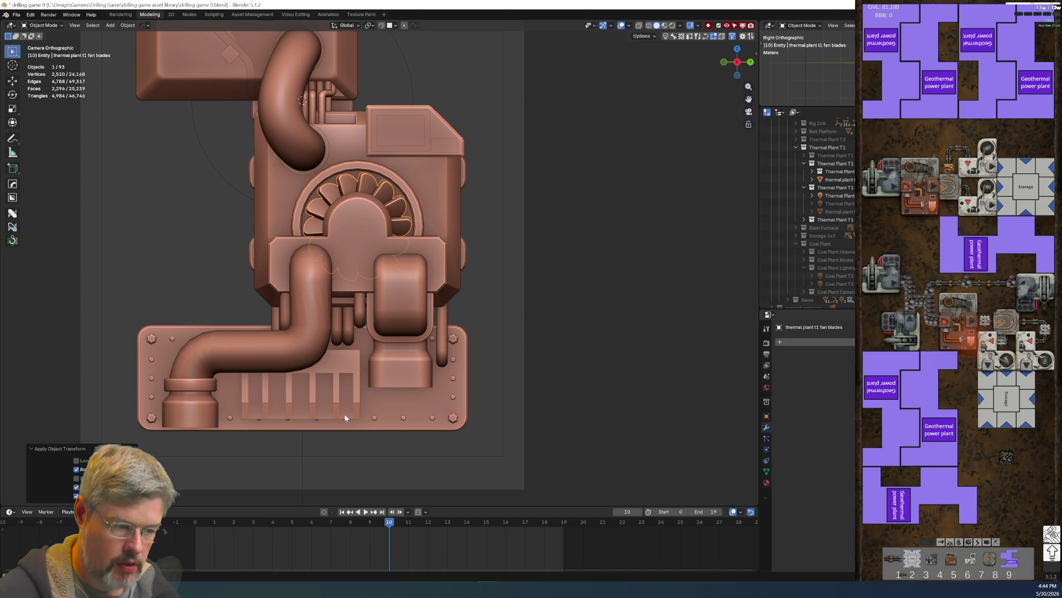
Step: Set the timeline back to frame 0 and rotate the fan blades again
click(201, 525)
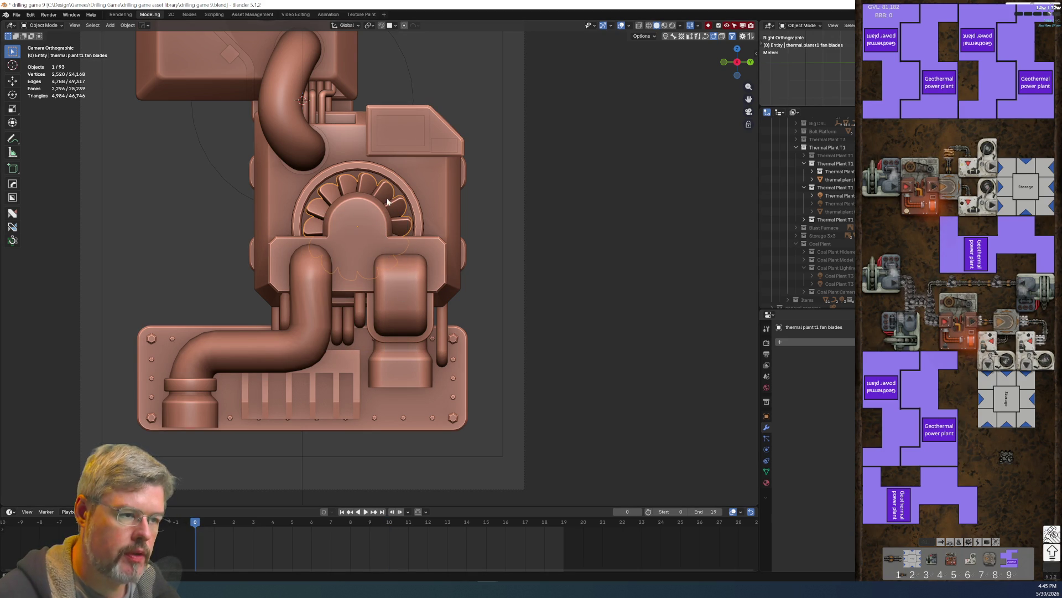
key(r)
key(Return)
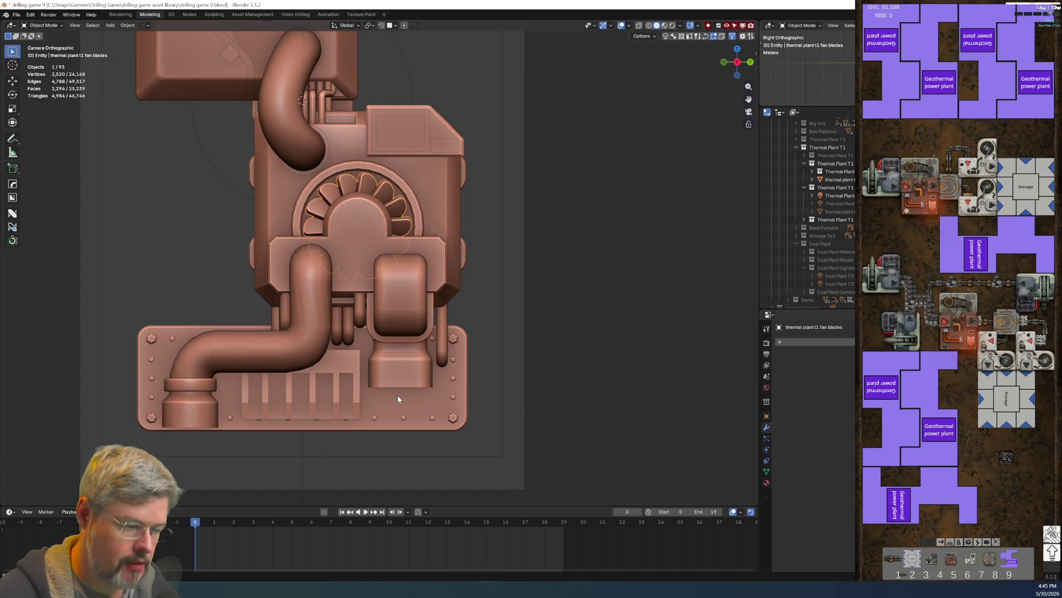
Step: Insert a rotation keyframe for the fan blades at frame 0
key(n)
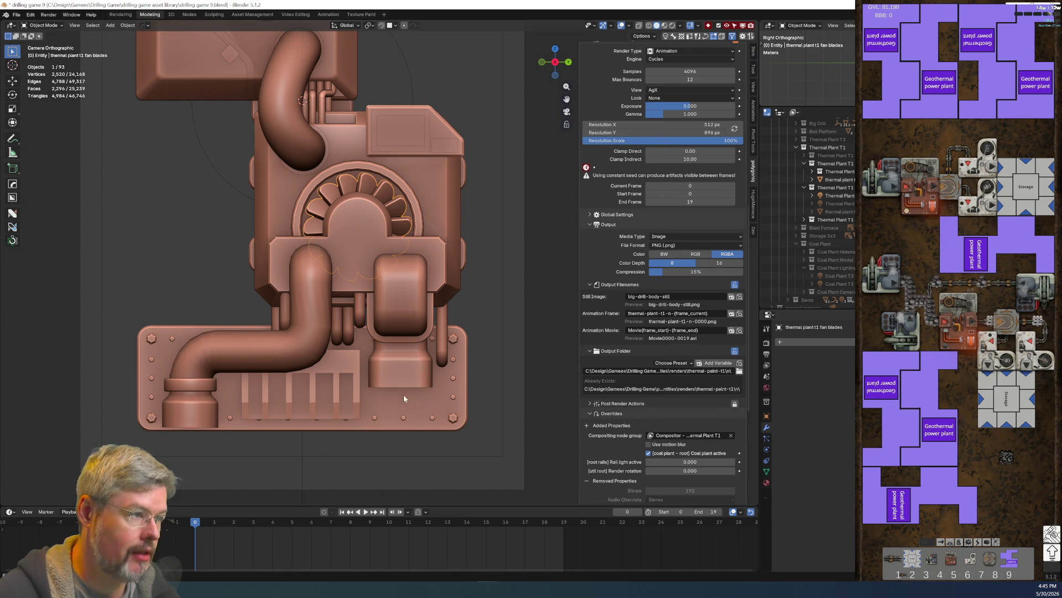
click(753, 54)
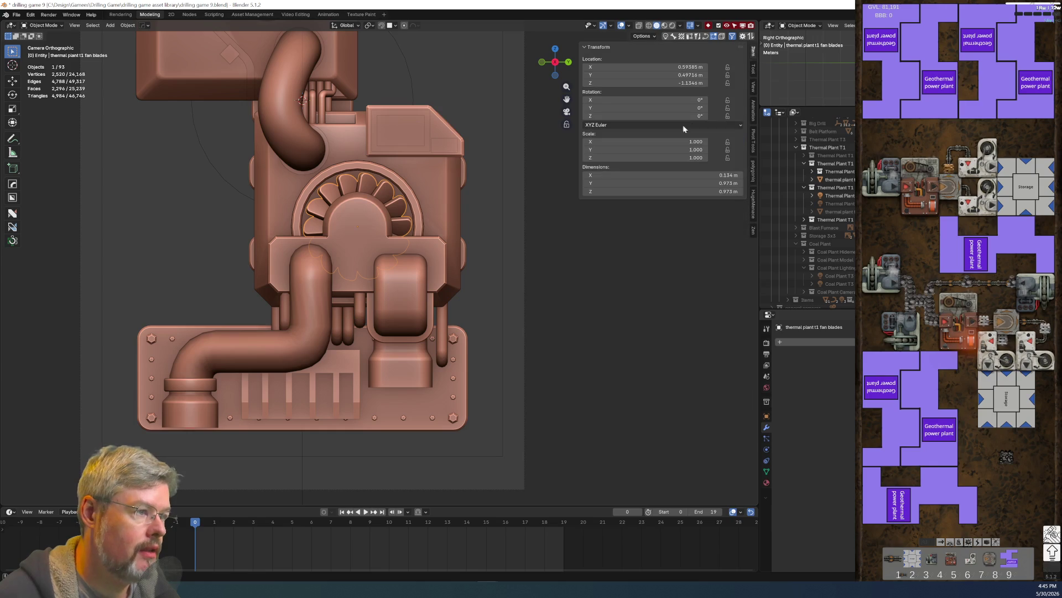
right_click(635, 99)
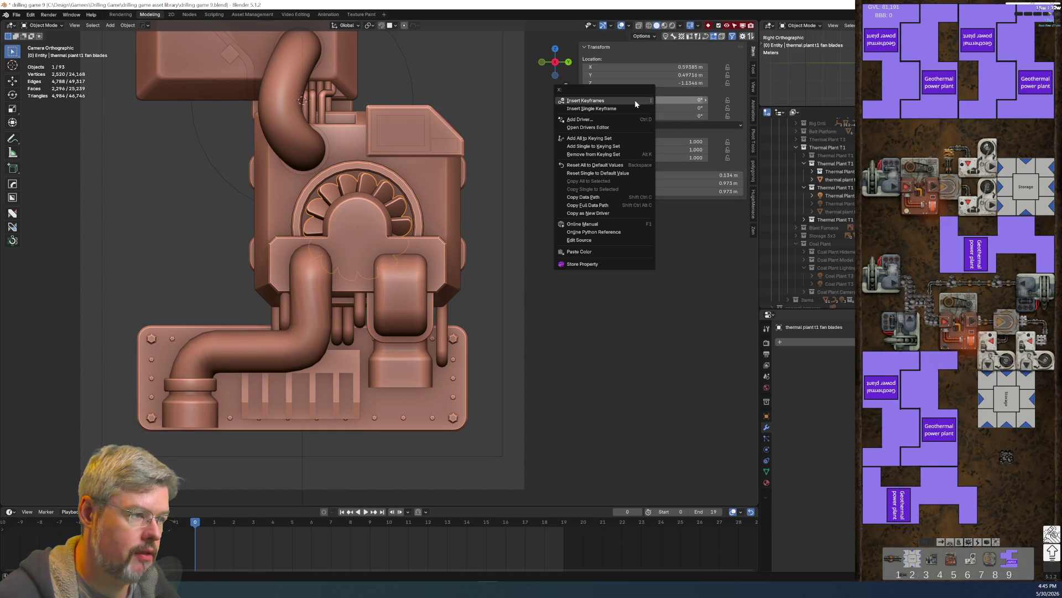
click(635, 101)
Step: At frame 19, set X rotation to 720° and replace the rotation keyframe
click(564, 527)
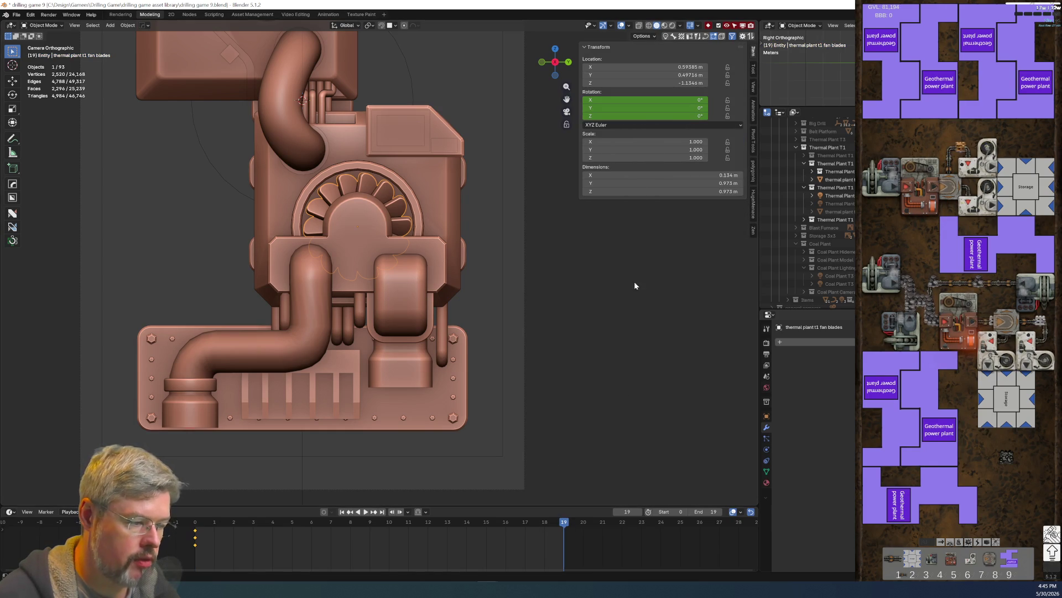
right_click(660, 101)
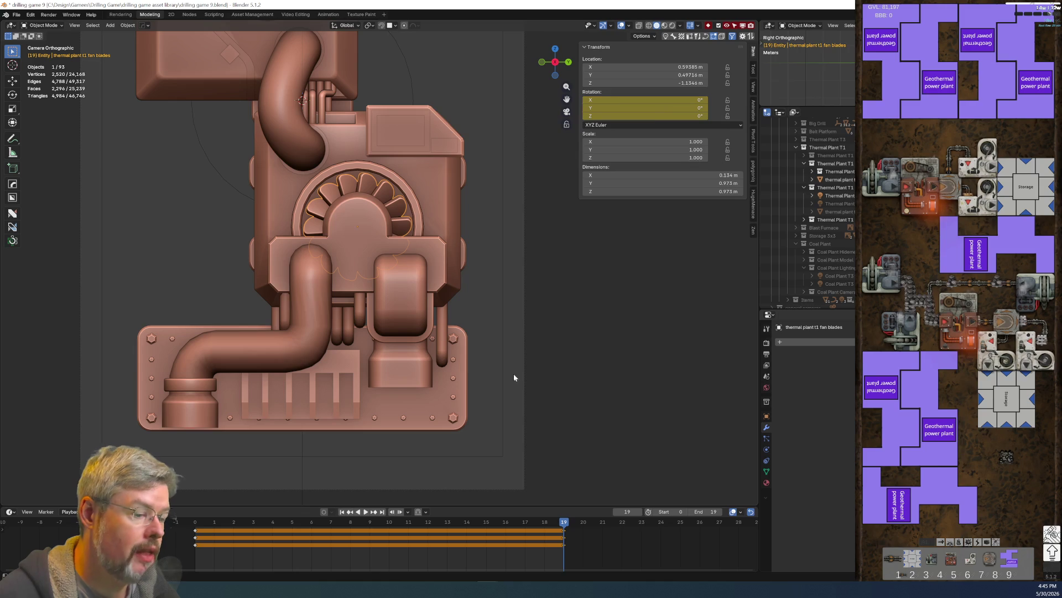
click(645, 99)
text(720)
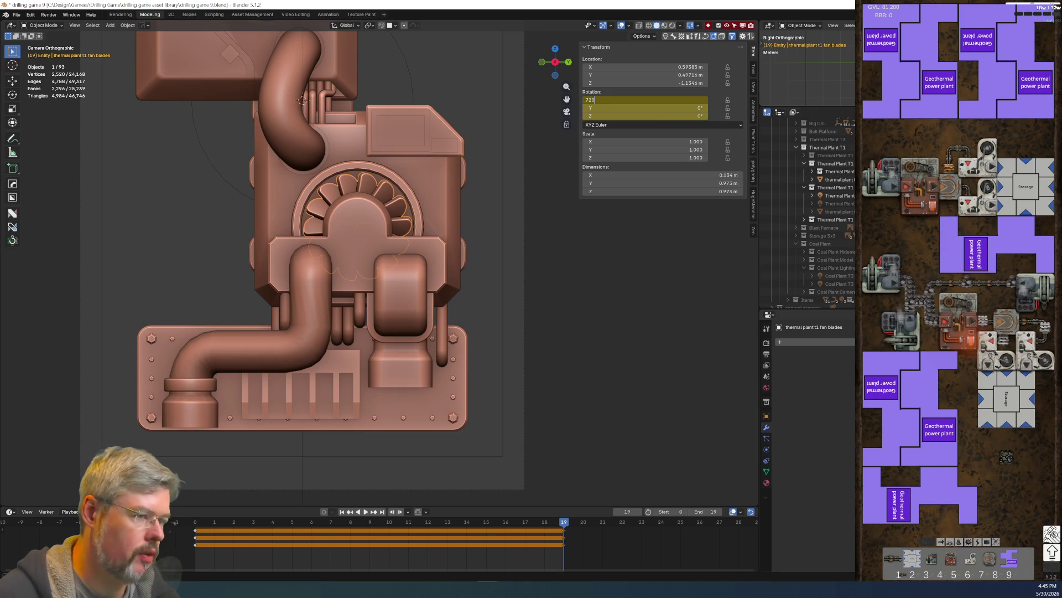
key(Return)
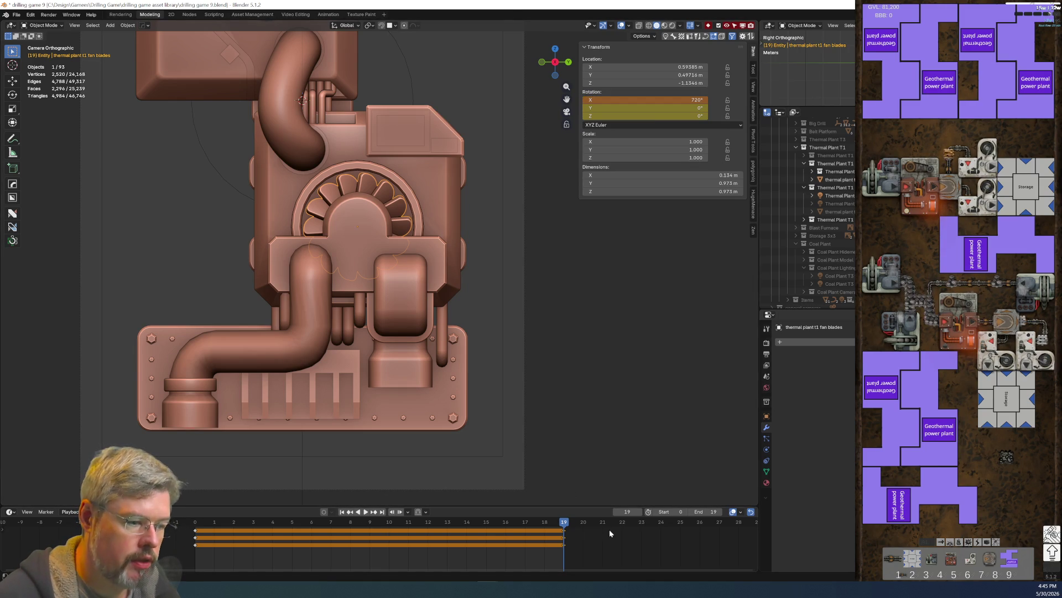
click(358, 511)
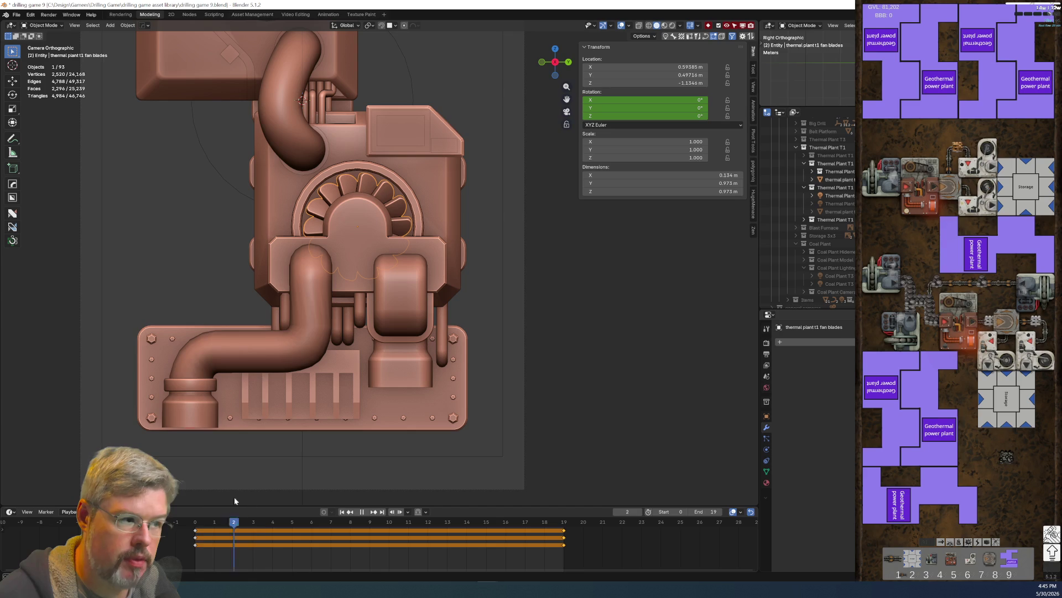
key(space)
double_click(645, 100)
text(720)
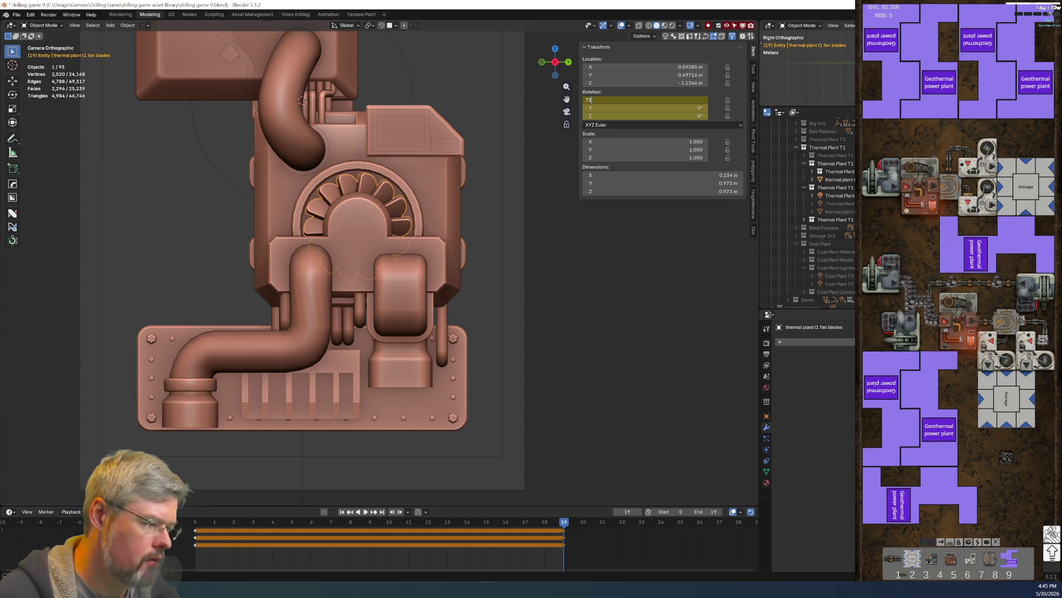
key(Return)
right_click(641, 99)
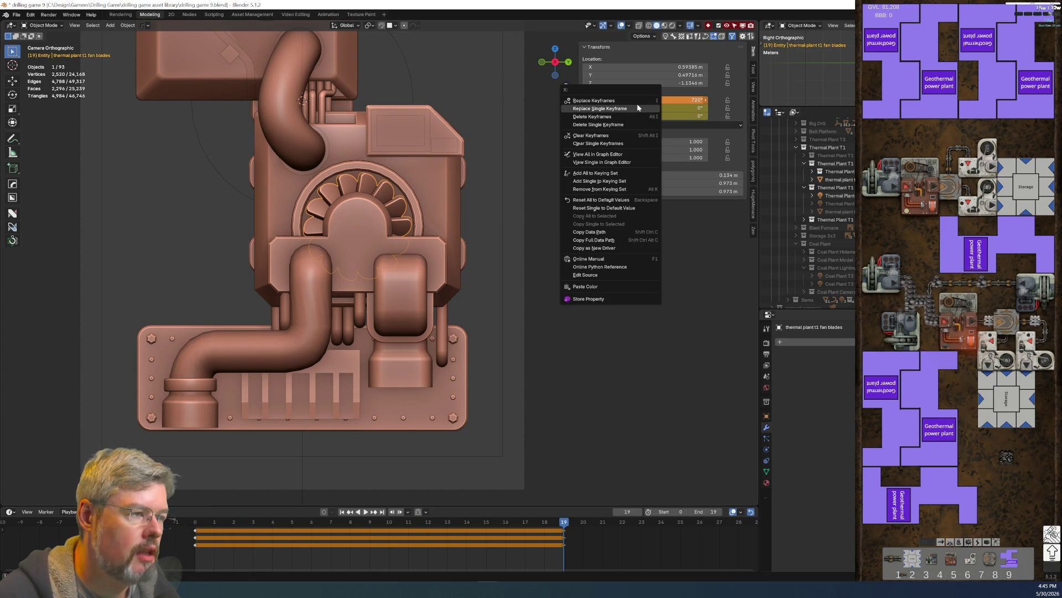
click(640, 100)
Step: Set all fan blade rotation keyframes to Linear interpolation and play the spin
click(641, 422)
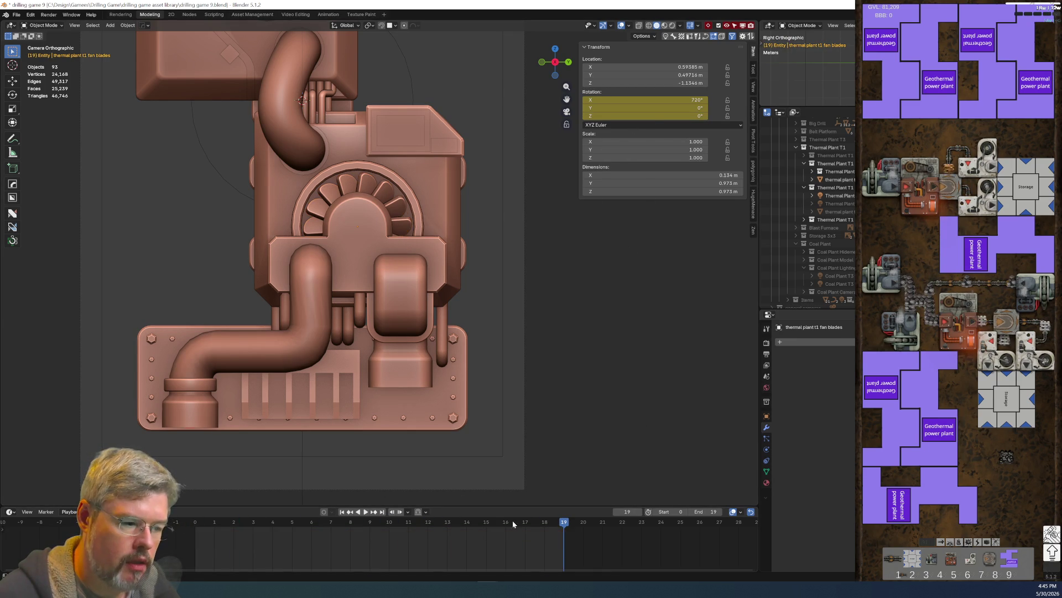
click(380, 194)
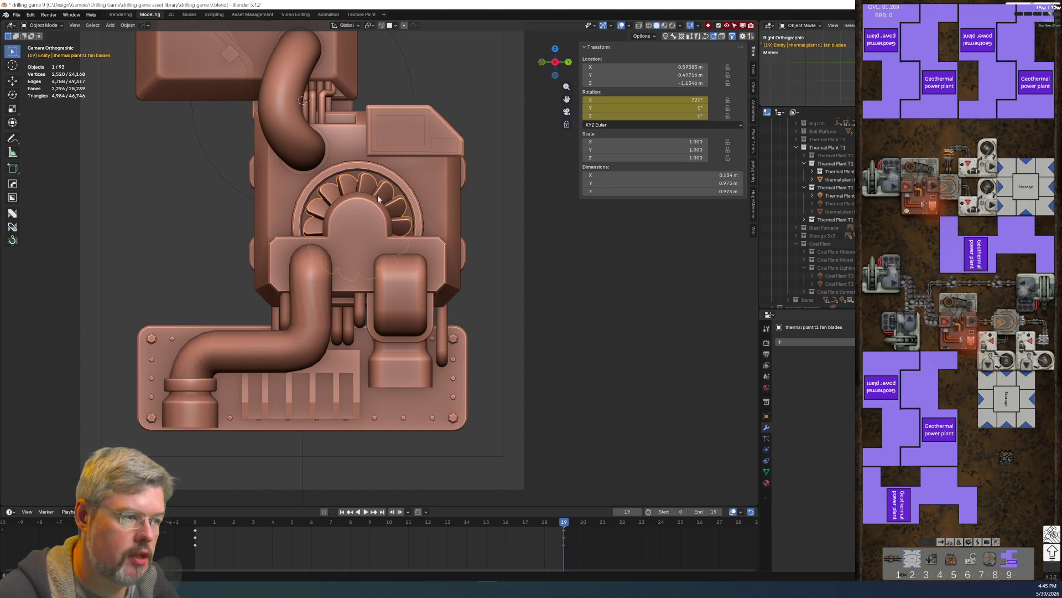
drag(578, 552, 188, 529)
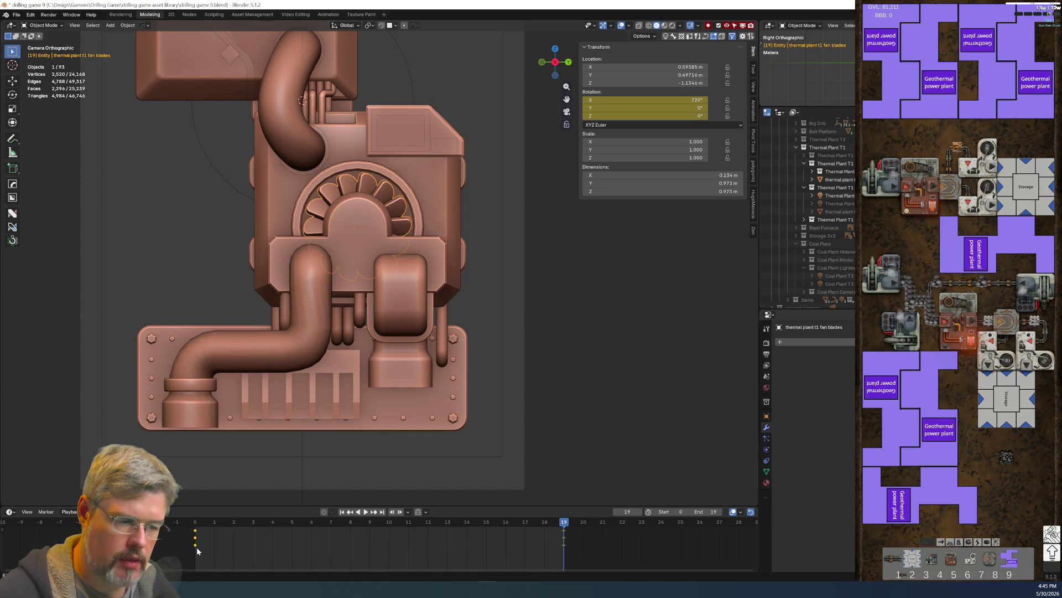
right_click(196, 547)
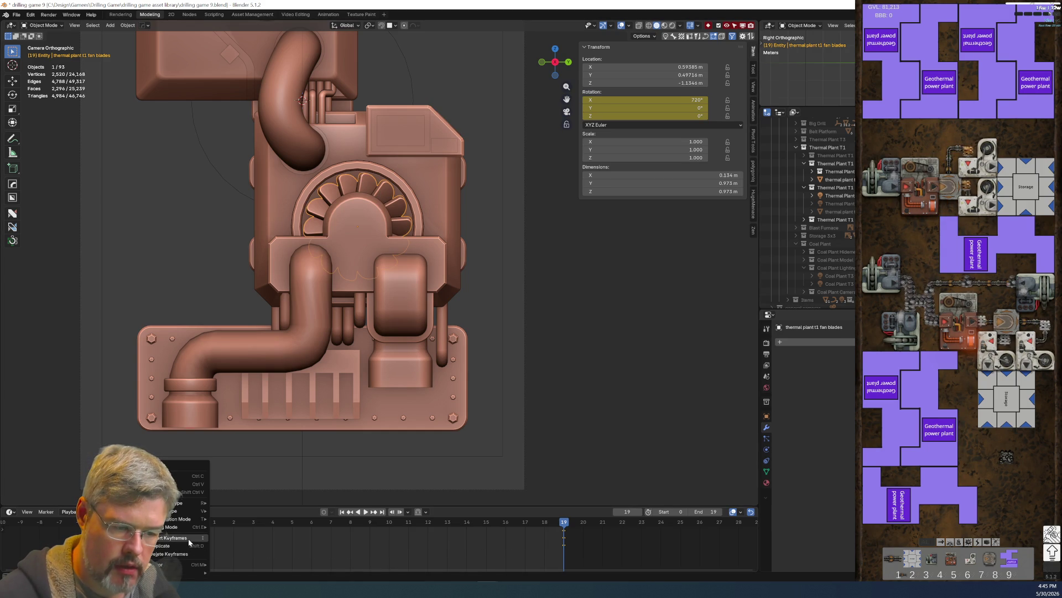
mouse_move(186, 519)
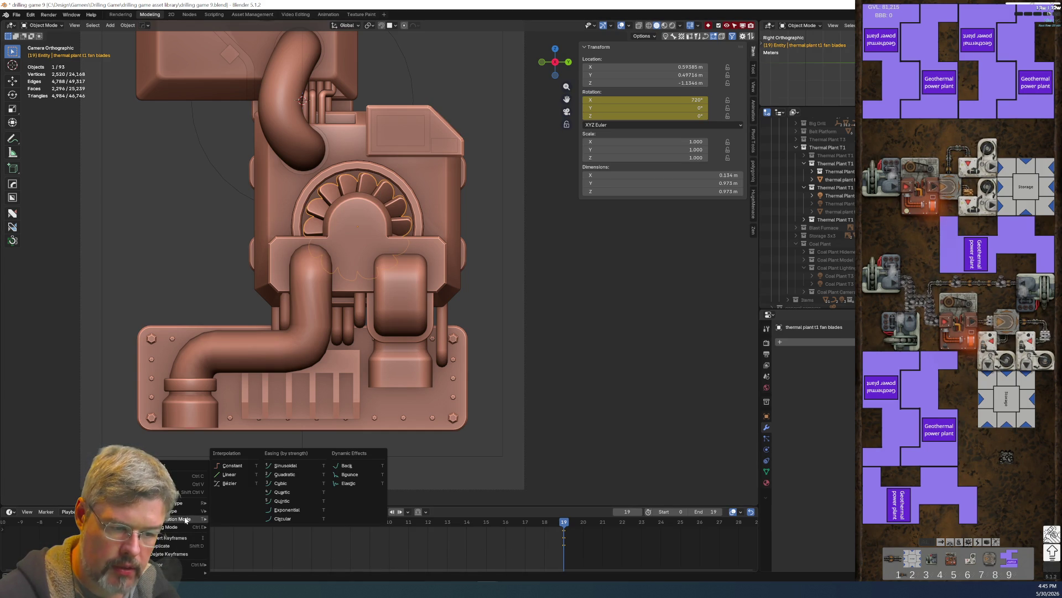
click(250, 474)
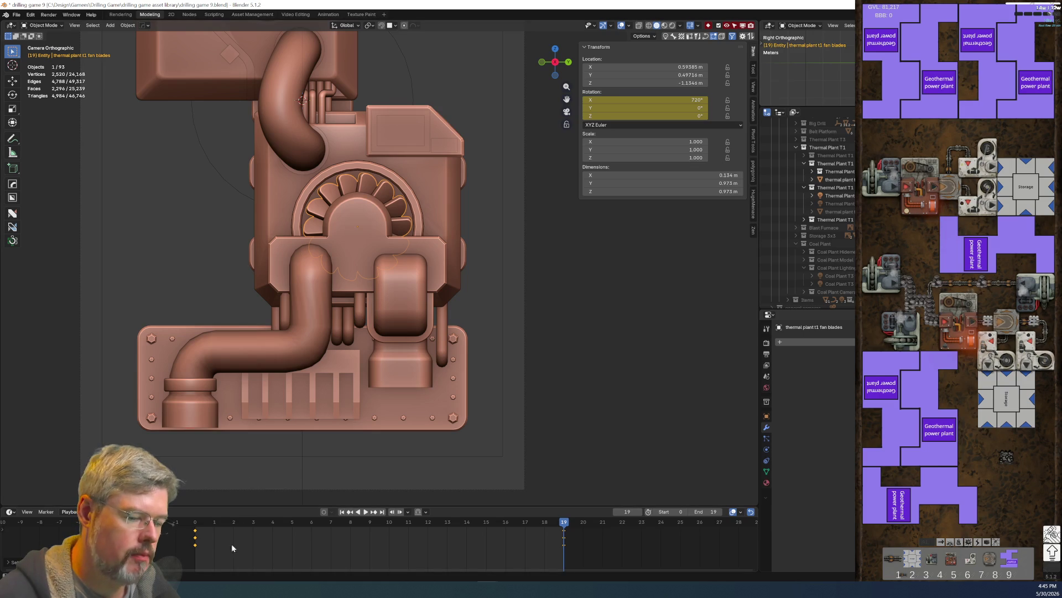
key(space)
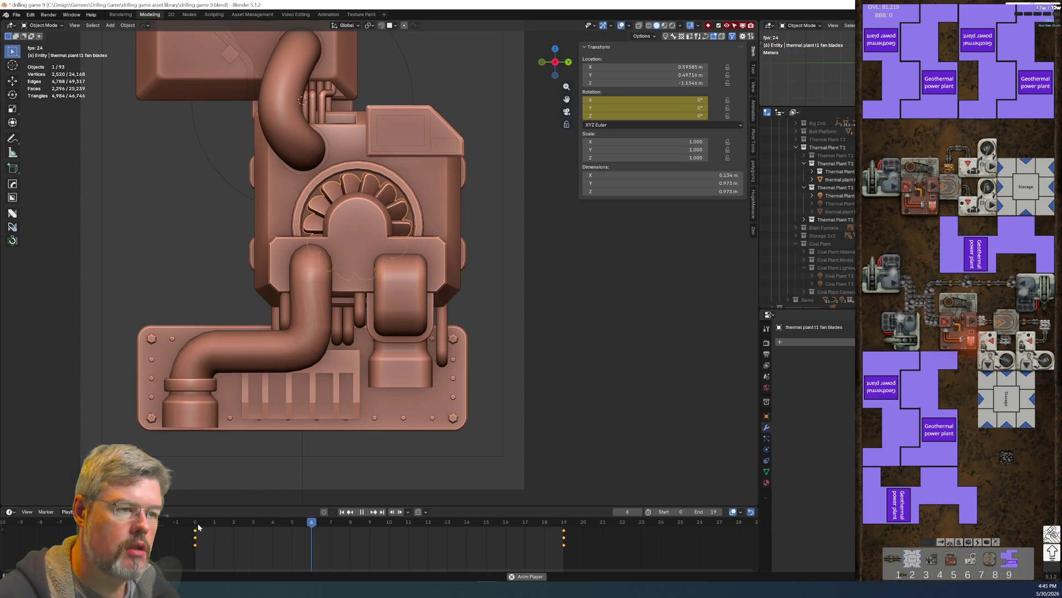
Step: Stop the fan spin preview at frame 4 and save drilling game 9.blend
key(space)
key(space)
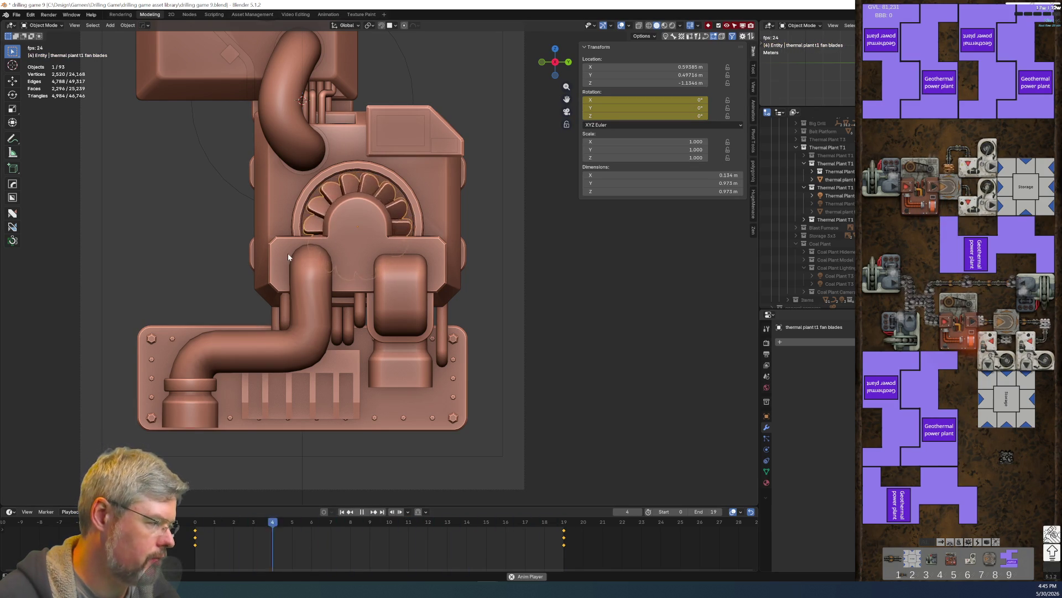
key(space)
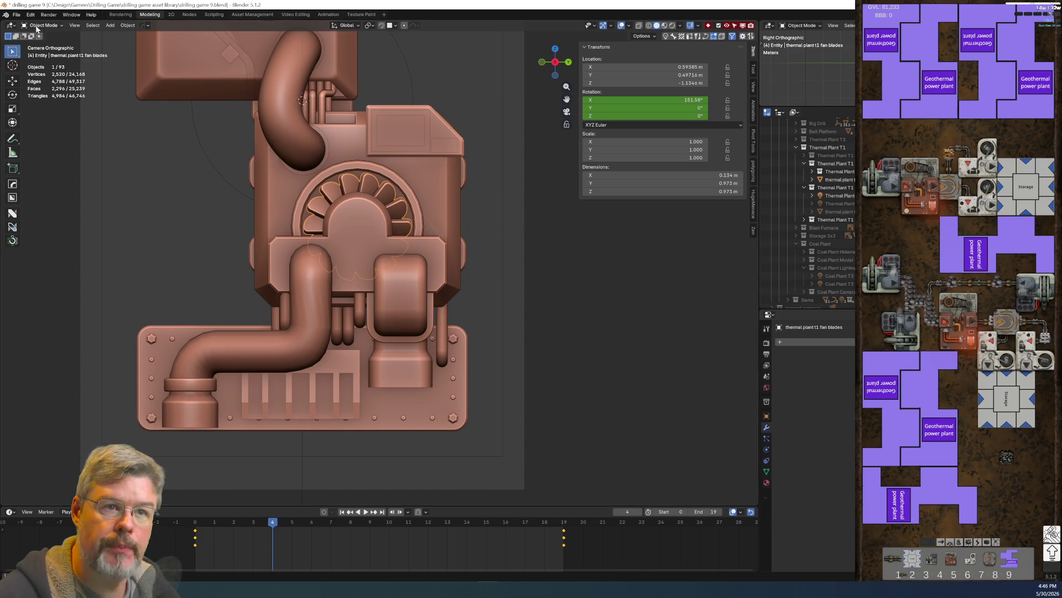
key(F4)
click(47, 65)
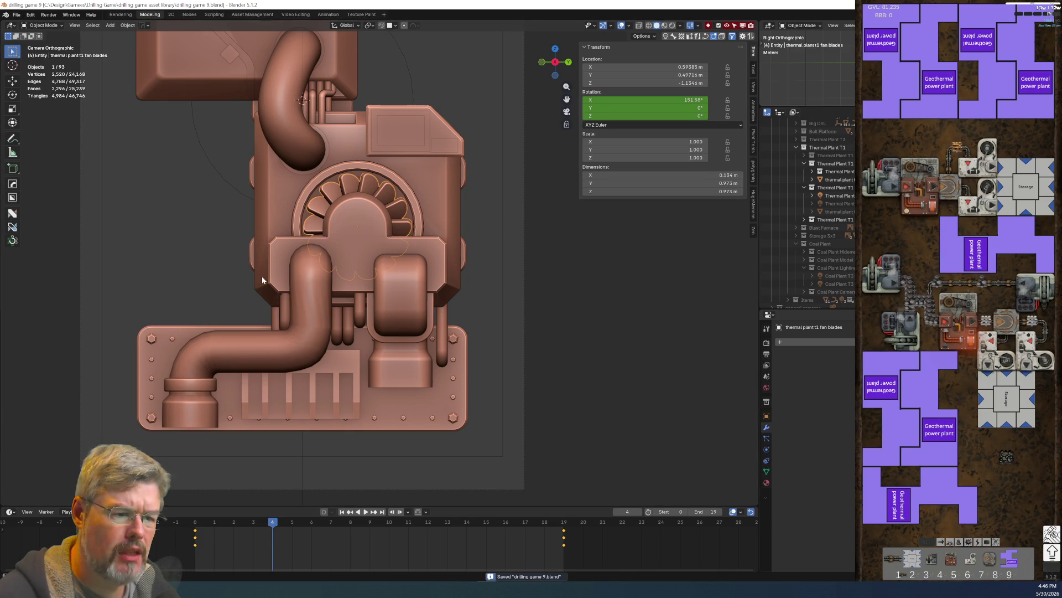
scroll(262, 280, down, 5)
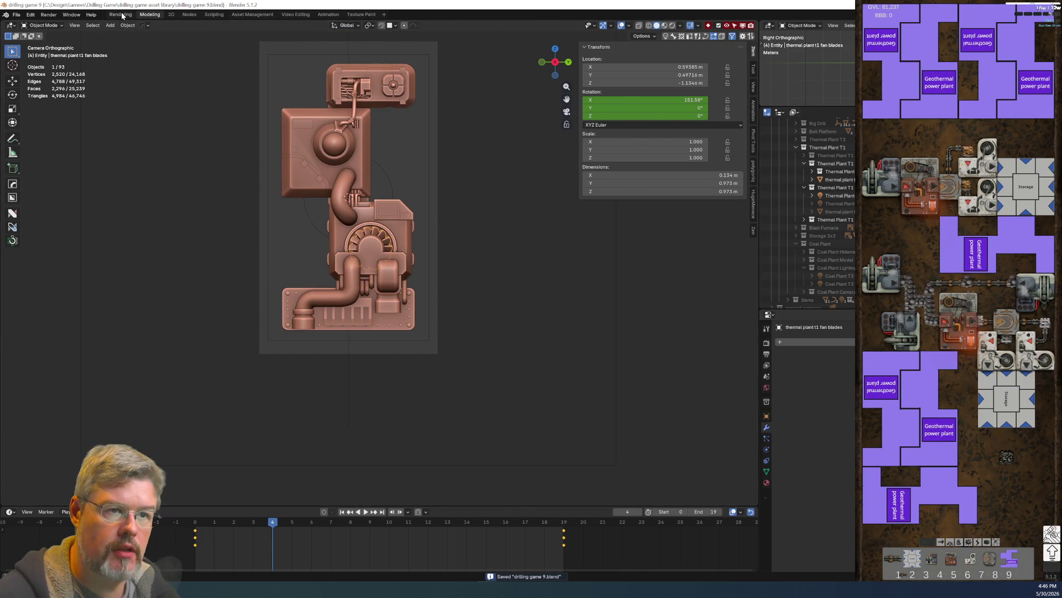
Step: Switch to the Rendering workspace, reframe the thermal plant model, and save drilling game 9.blend
click(121, 15)
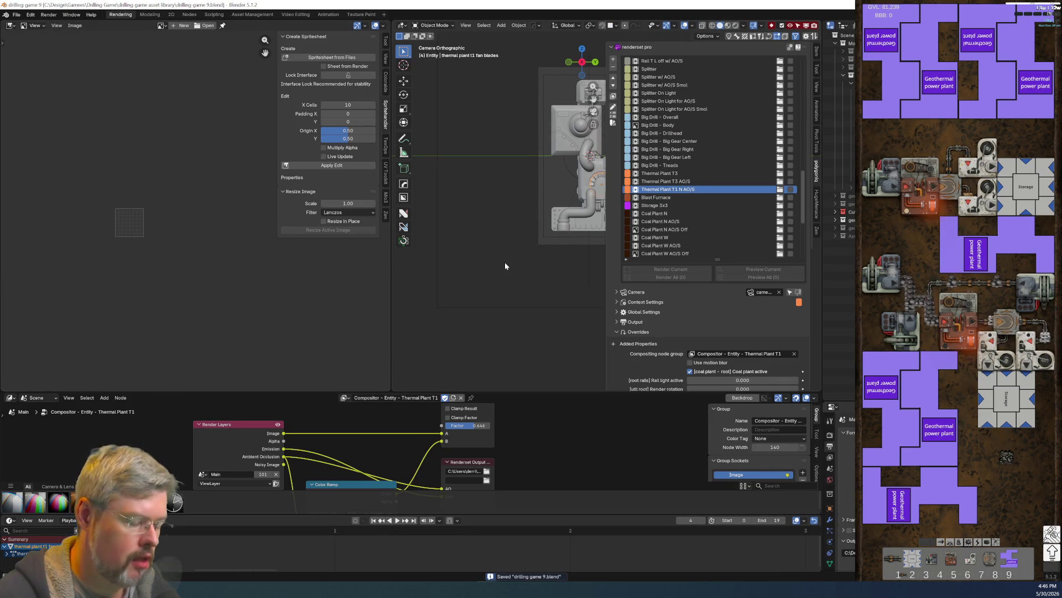
key(n)
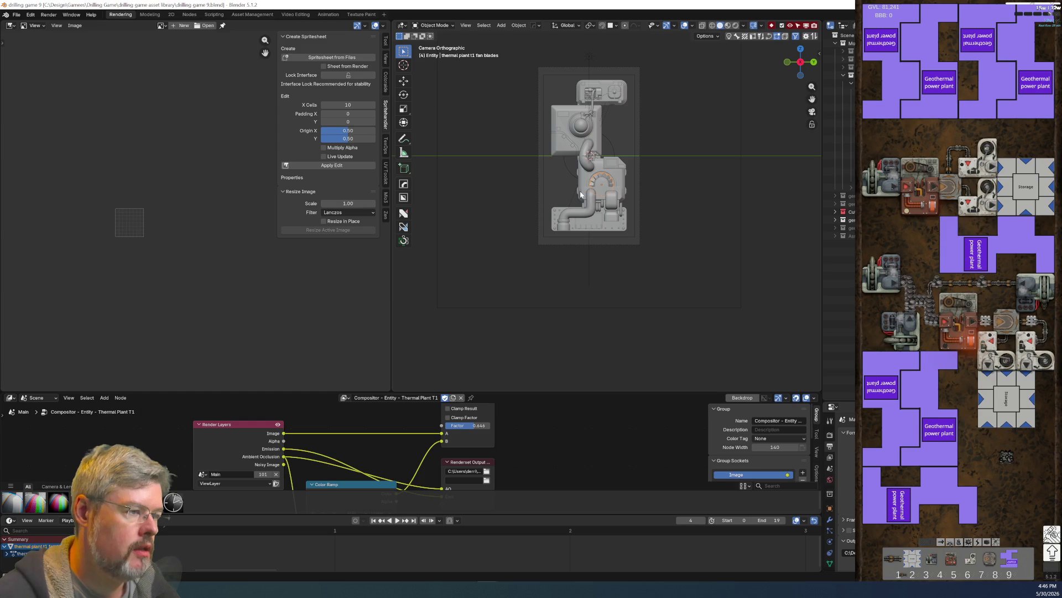
shift+middle_drag(633, 152, 622, 282)
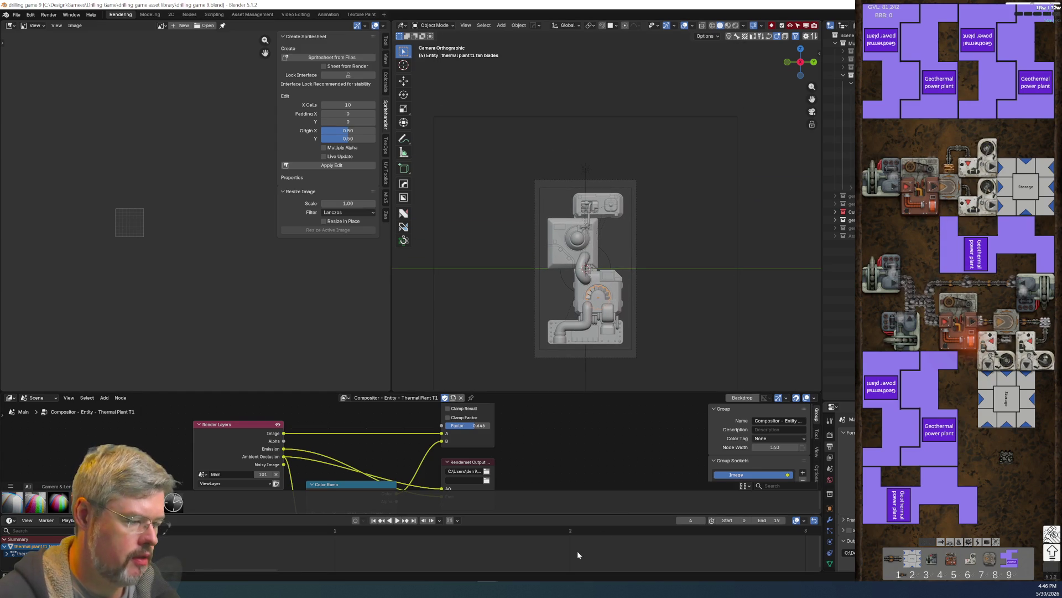
scroll(575, 555, down, 6)
scroll(389, 536, down, 3)
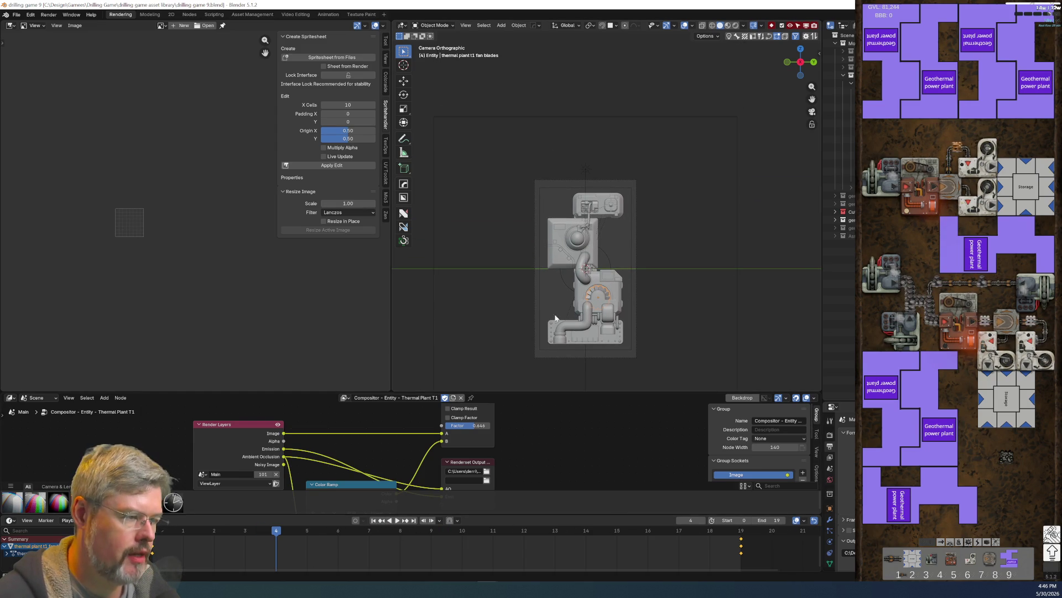
scroll(680, 334, up, 2)
shift+middle_drag(659, 336, 658, 218)
click(16, 15)
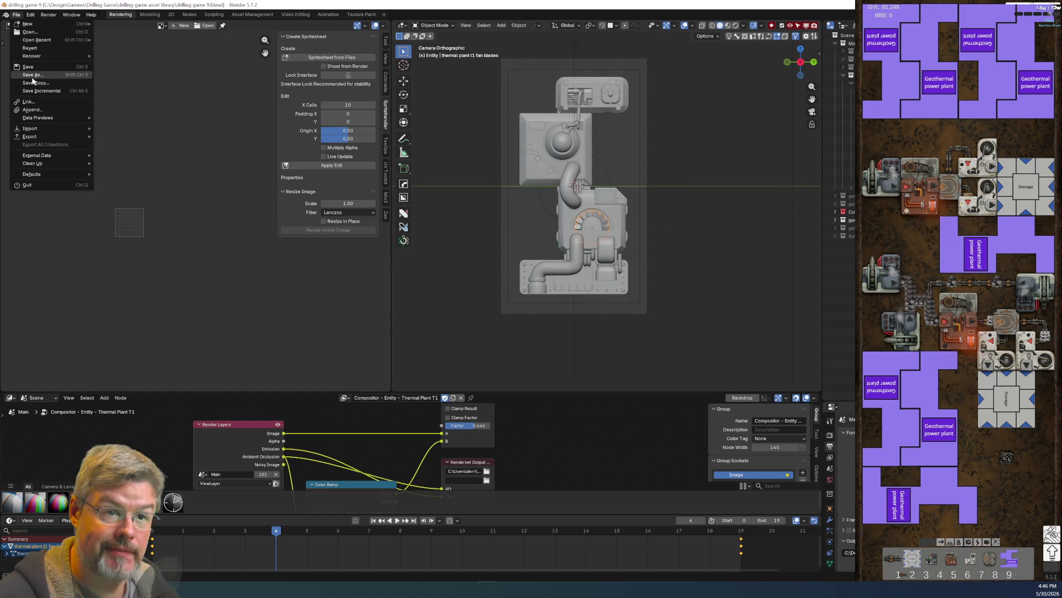
click(33, 72)
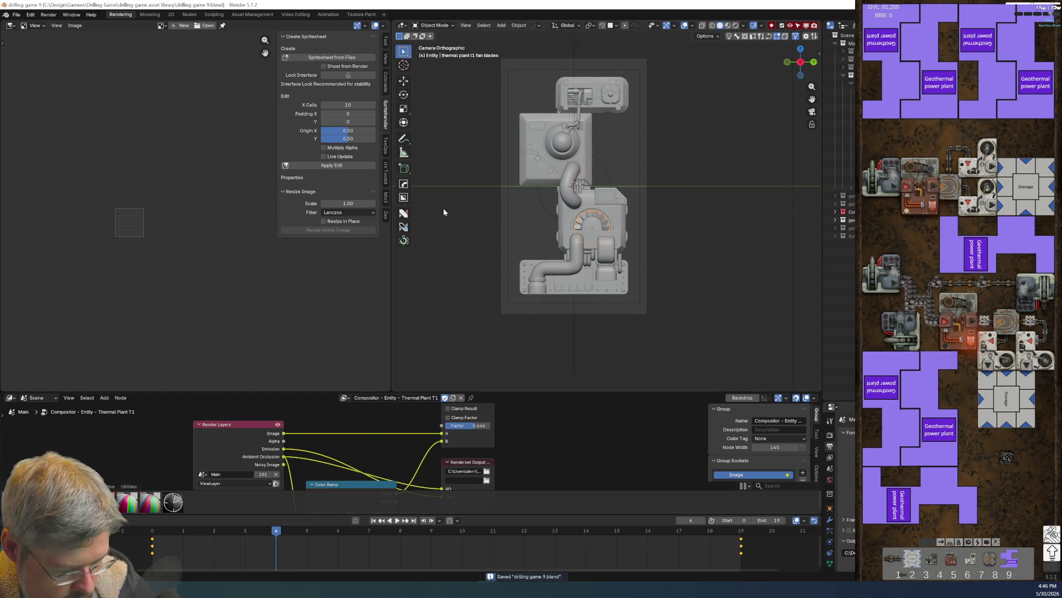
Step: Render the current frame 4 of the thermal plant with F12
key(F12)
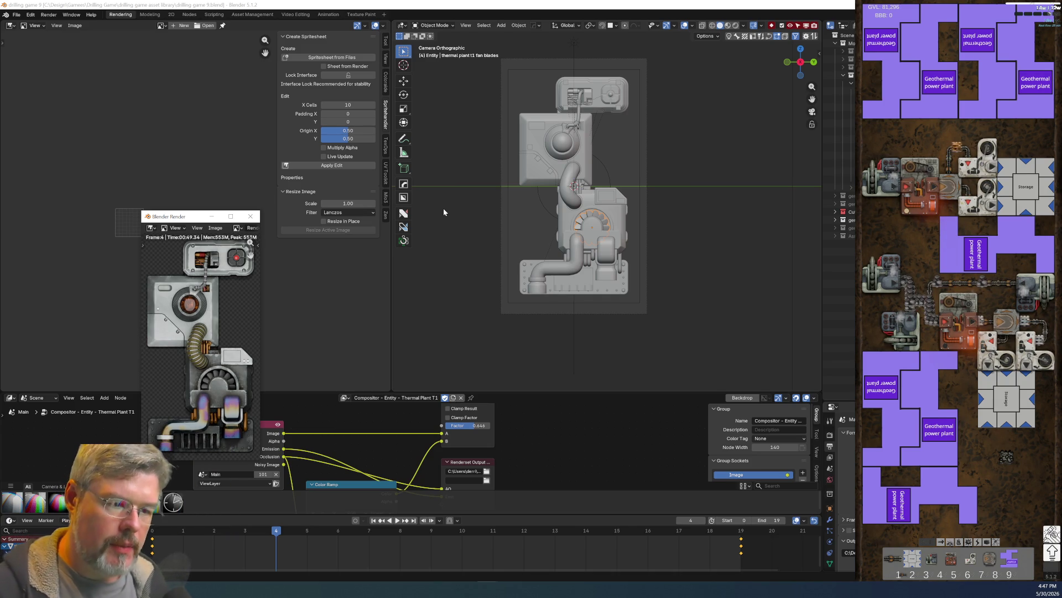
Step: Close the Blender Render window and load Render Result into the Image Editor
drag(185, 217, 214, 101)
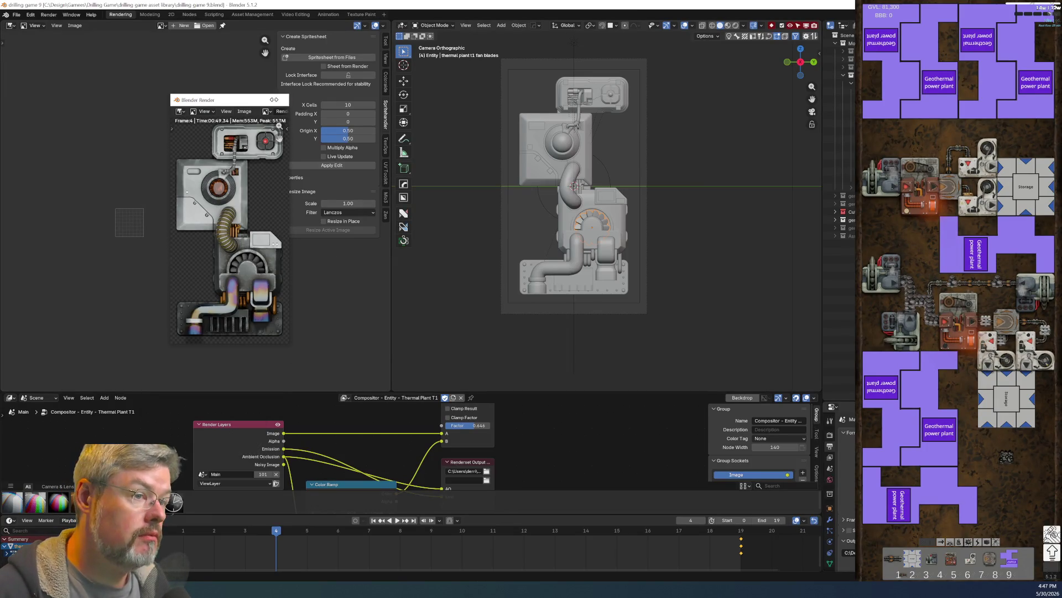
click(279, 100)
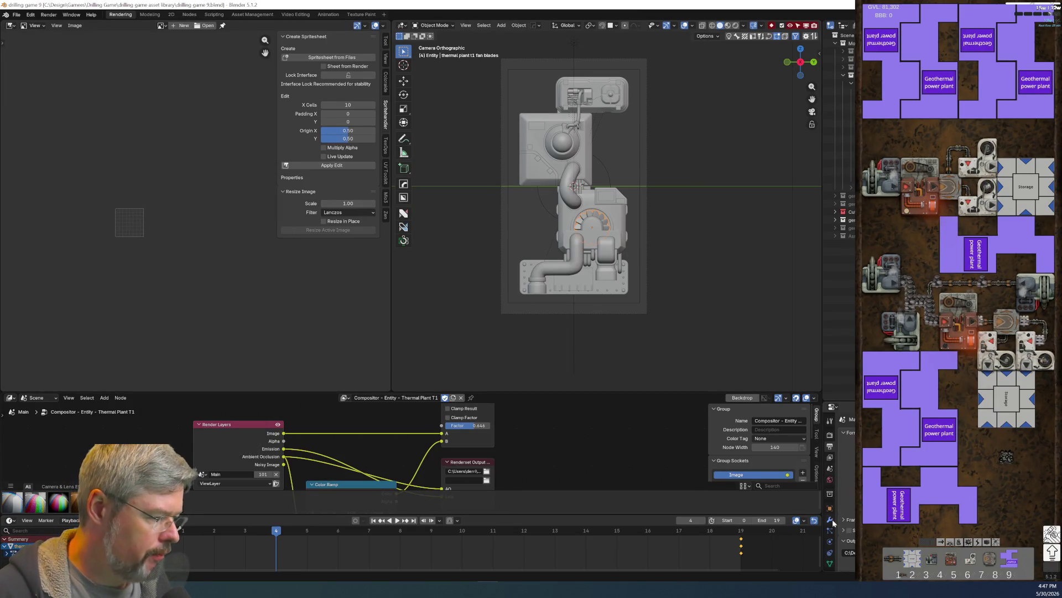
click(830, 435)
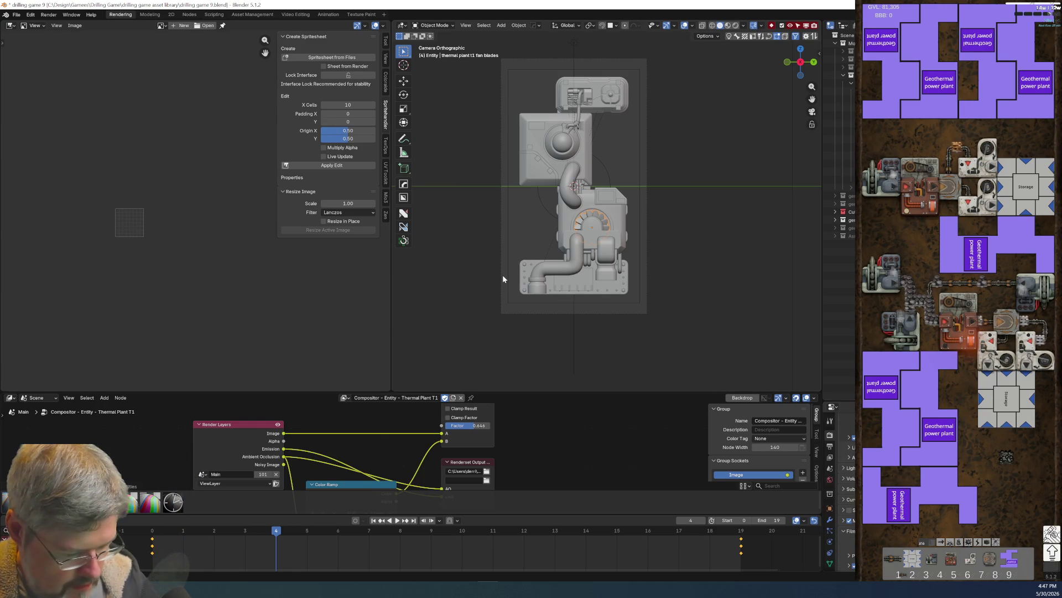
click(161, 25)
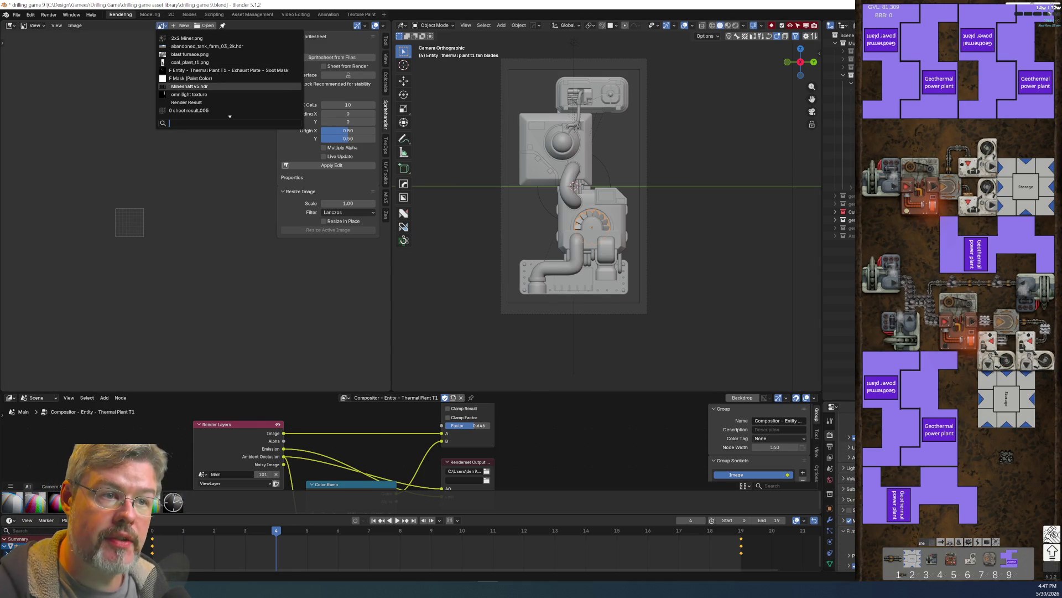
click(212, 103)
scroll(149, 218, up, 5)
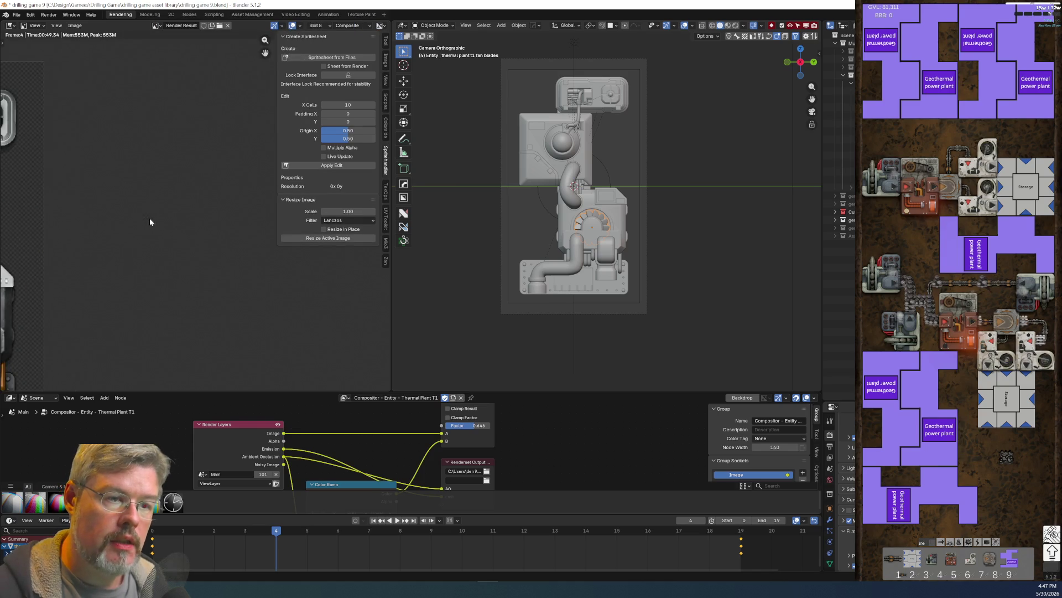
Step: Save the render as 'thermal plant t1 fan motion blur experiment still.png' in sprites/tests, then re-render
scroll(156, 244, down, 2)
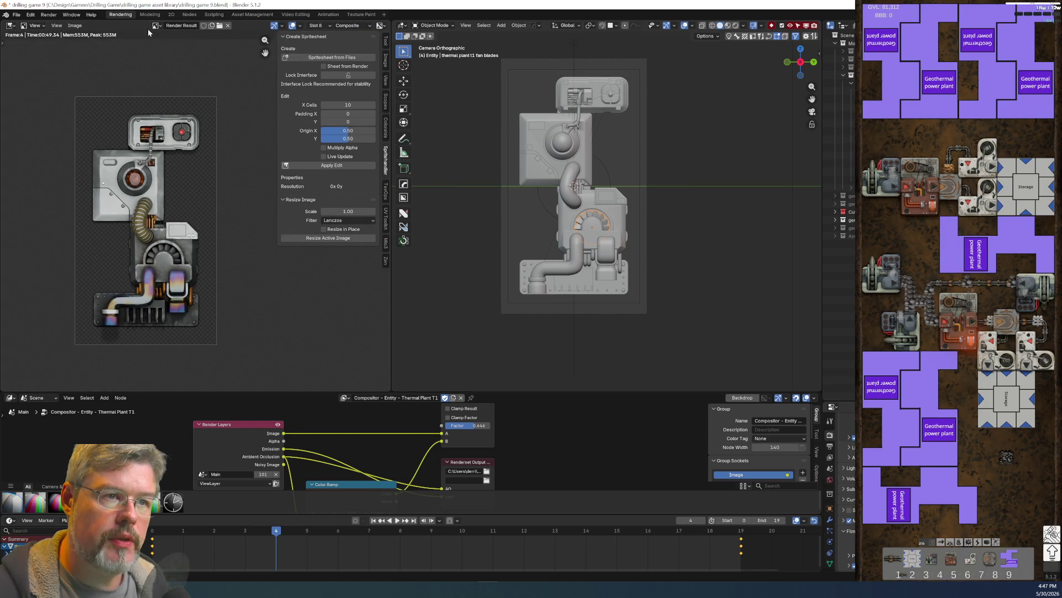
click(75, 25)
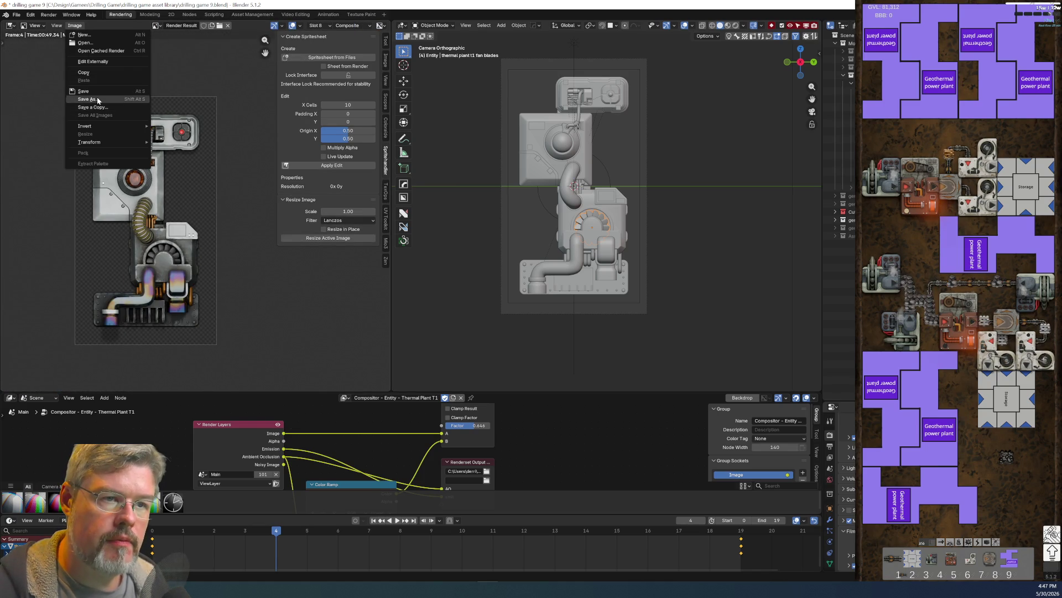
click(97, 100)
click(405, 270)
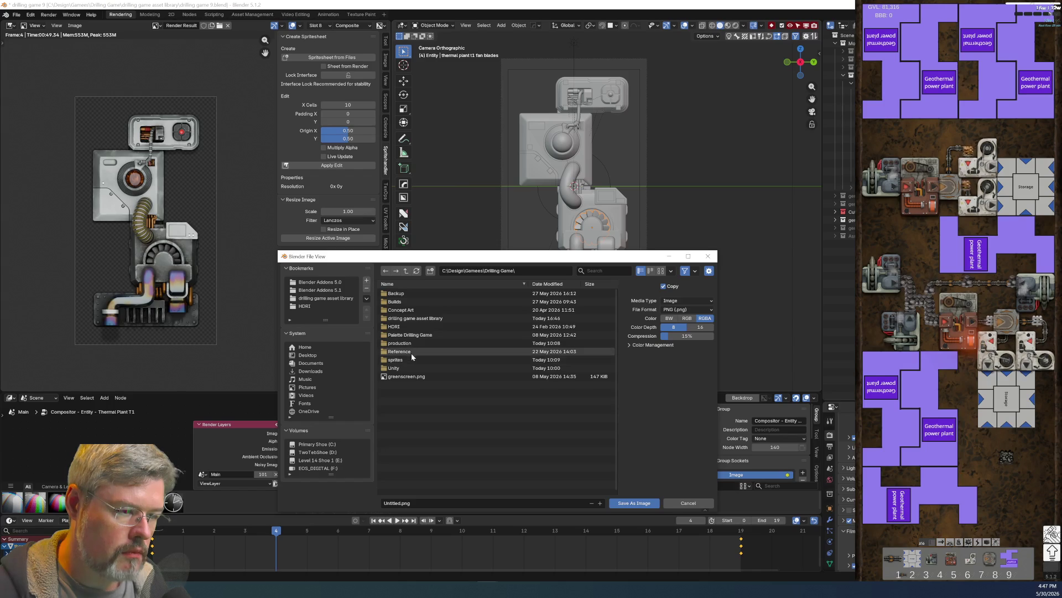
double_click(411, 357)
double_click(401, 315)
click(456, 501)
text(therma)
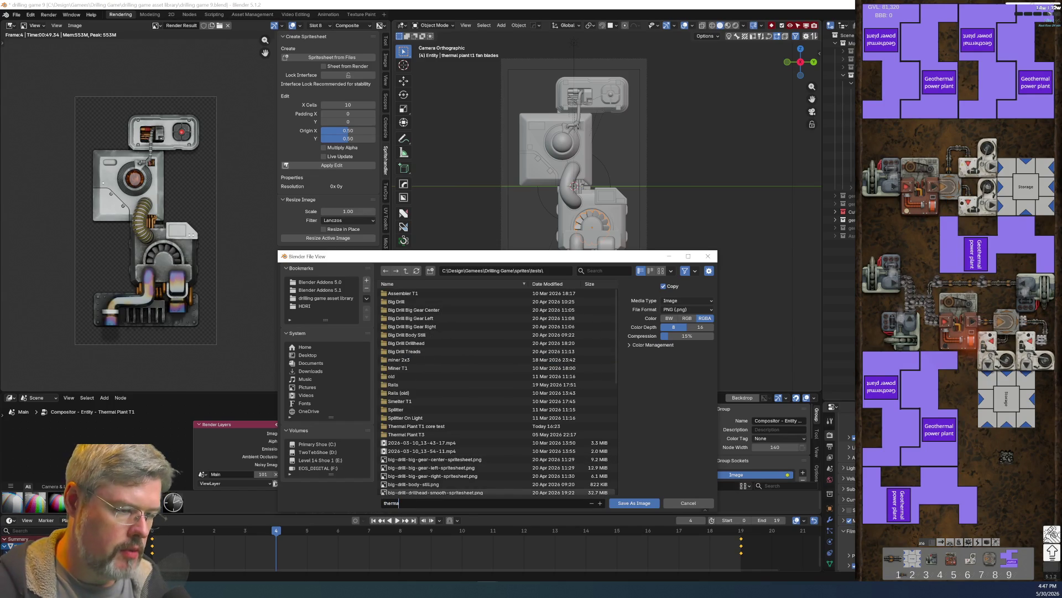
text(l plant t1)
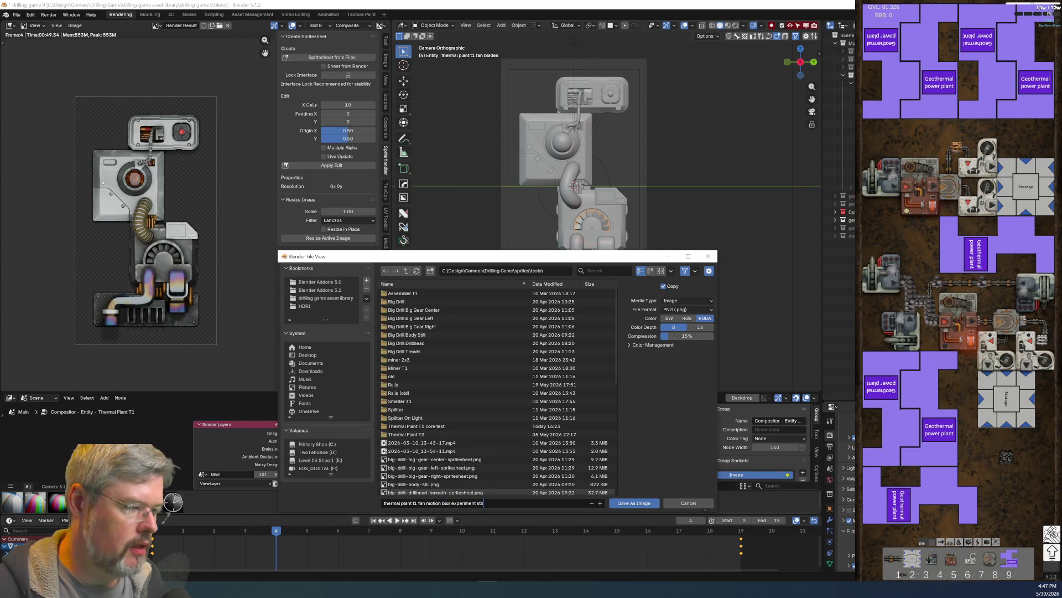
key(Return)
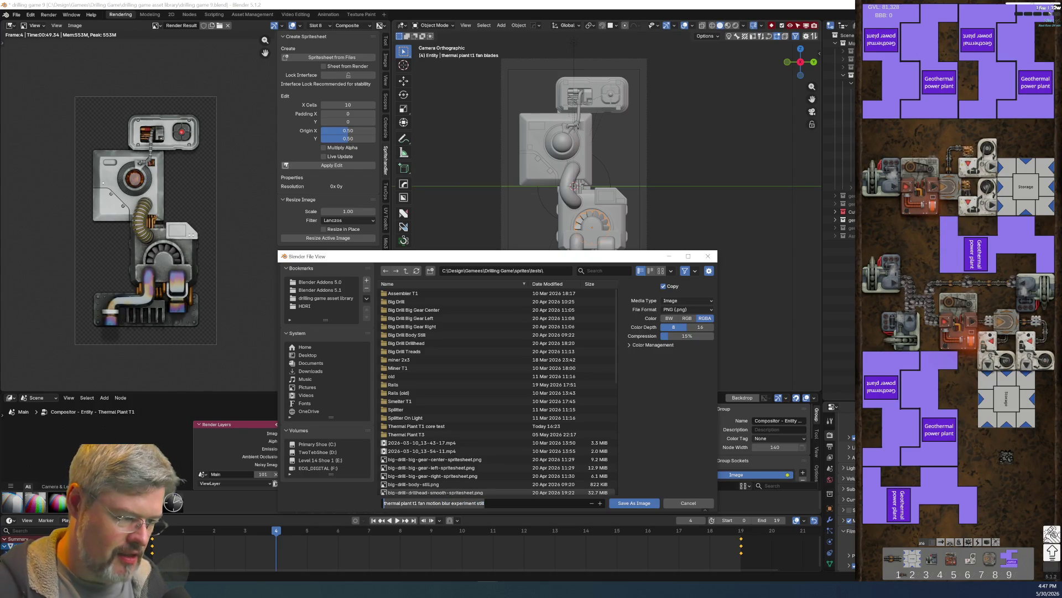
click(655, 504)
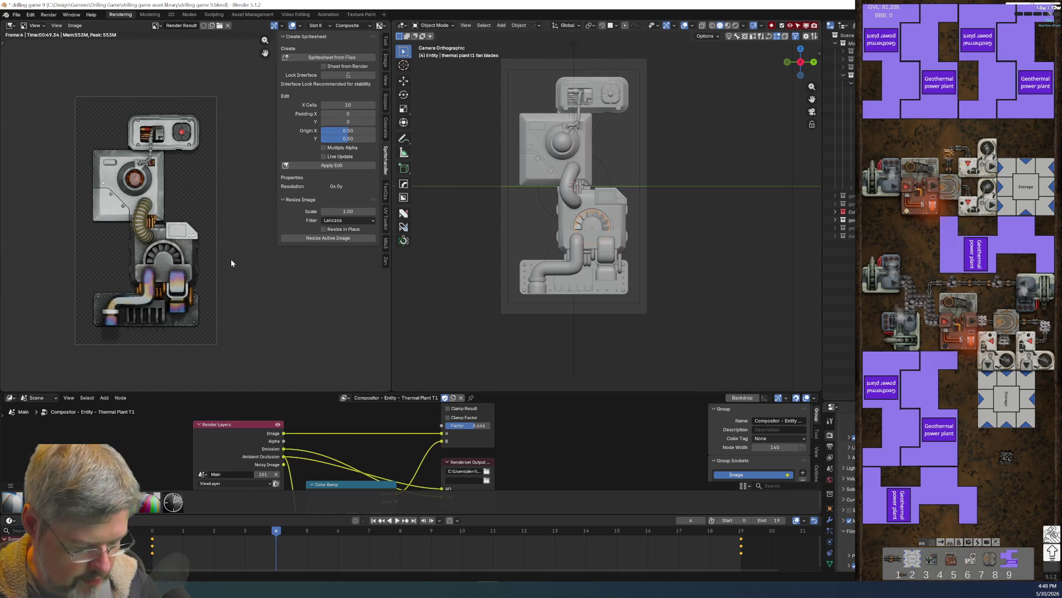
key(F12)
Step: Leave Blender rendering and switch to Firefox showing Factorio Friday Facts #440
key(alt+Tab)
key(alt+Tab)
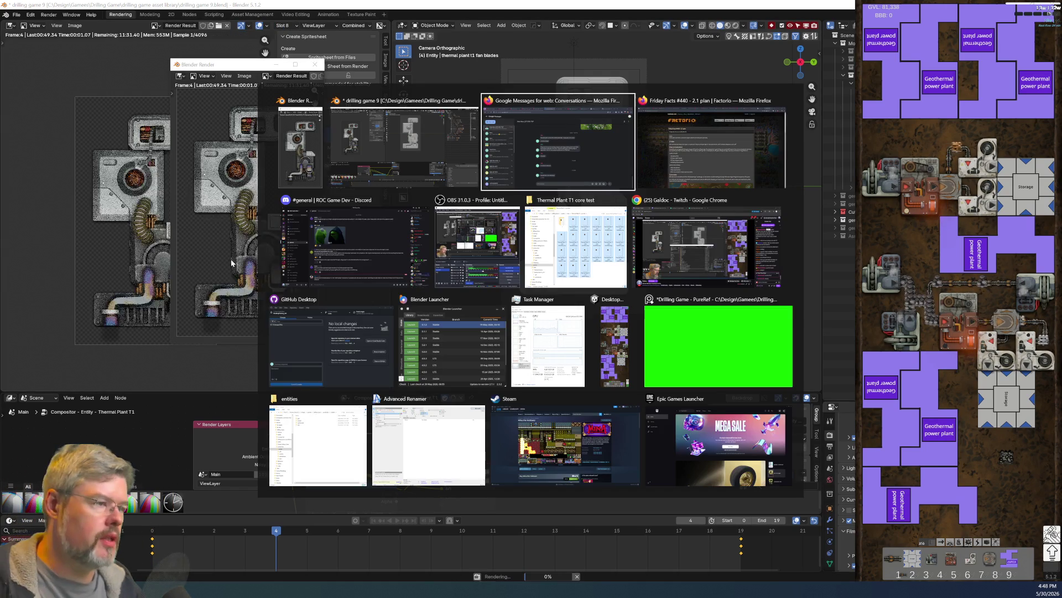
key(Escape)
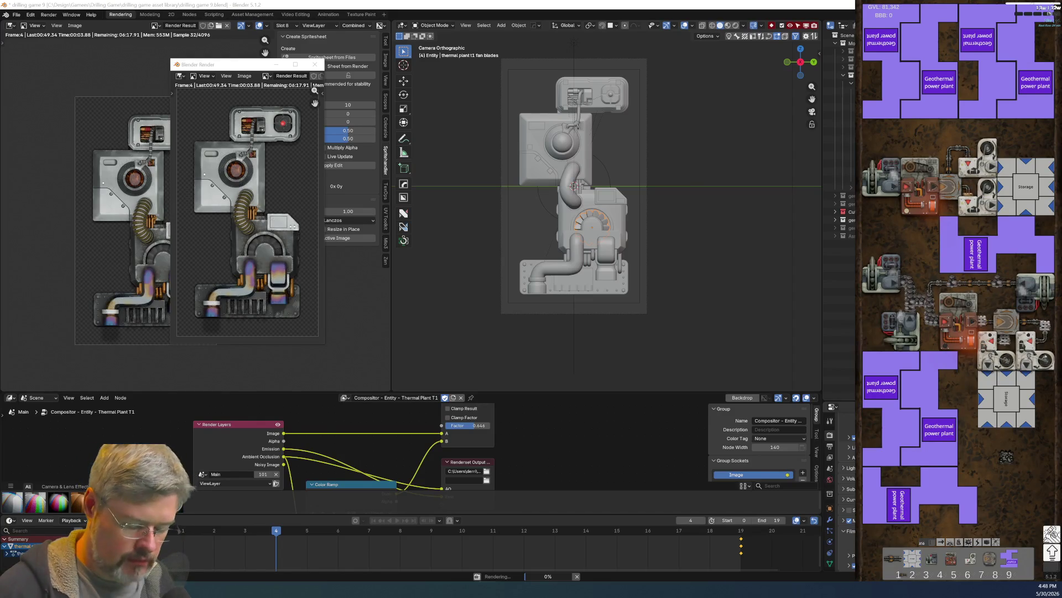
key(alt+Tab)
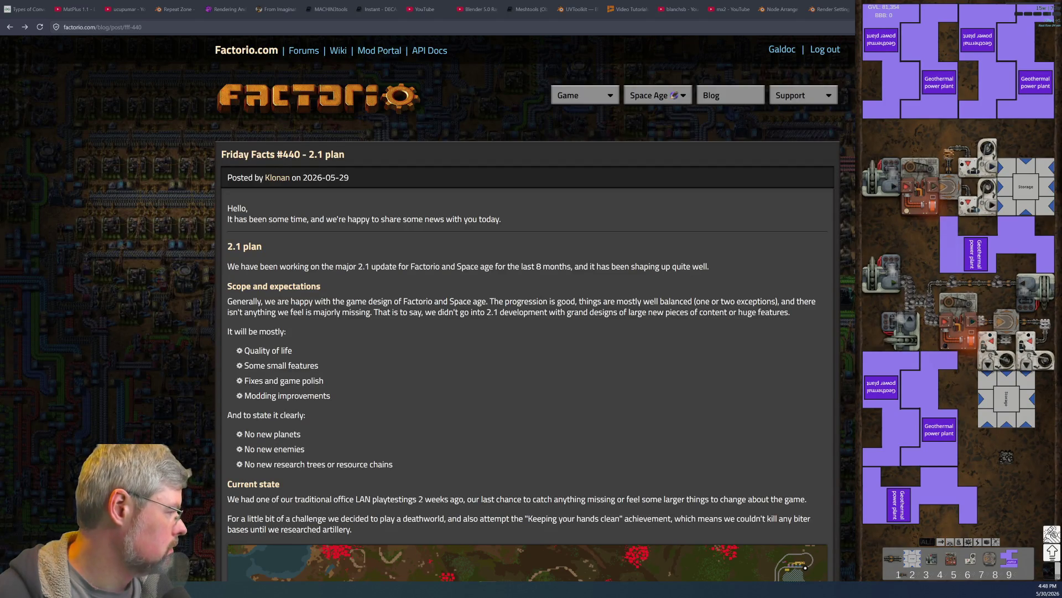
Step: Start today's easy Pips puzzle in the NYT Pips tab, skipping the tutorial
key(ctrl+Tab)
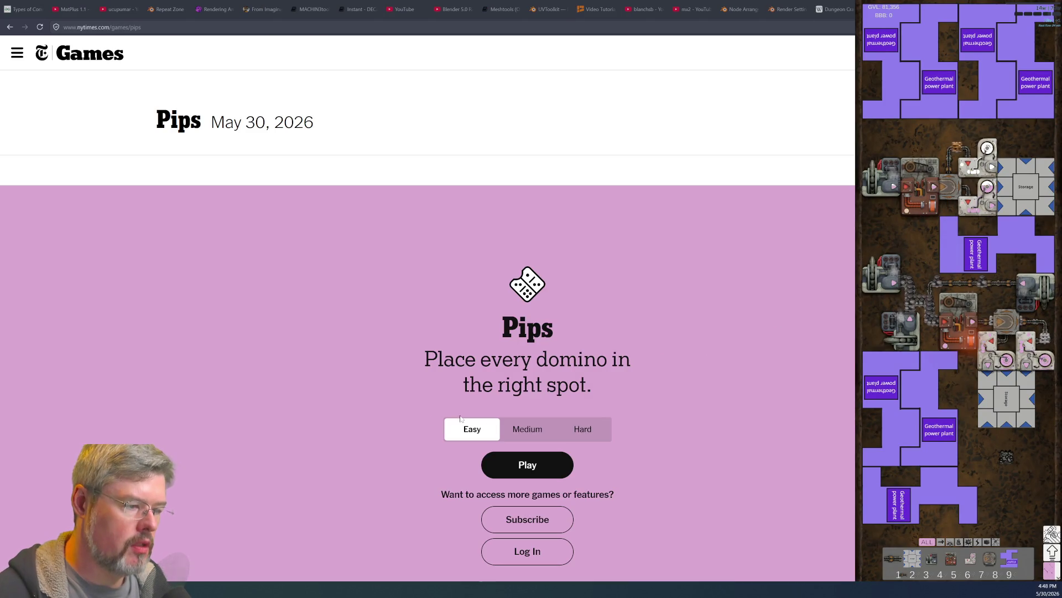
click(526, 468)
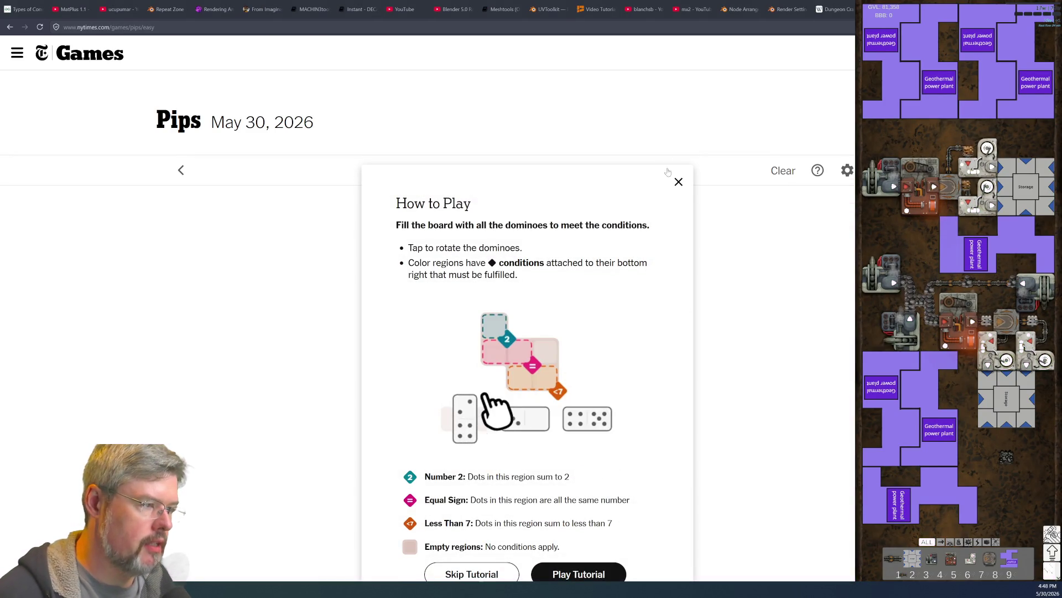
click(676, 184)
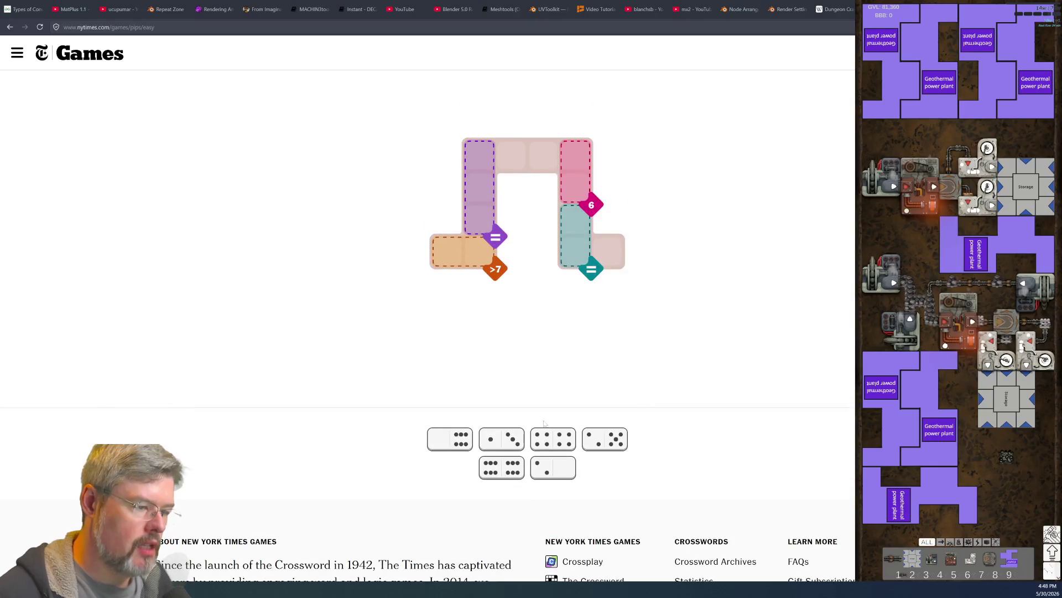
Step: Place the double-six in the purple = column and the six-blank domino across the top
click(459, 449)
click(453, 449)
click(452, 449)
click(449, 448)
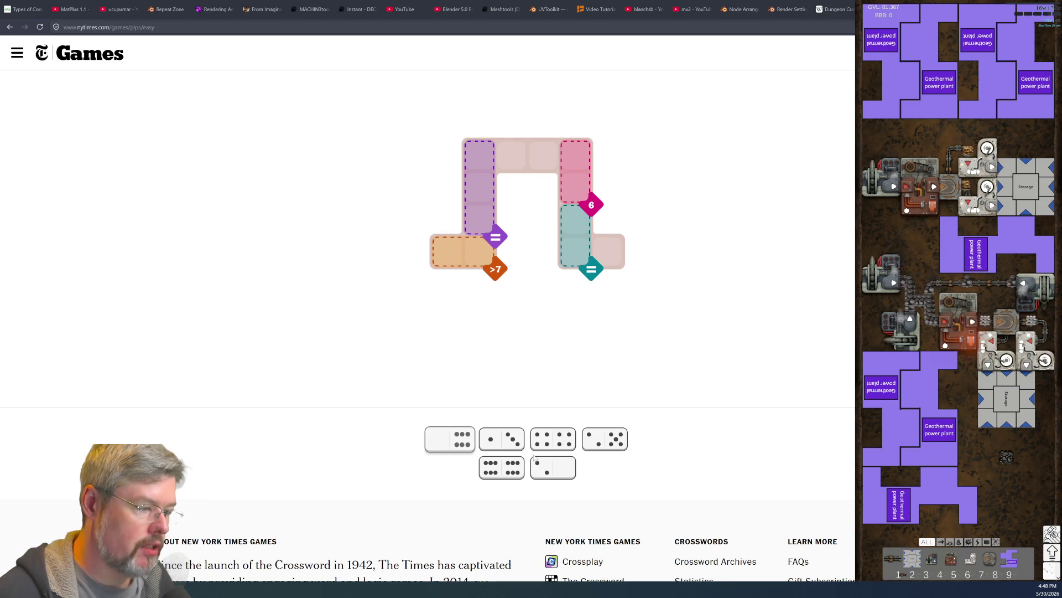
click(494, 468)
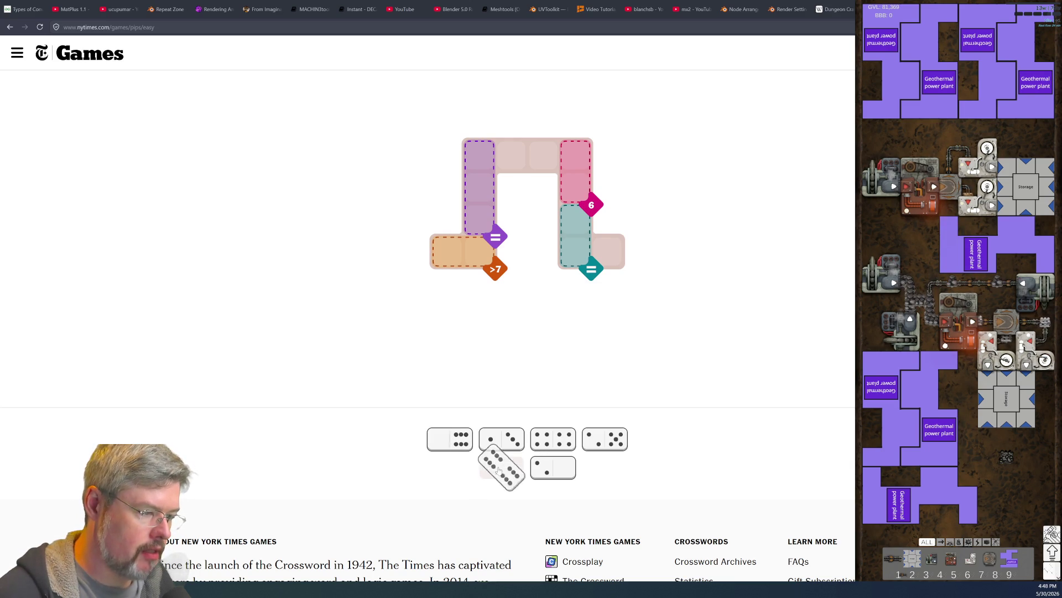
click(499, 471)
mouse_move(489, 463)
mouse_down()
mouse_move(517, 440)
mouse_move(483, 241)
mouse_up()
click(501, 467)
mouse_move(501, 467)
mouse_down()
mouse_move(525, 224)
mouse_move(476, 185)
mouse_move(484, 224)
mouse_move(481, 180)
mouse_move(481, 218)
mouse_up()
click(450, 438)
click(450, 439)
mouse_move(450, 439)
mouse_down()
mouse_move(489, 384)
mouse_move(496, 155)
mouse_up()
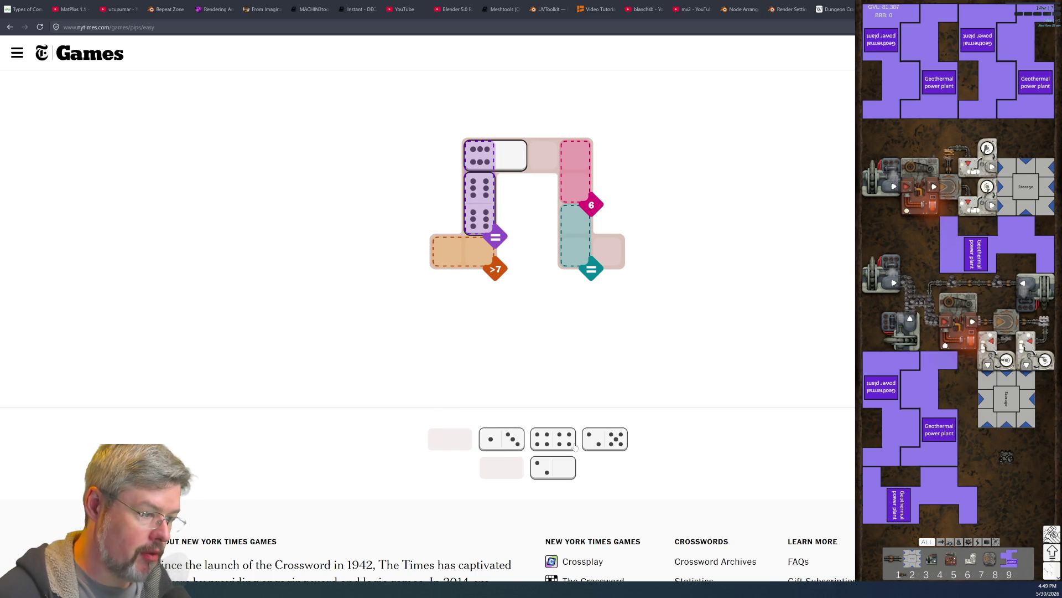
Step: Place the 4|4, 2|1 and 3|1 dominoes to solve the puzzle, then return to the start page
drag(554, 441, 464, 253)
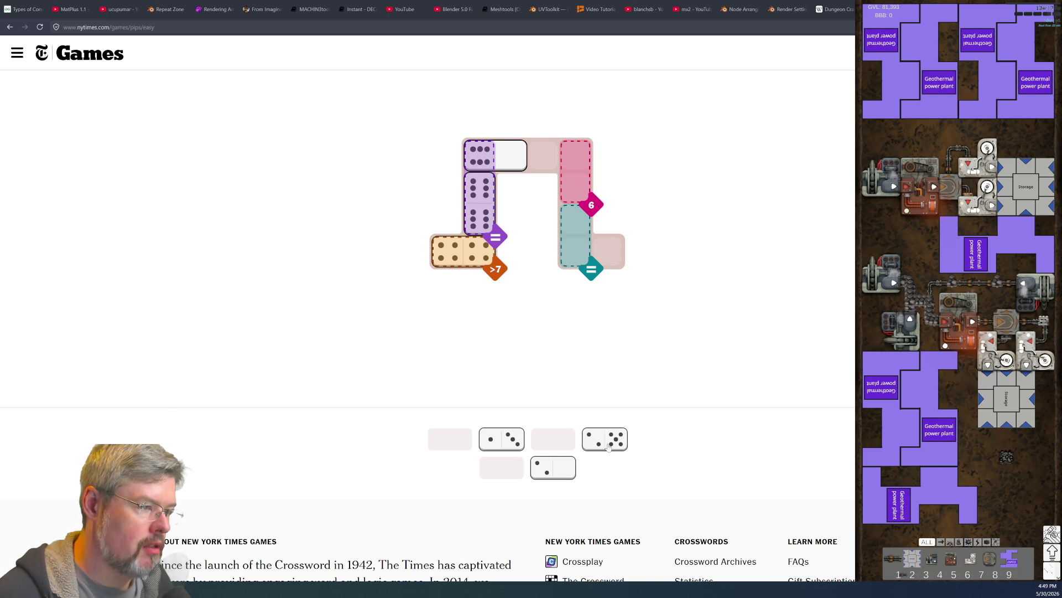
mouse_move(611, 439)
mouse_down()
mouse_move(581, 332)
mouse_move(642, 441)
mouse_move(633, 247)
mouse_move(634, 423)
mouse_move(607, 439)
mouse_move(574, 190)
mouse_up()
click(605, 440)
click(606, 440)
drag(549, 468, 578, 258)
click(499, 450)
click(500, 450)
mouse_move(500, 450)
mouse_down()
mouse_move(523, 422)
mouse_move(555, 163)
mouse_move(545, 162)
mouse_up()
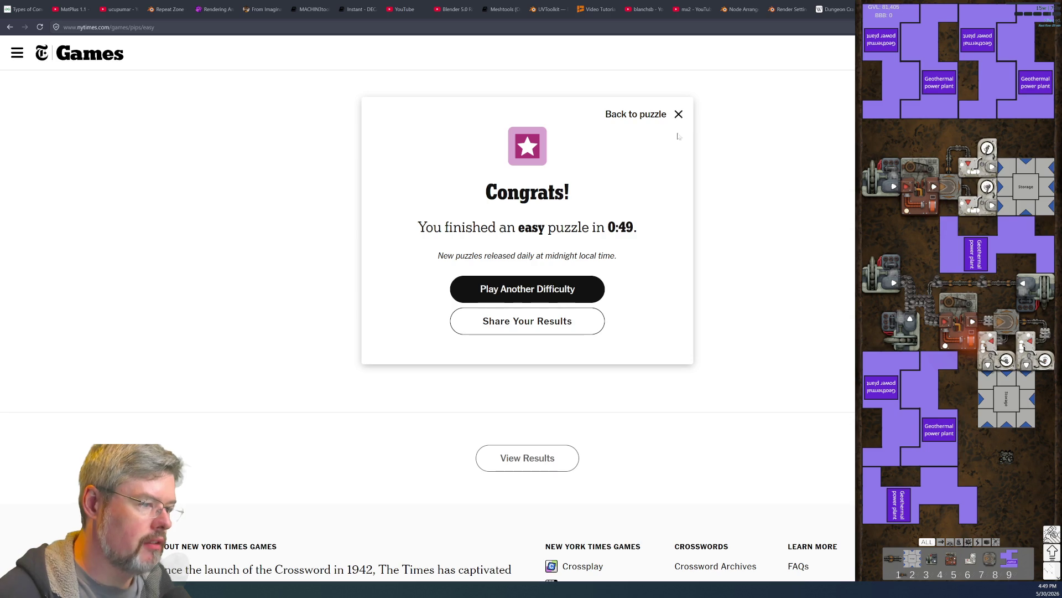
click(528, 289)
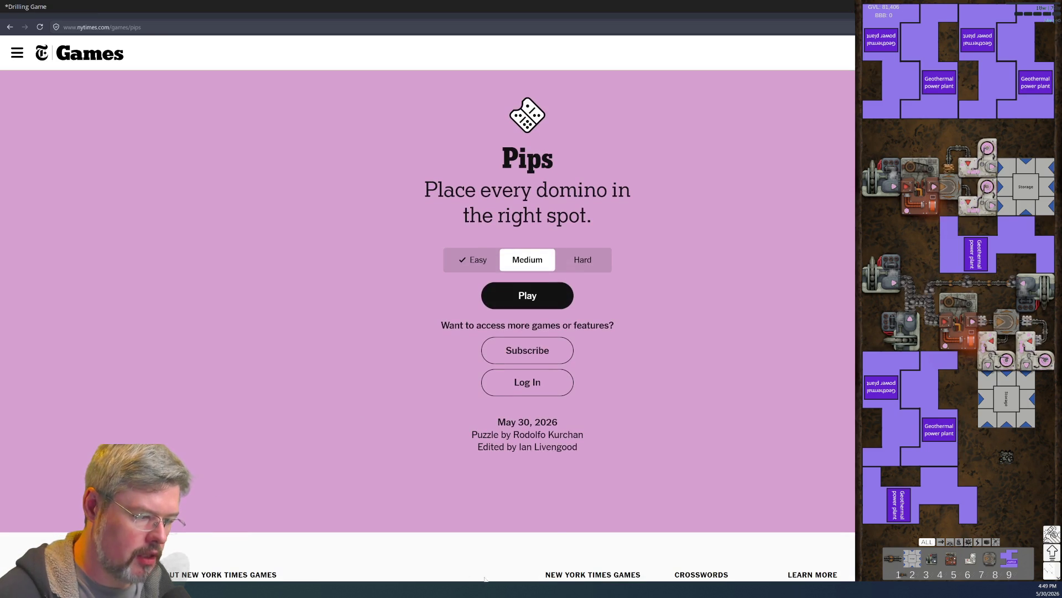
Step: Inspect the finished Thermal Plant T1 render up close, then return to the main Blender window
mouse_move(482, 580)
click(539, 549)
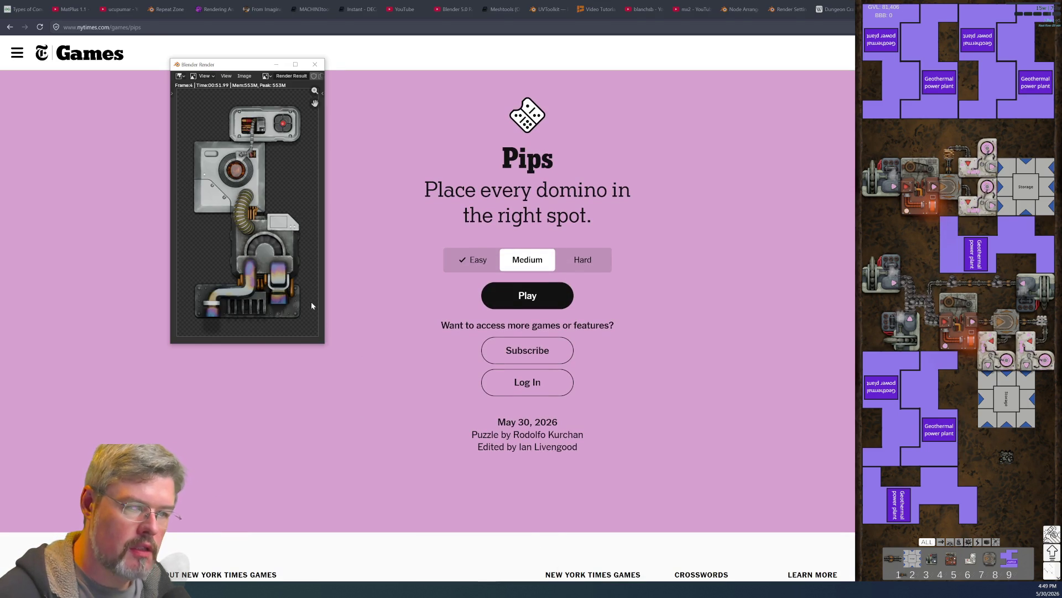
scroll(273, 242, up, 5)
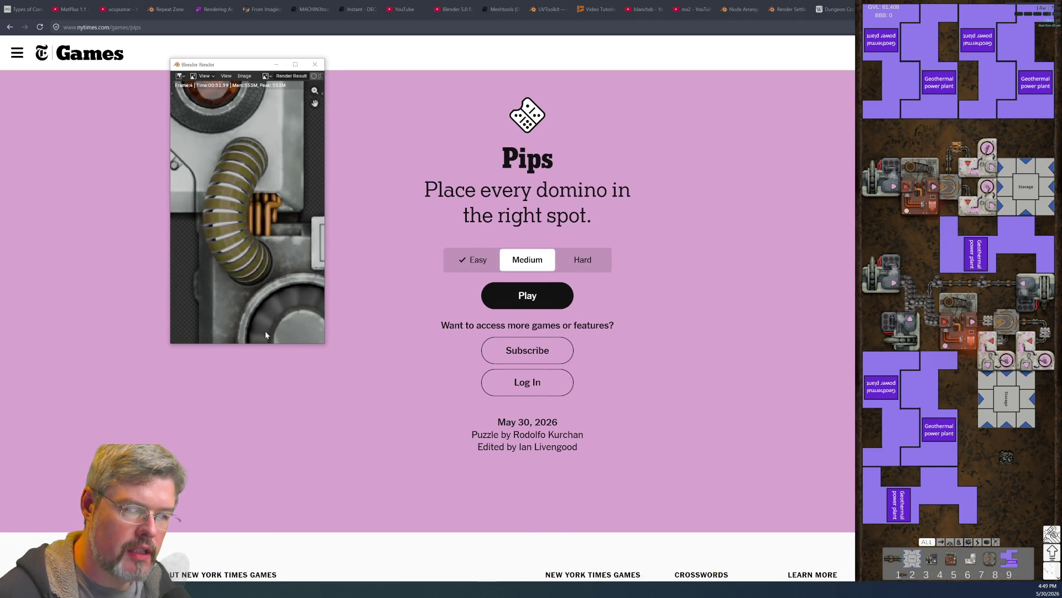
scroll(290, 295, down, 3)
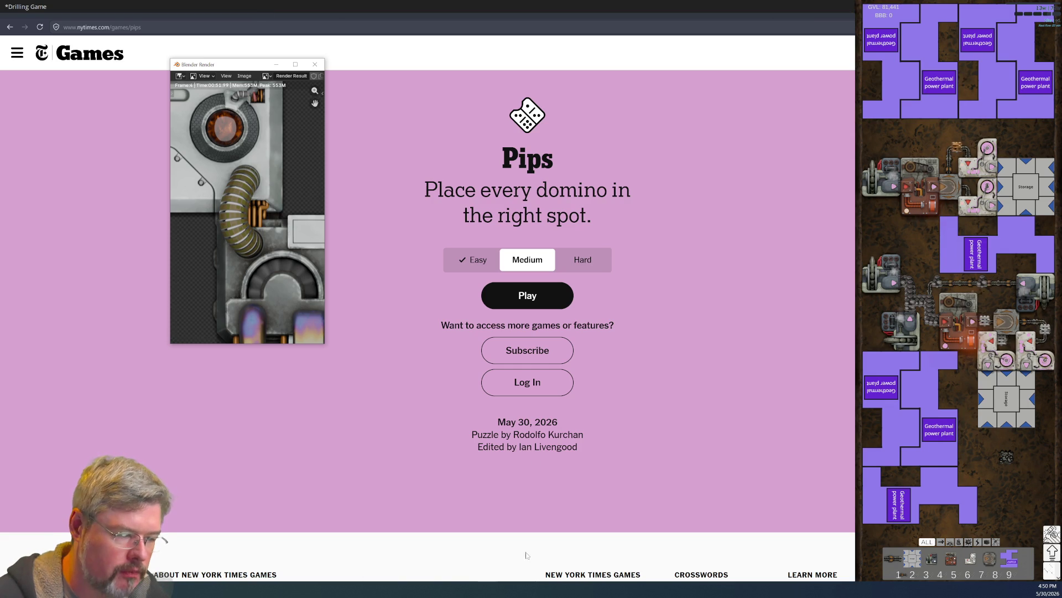
mouse_move(520, 587)
click(516, 520)
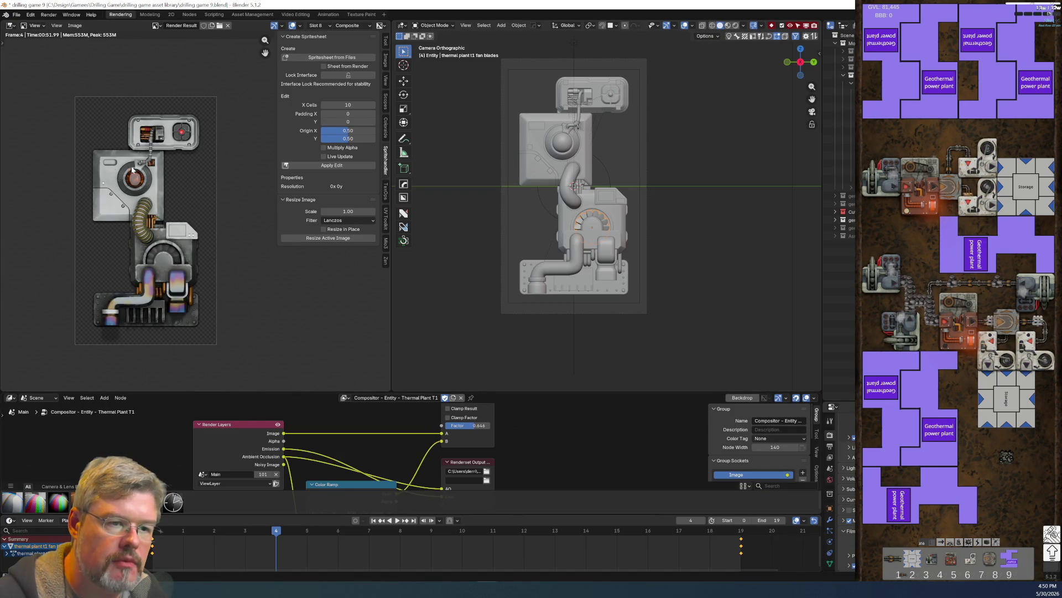
Step: Check the reactor core's orange glow in the render, save drilling game 9.blend, and enlarge the Properties area
scroll(129, 169, up, 7)
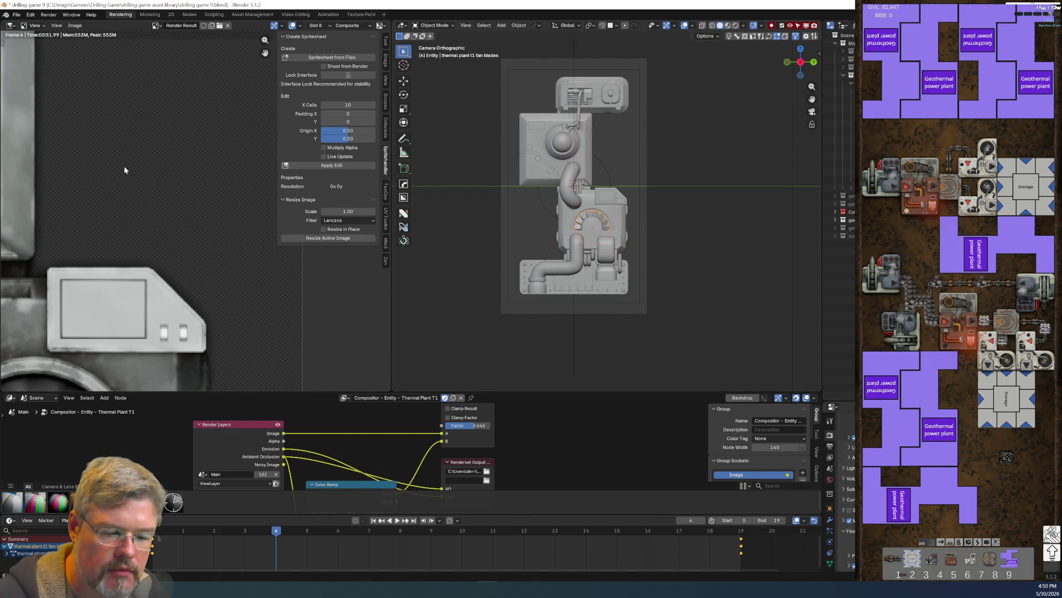
middle_drag(105, 168, 276, 286)
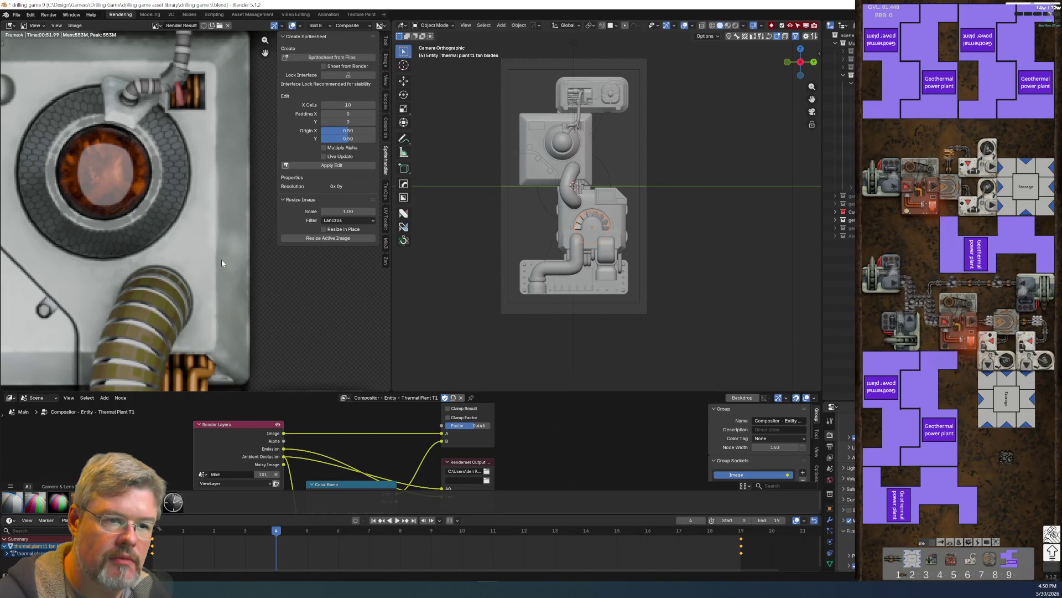
click(13, 13)
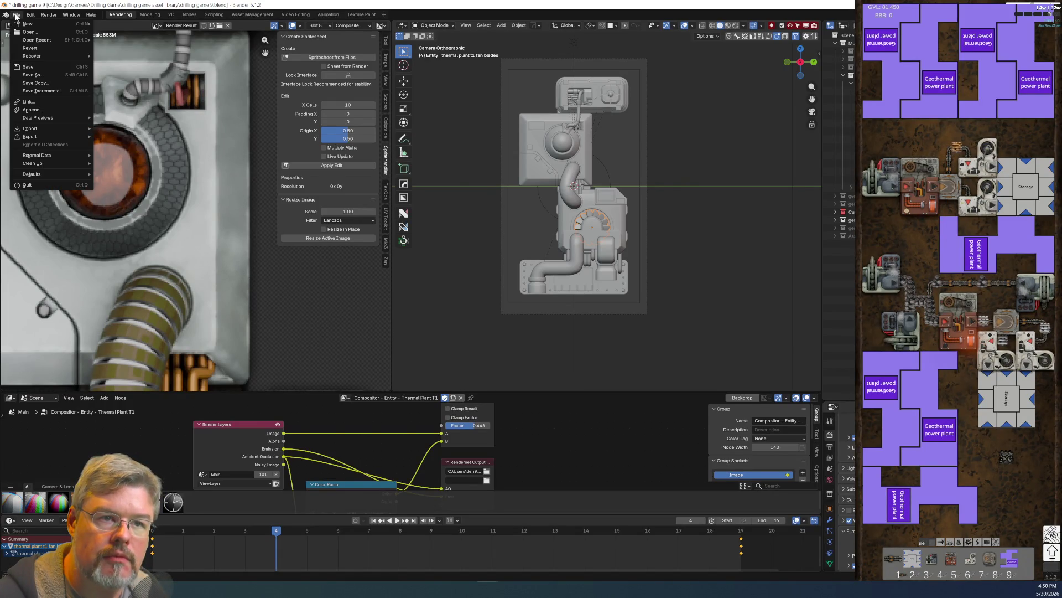
click(45, 65)
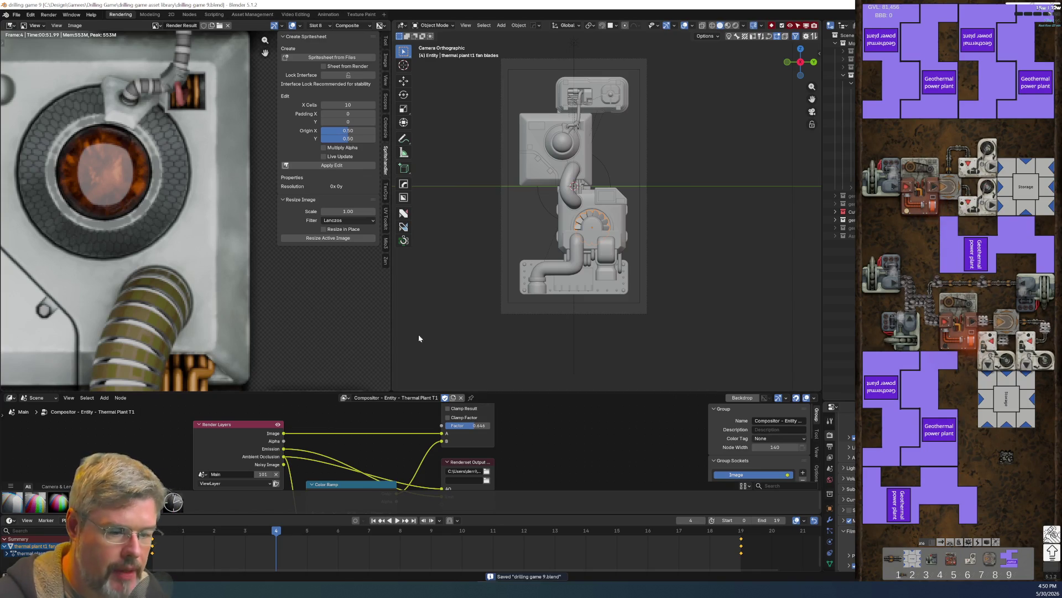
drag(839, 402, 838, 325)
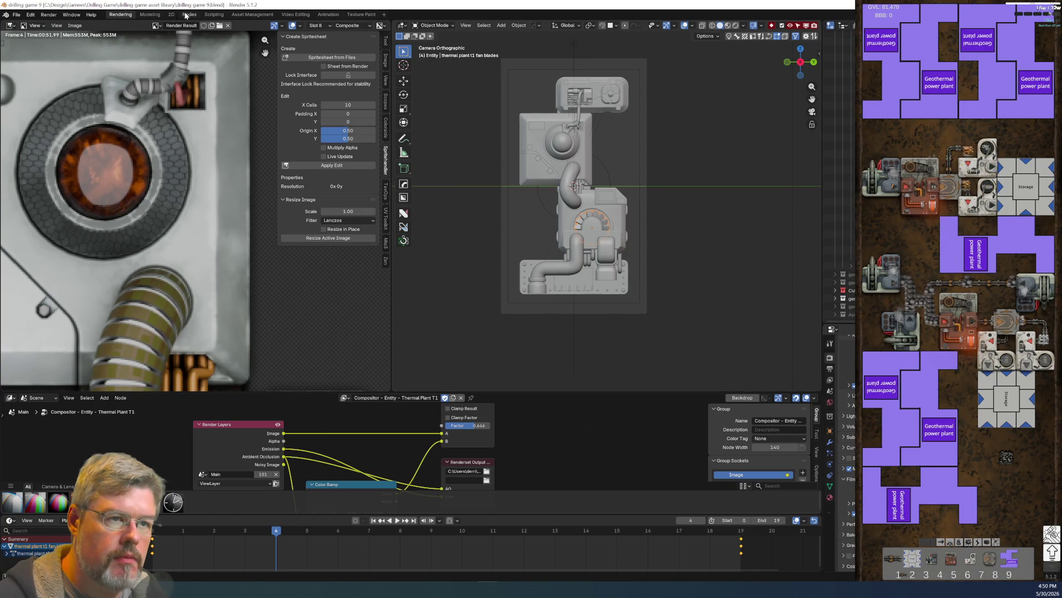
click(150, 14)
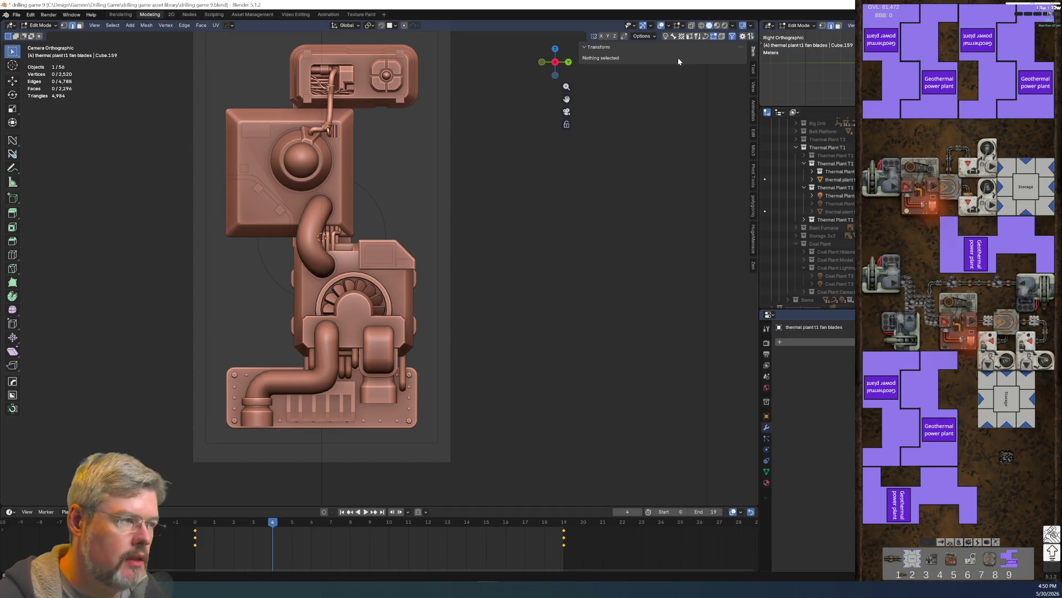
Step: Show the viewport in rendered shading in object mode and select the thermal plant t1 core
click(723, 26)
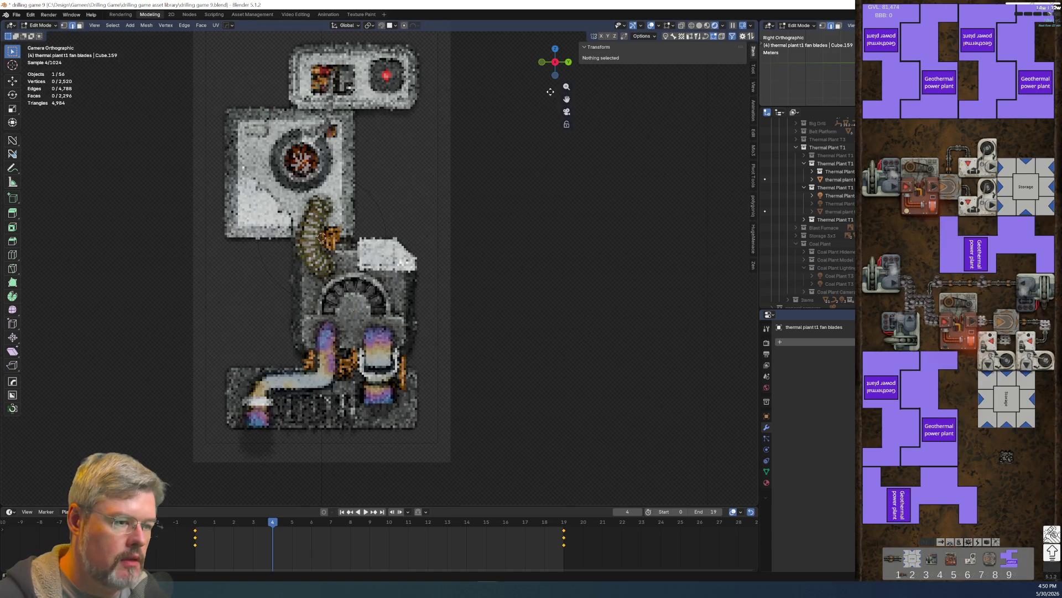
key(Tab)
click(547, 232)
scroll(515, 254, up, 6)
shift+middle_drag(619, 317, 407, 303)
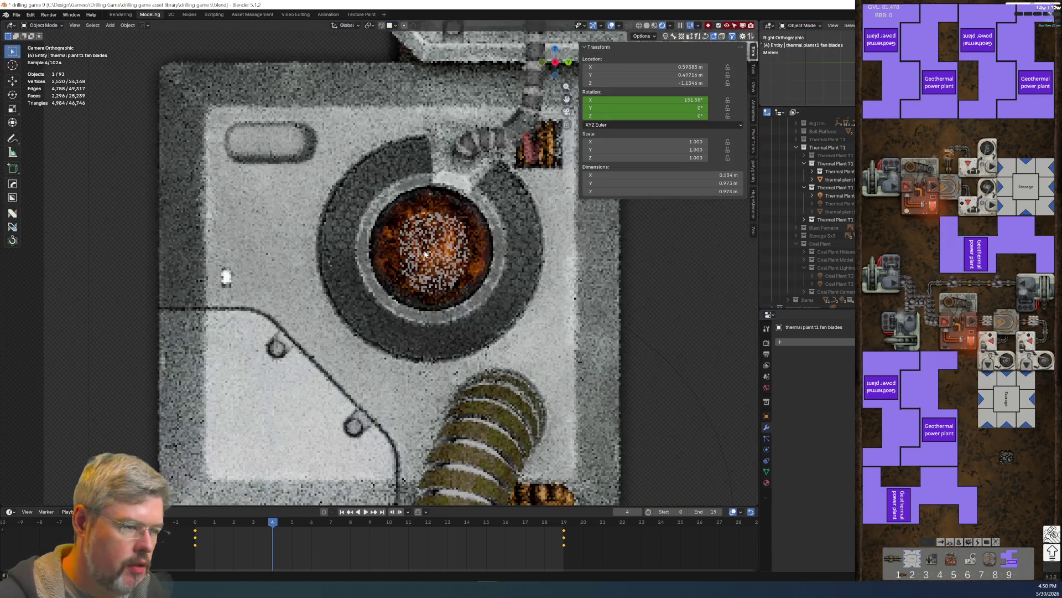
click(425, 252)
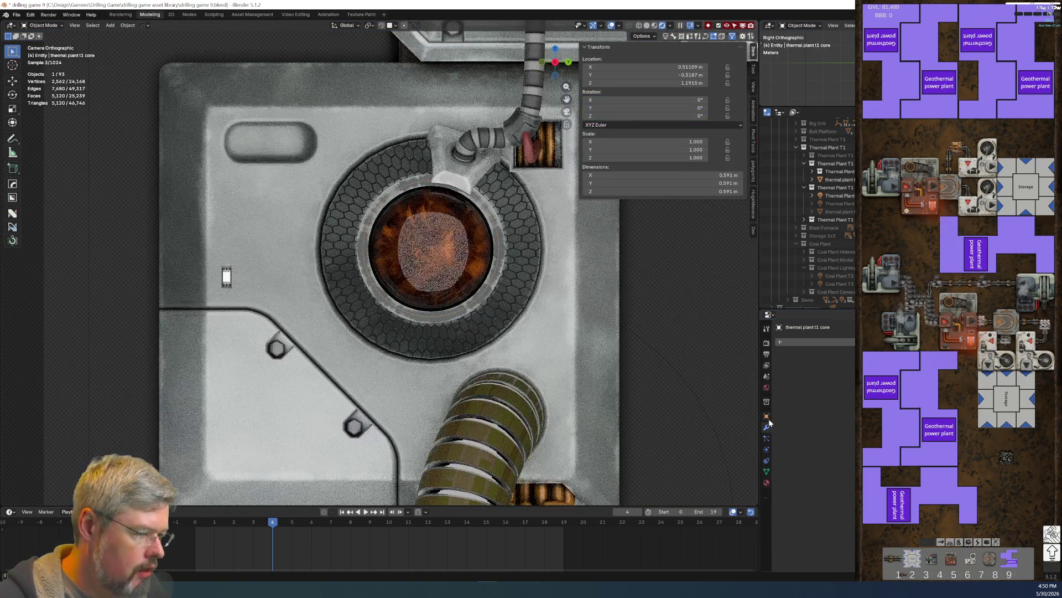
Step: Assign the existing light-linking collection to the thermal plant t1 core
click(767, 415)
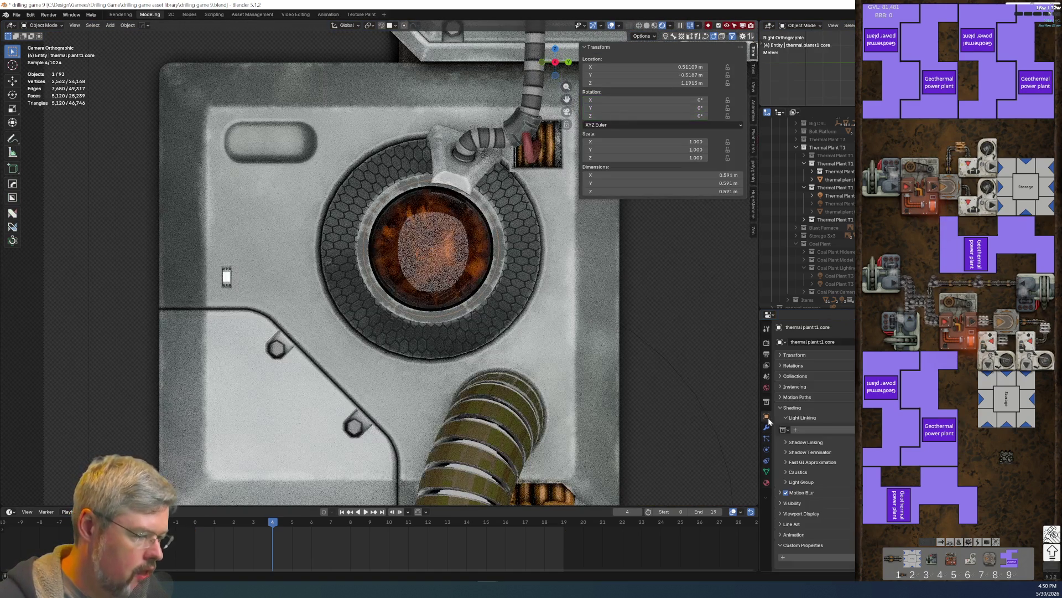
click(815, 431)
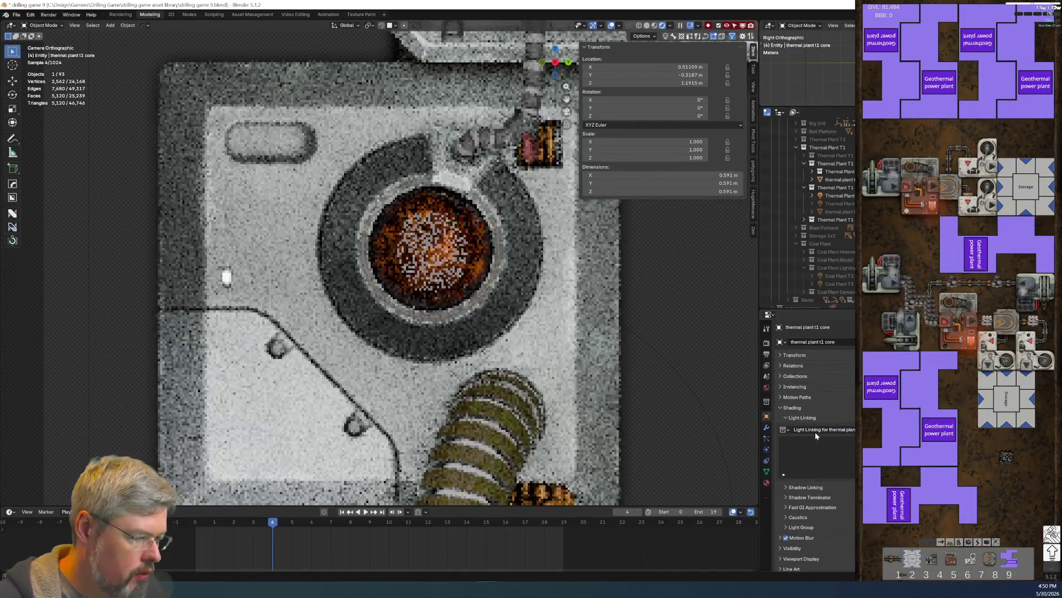
key(ctrl+z)
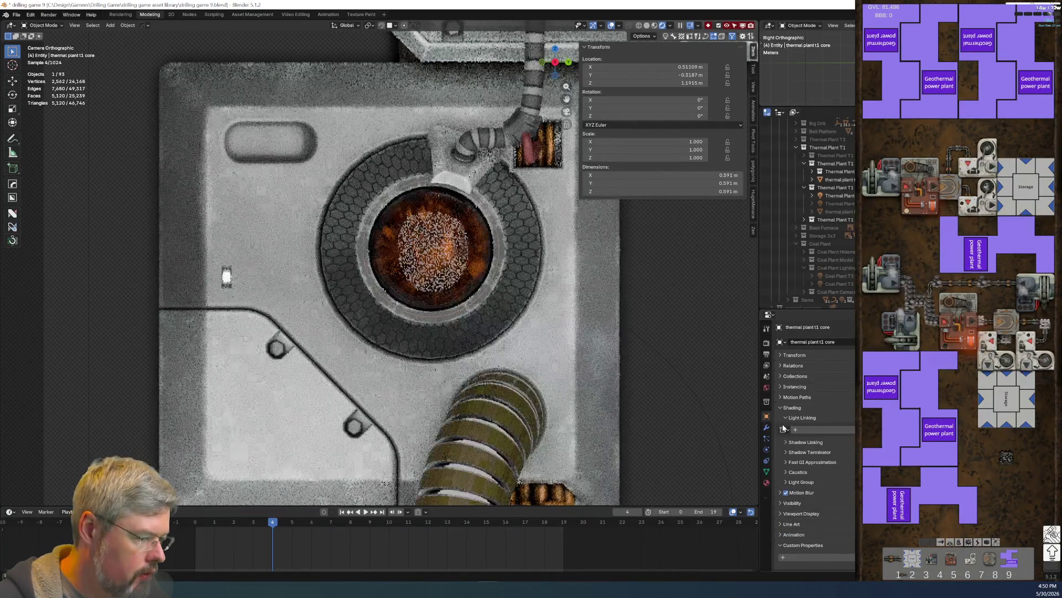
click(784, 429)
text(light linkin)
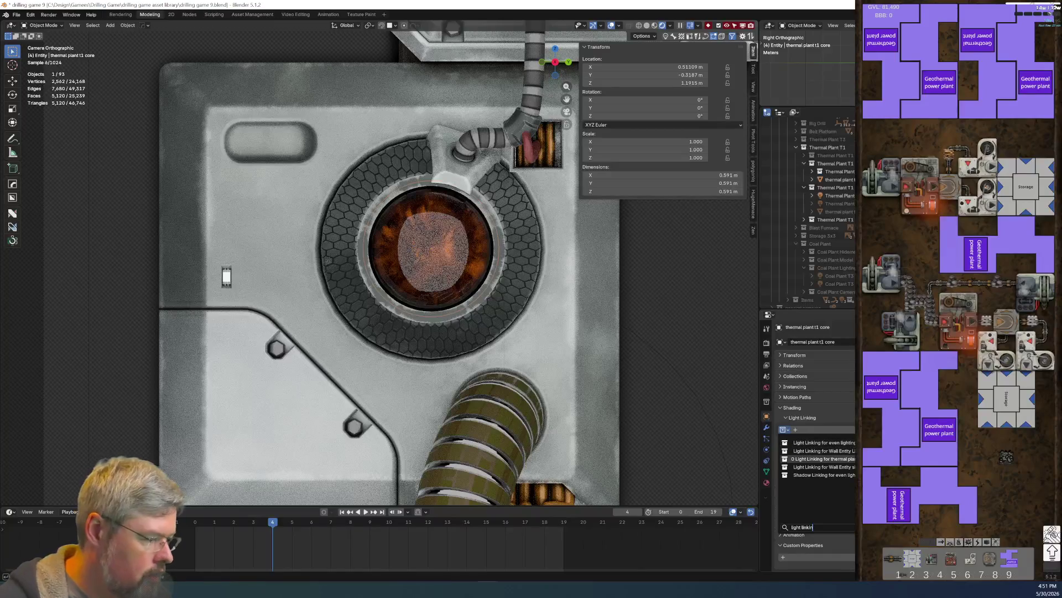
click(822, 459)
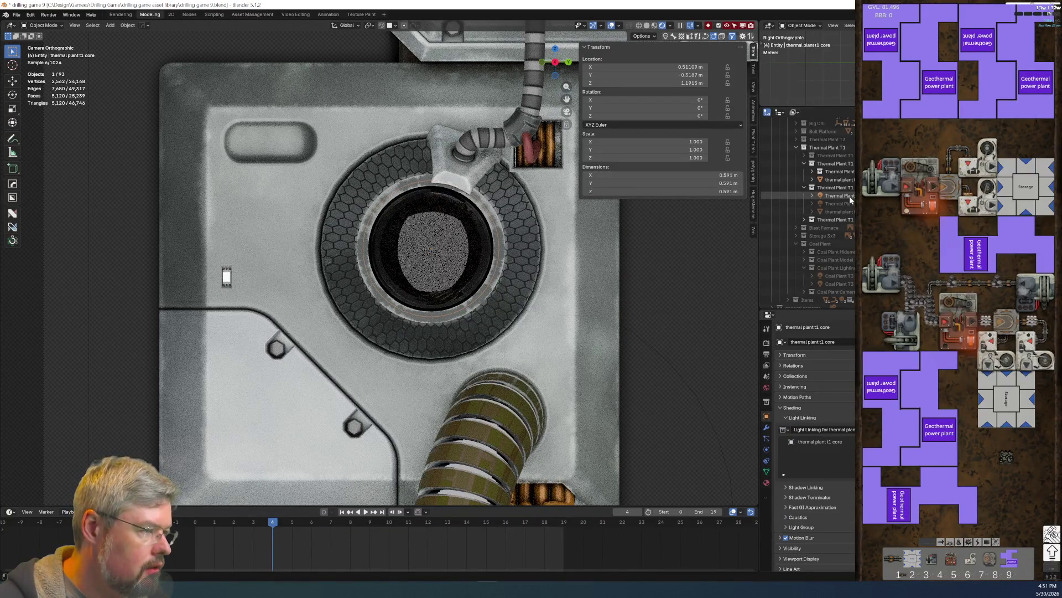
Step: Link the T1 fill light to the core's light-linking collection and save the file
click(841, 196)
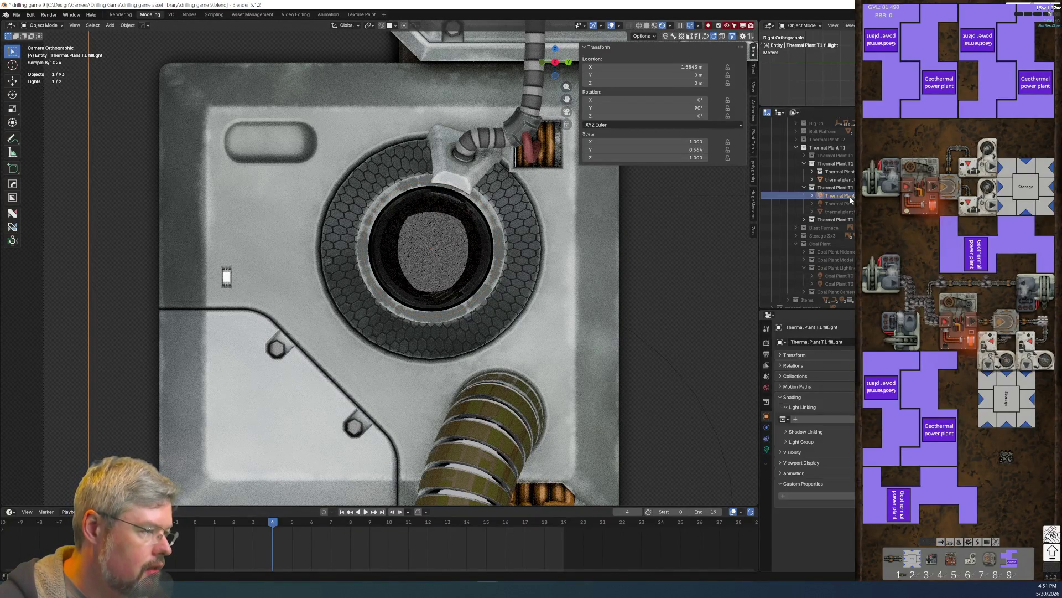
click(783, 418)
text(light lin)
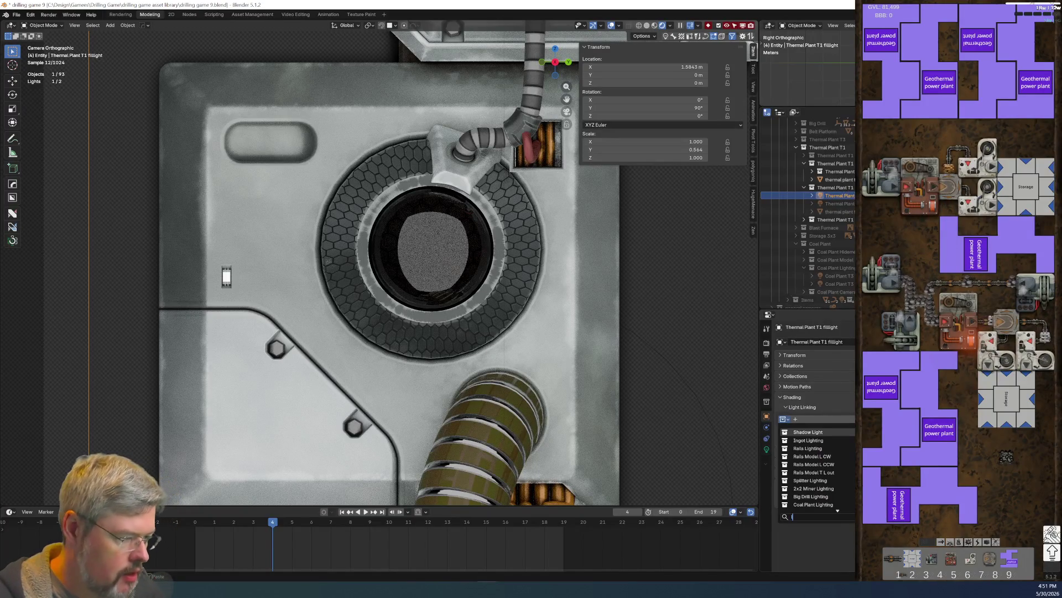
text(kin)
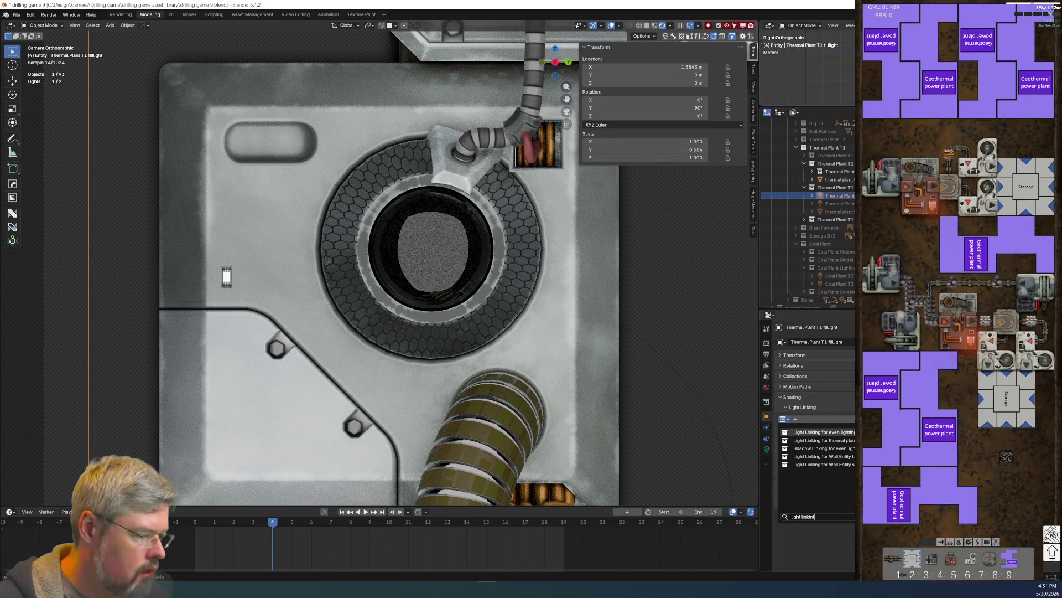
click(822, 448)
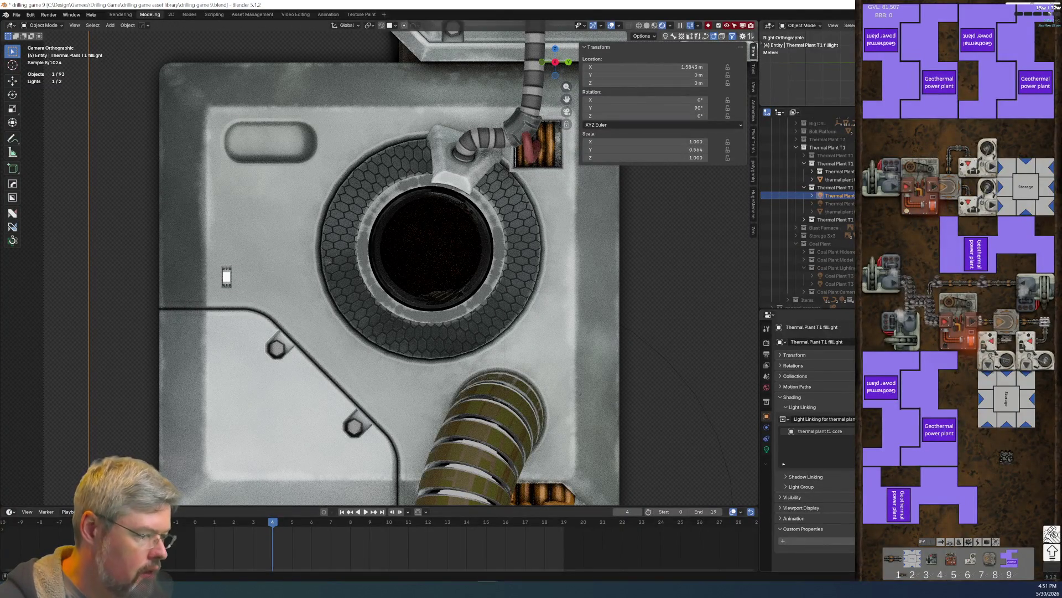
scroll(650, 274, down, 4)
scroll(304, 205, up, 5)
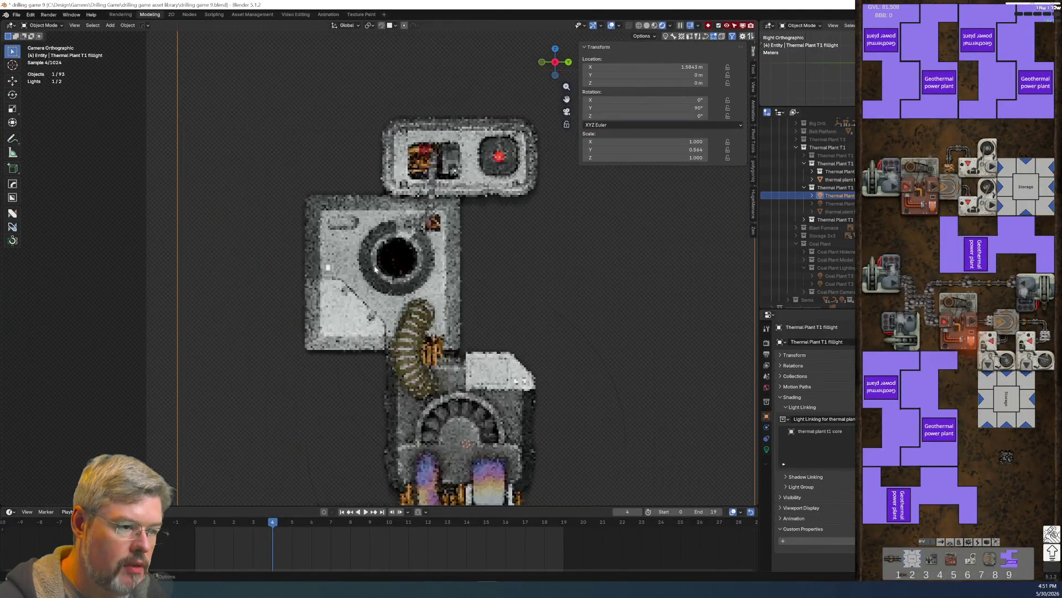
click(17, 14)
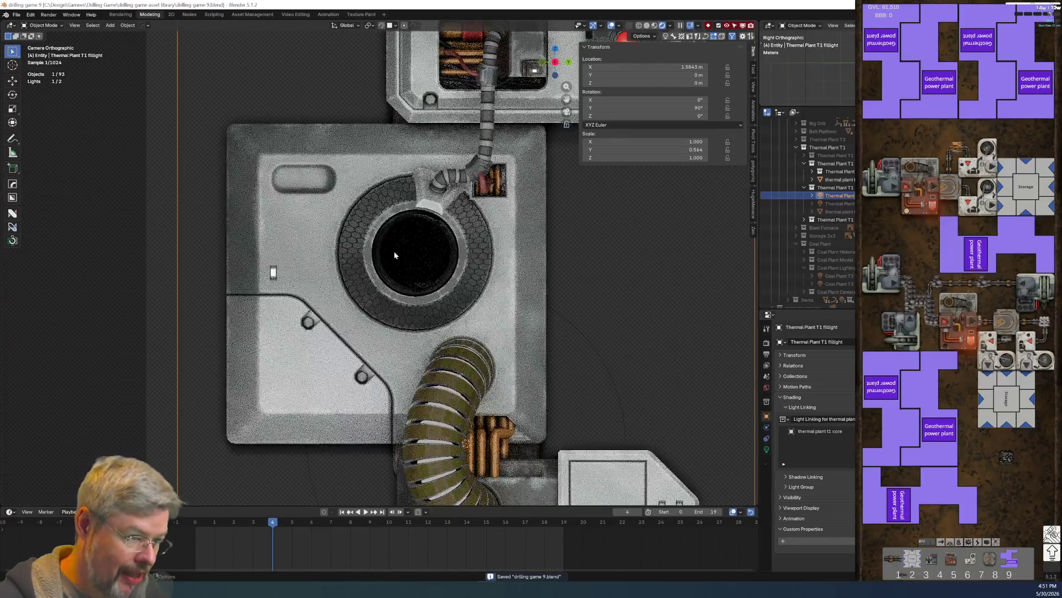
Step: Snap the 3D cursor to the center of the thermal plant t1 core
click(424, 257)
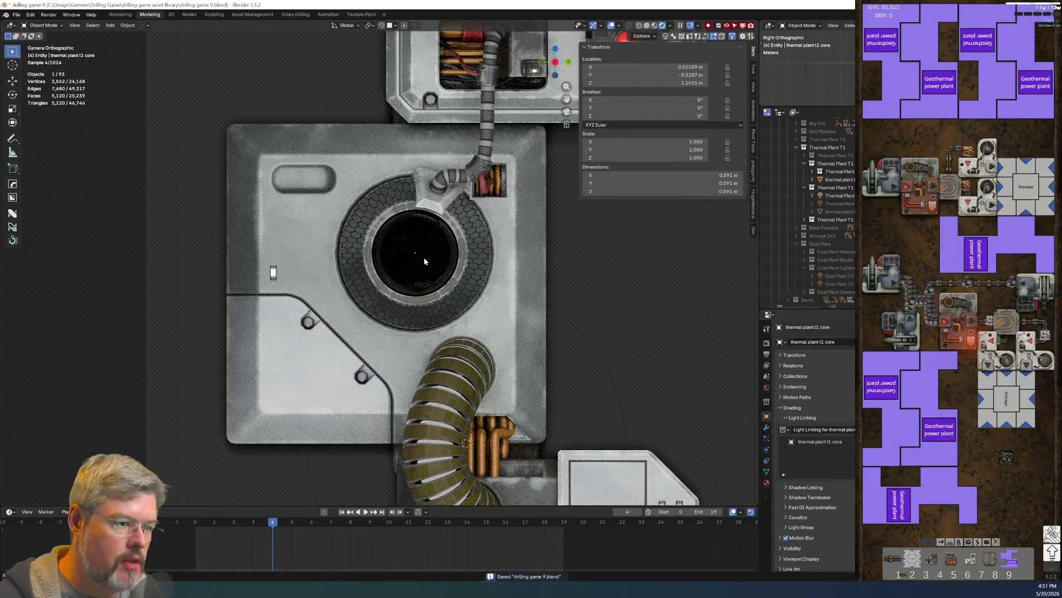
key(shift+s)
click(379, 253)
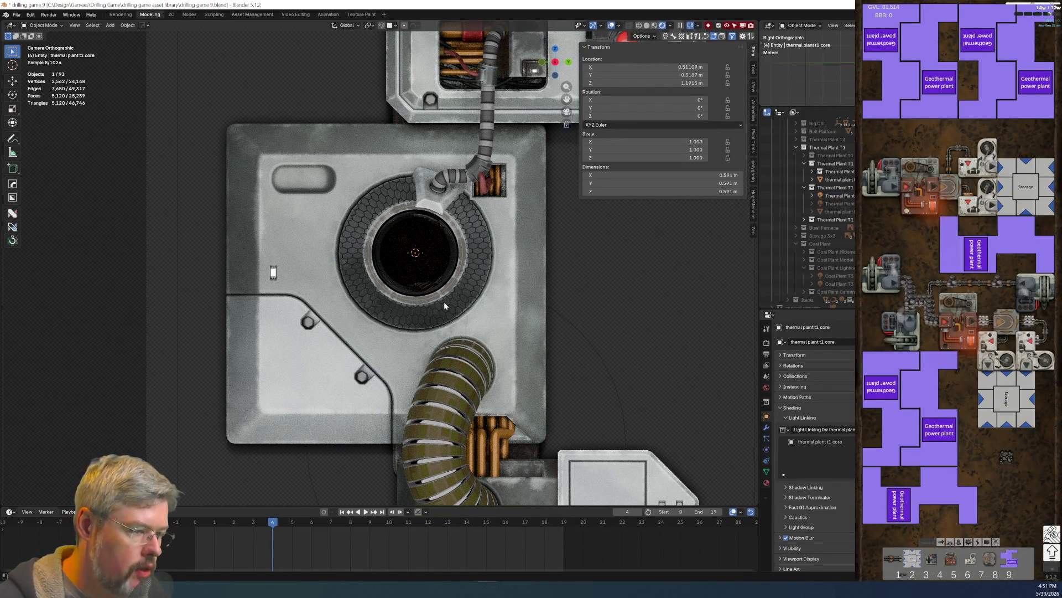
key(shift+a)
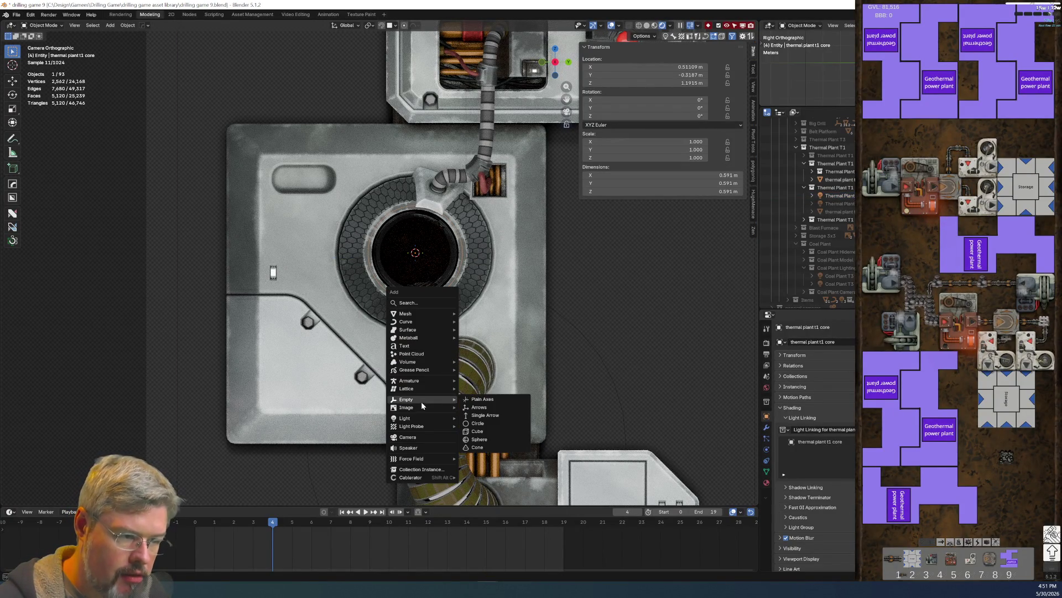
Step: Add a point light at the core's center, show its light settings, and select the core hull
mouse_move(432, 417)
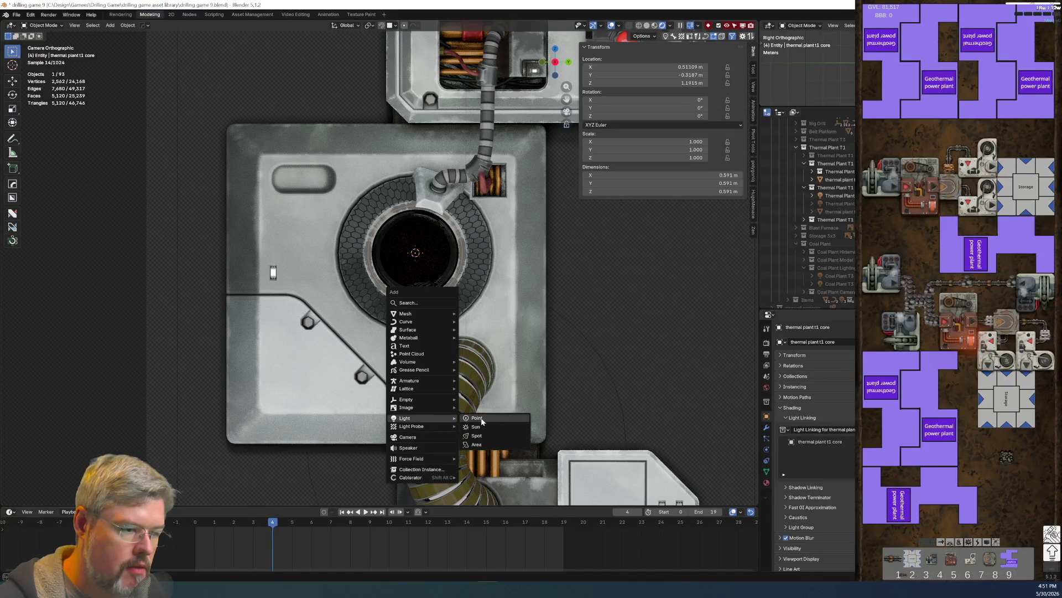
click(476, 418)
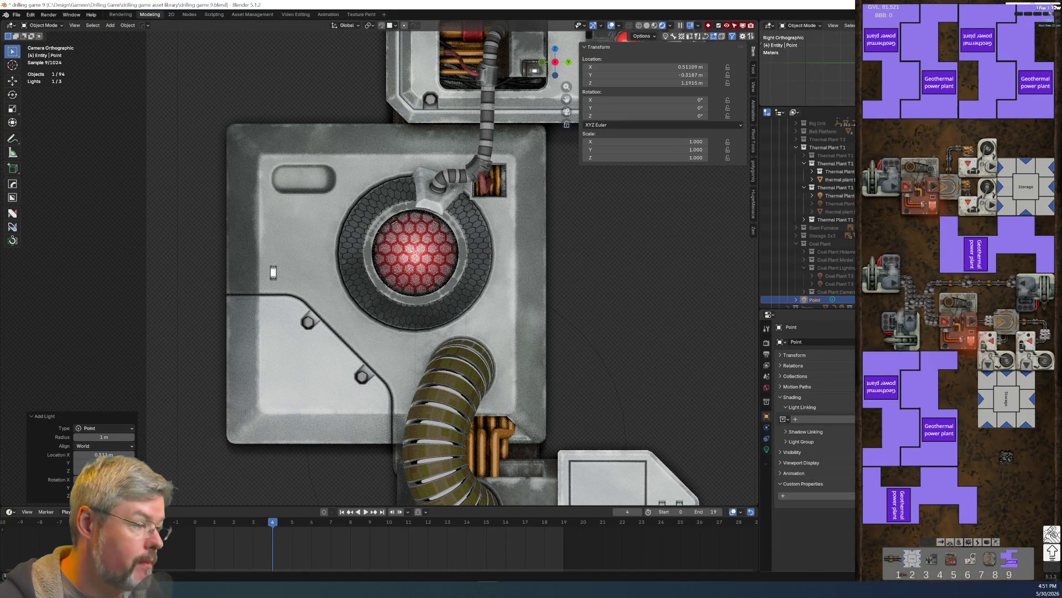
click(767, 450)
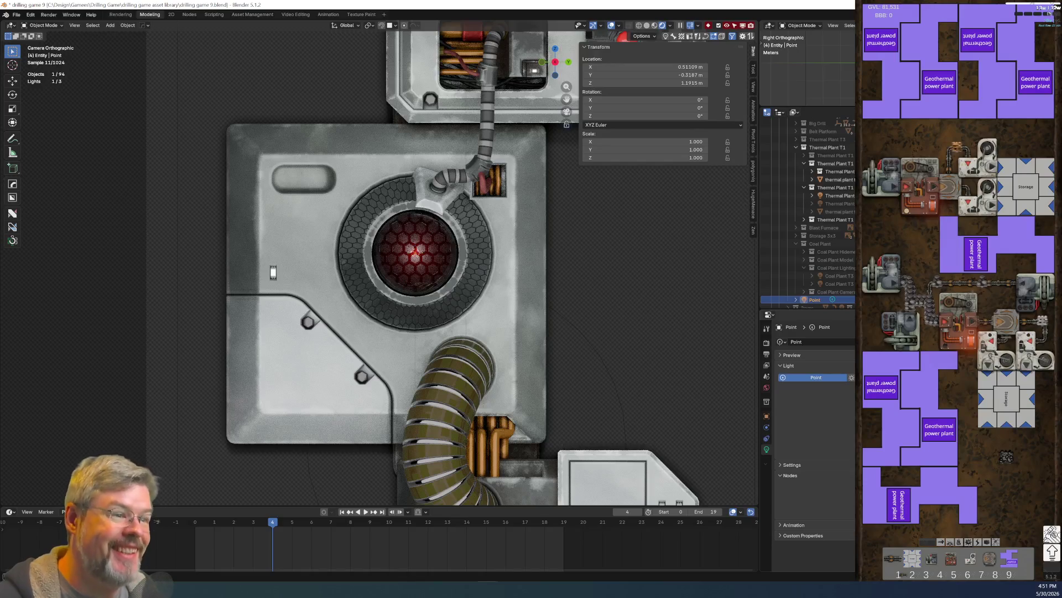
click(471, 239)
click(473, 237)
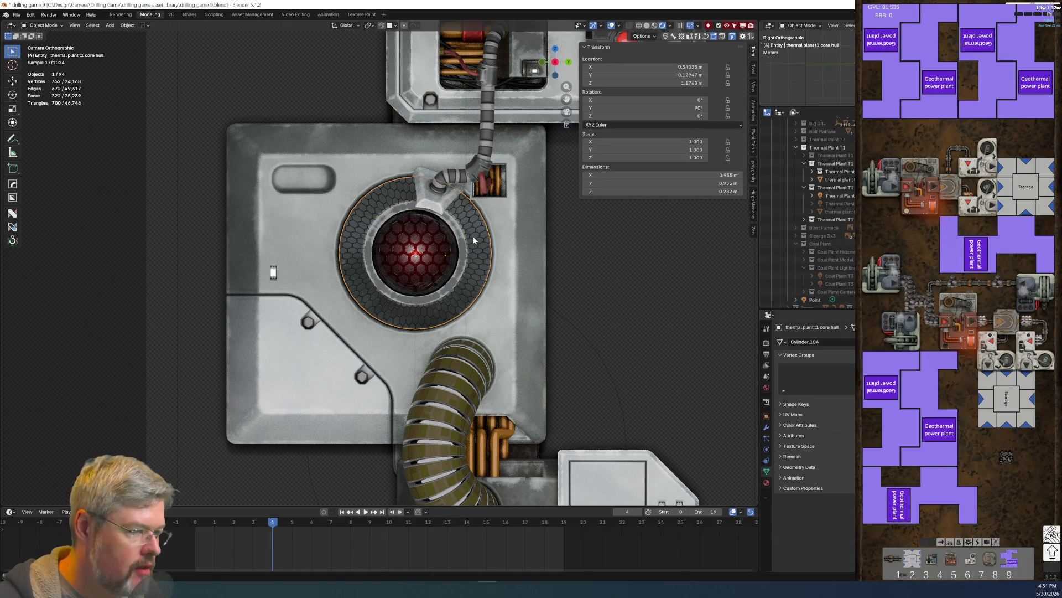
Step: Isolate the core hull in local view and select its inner hex disc and inner wall faces
key(KP_Divide)
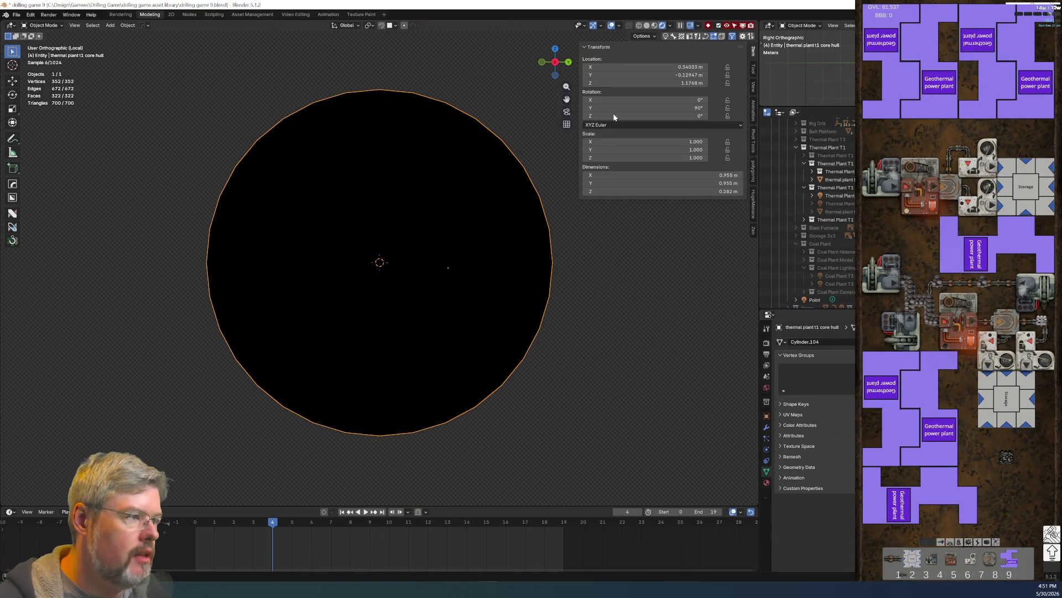
middle_drag(492, 254, 410, 255)
scroll(387, 257, up, 5)
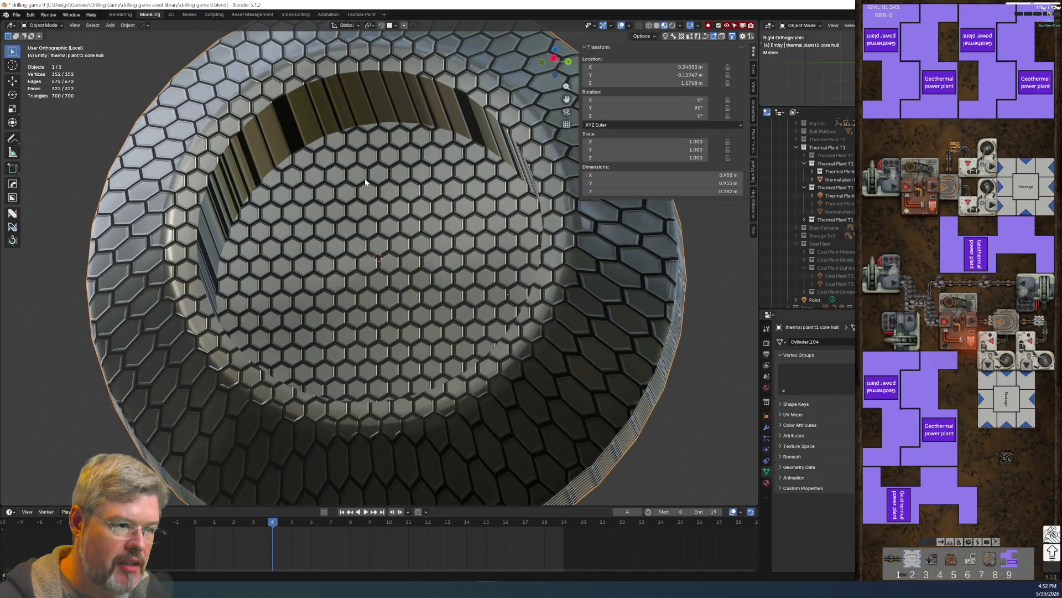
key(ctrl+Tab)
click(366, 216)
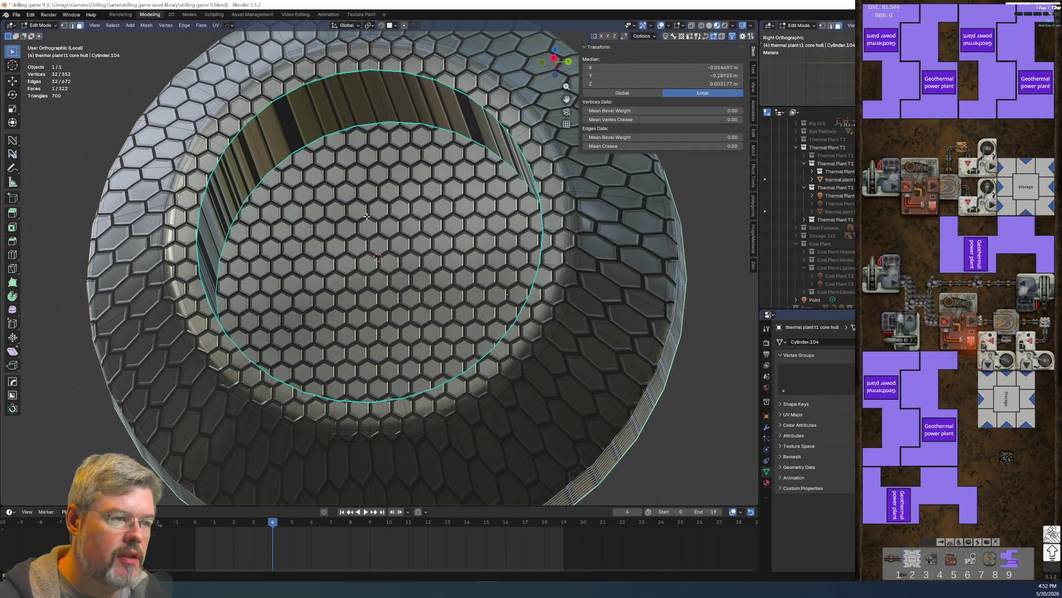
click(367, 216)
key(ctrl+KP_Add)
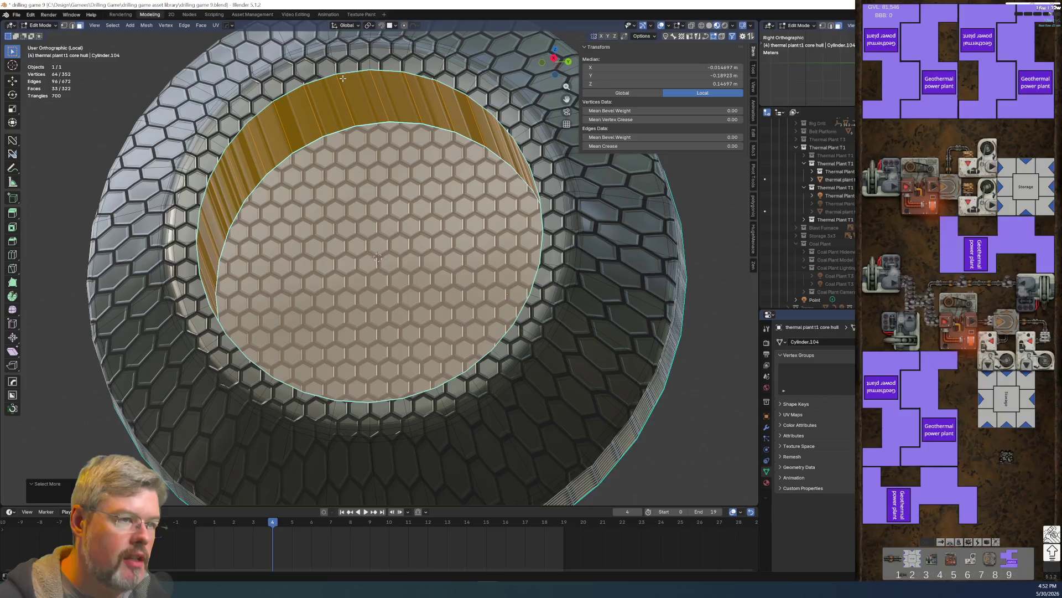
Step: Add a material slot with paint black matte and assign it to the selected faces
click(766, 483)
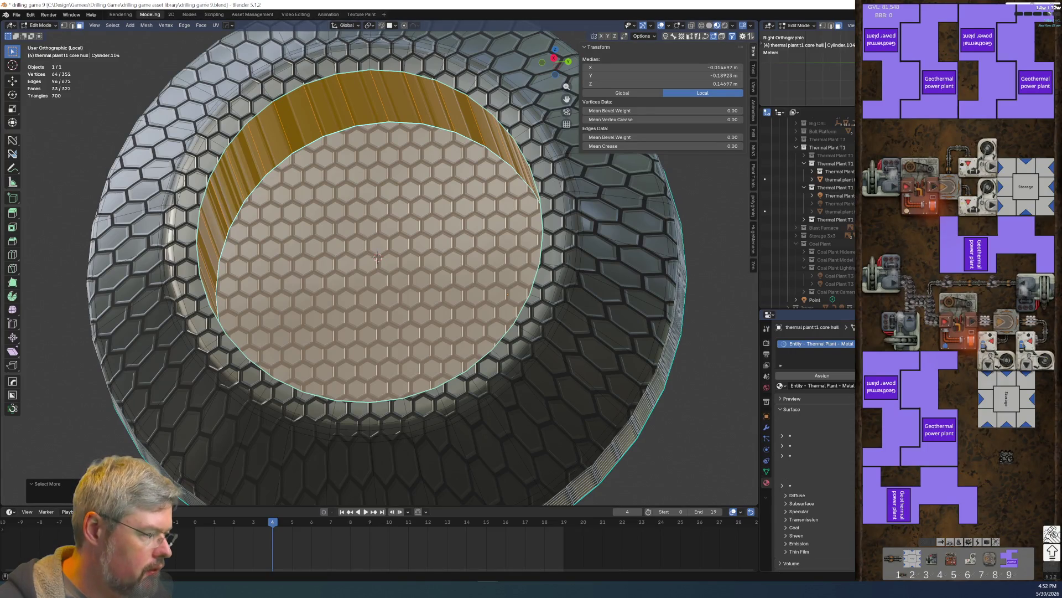
click(852, 344)
click(780, 399)
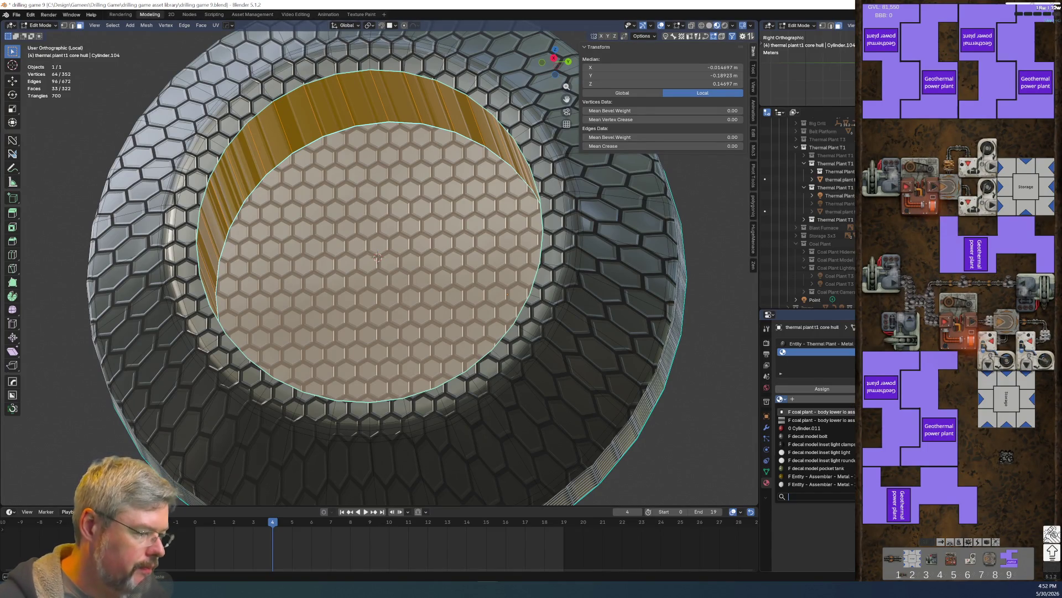
text(paint black)
key(Return)
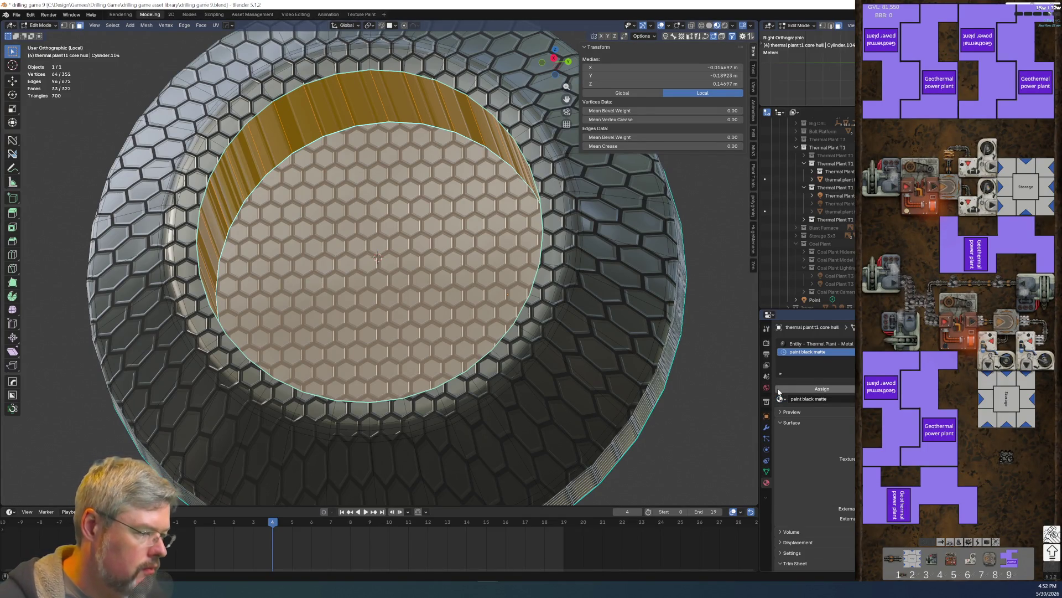
click(822, 388)
Step: Return to object mode and the full scene, save the file, and preview it rendered
key(Tab)
click(494, 324)
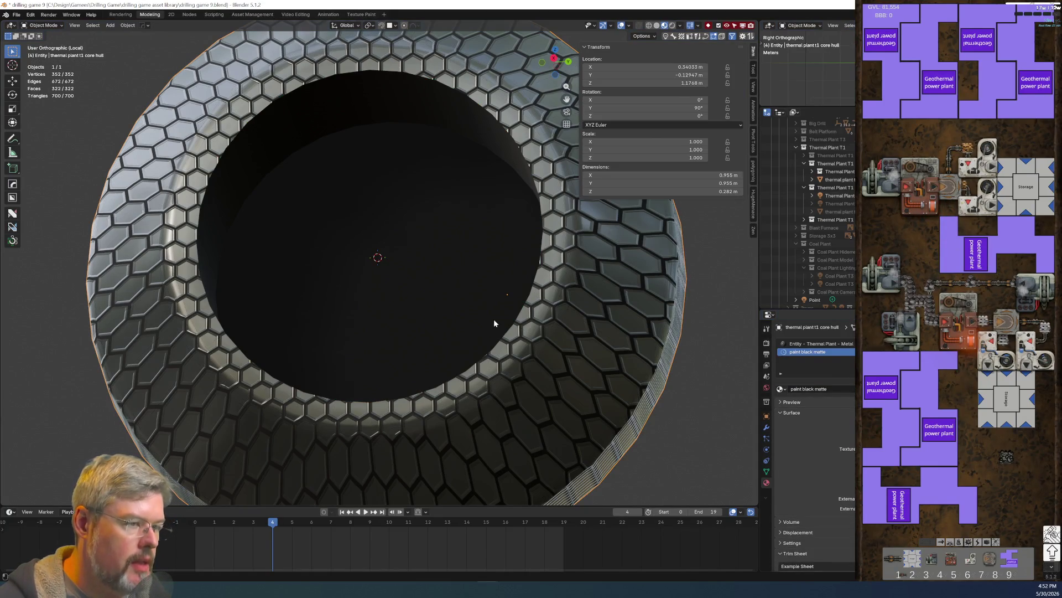
key(KP_Divide)
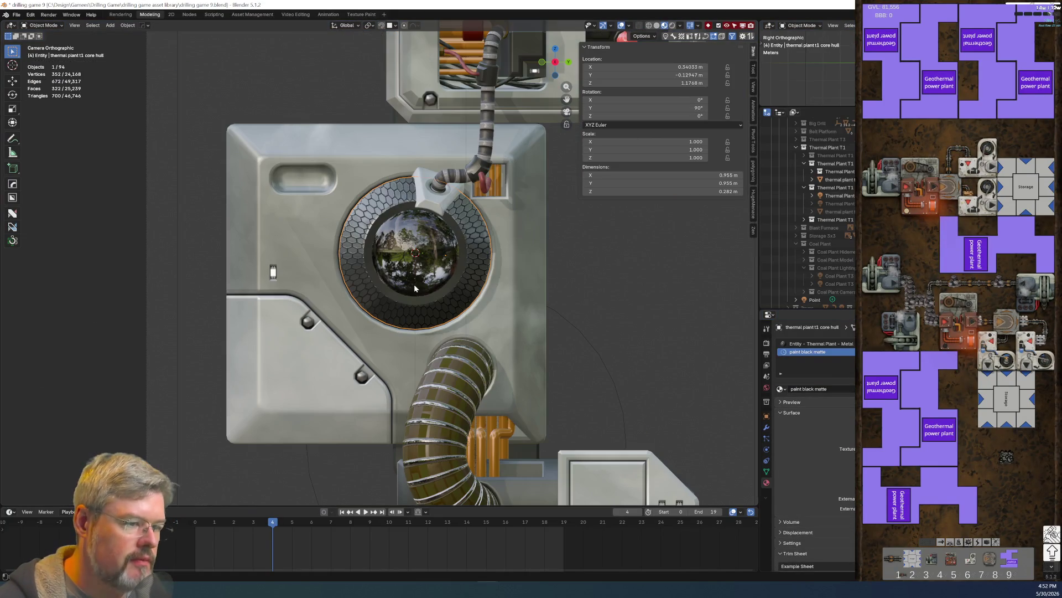
click(17, 15)
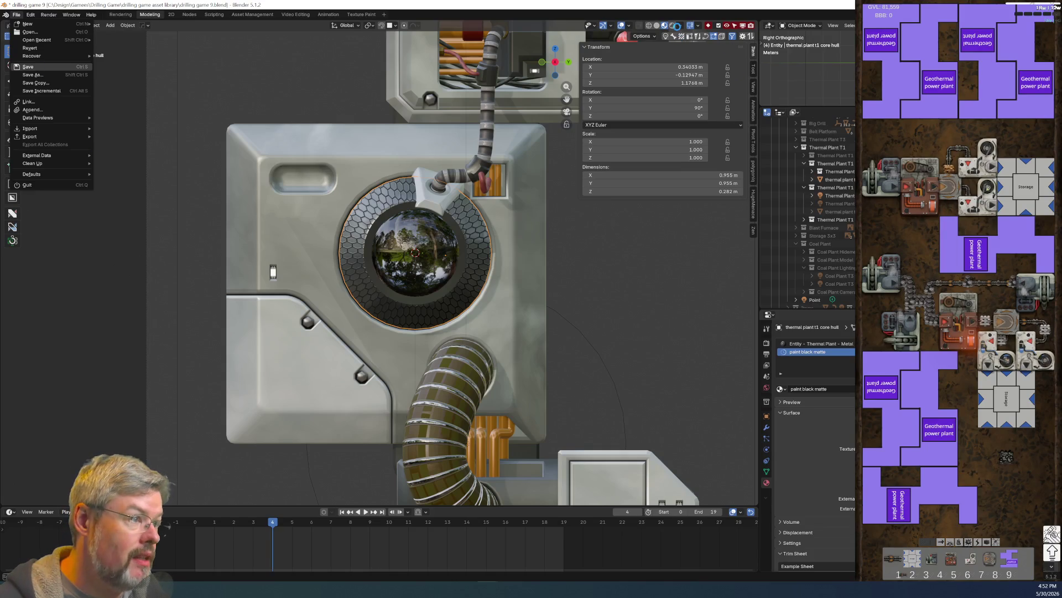
click(30, 66)
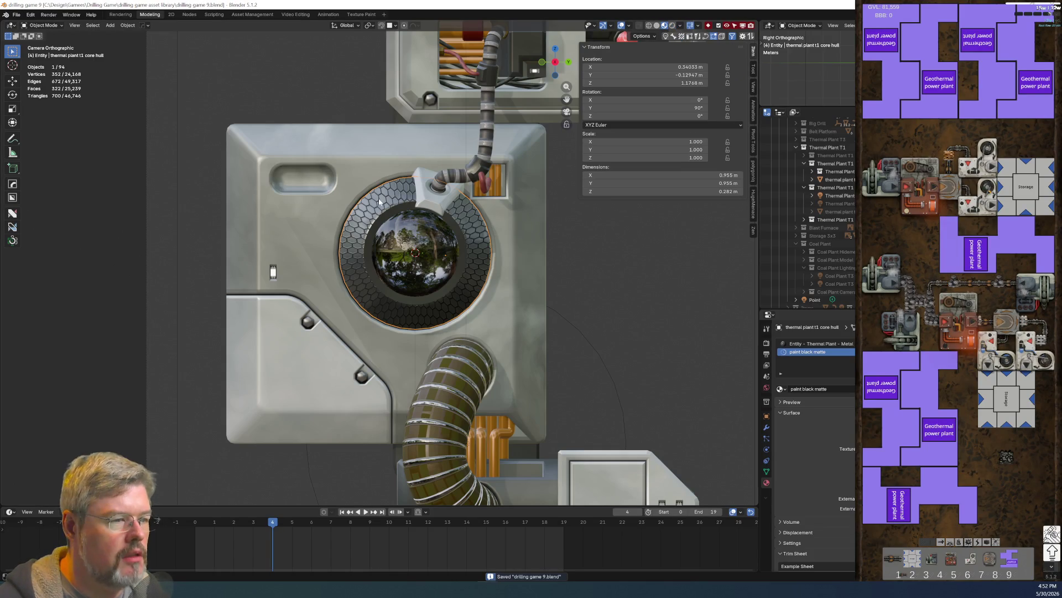
click(673, 25)
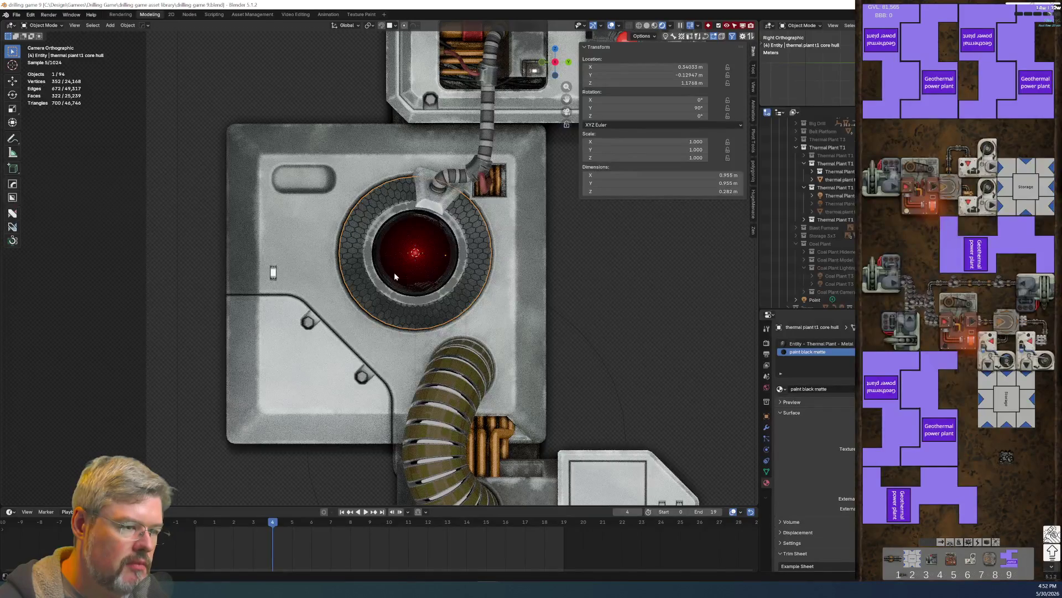
Step: Leave the camera view to look around, then test an X move on the core hull and cancel it
scroll(394, 272, up, 5)
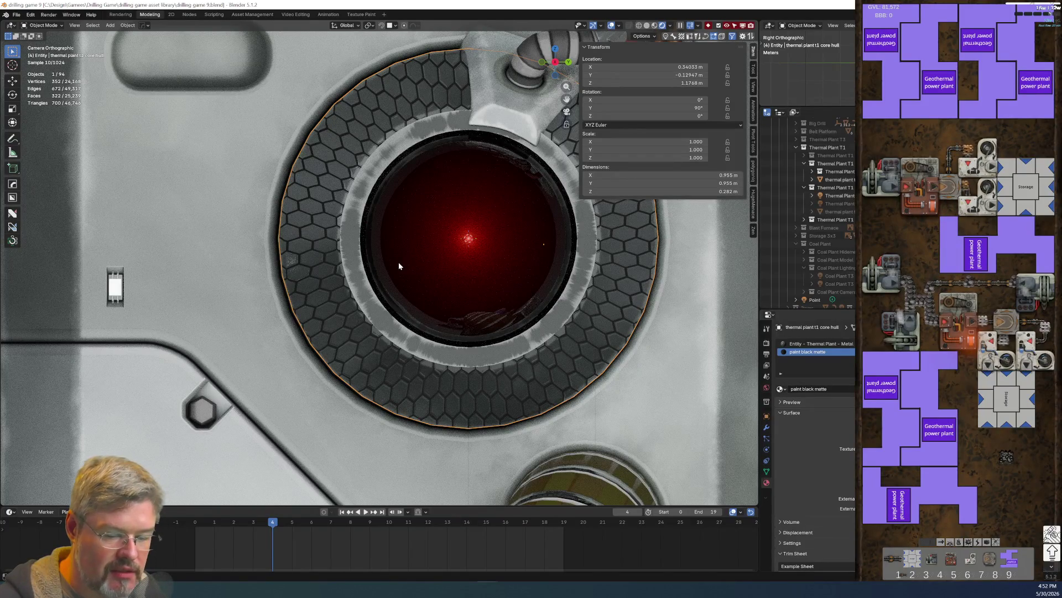
mouse_move(490, 269)
middle_down()
mouse_move(516, 288)
mouse_move(332, 221)
mouse_move(322, 265)
mouse_move(360, 207)
middle_up()
scroll(516, 288, down, 8)
scroll(321, 205, up, 8)
scroll(360, 207, up, 2)
key(g)
key(x)
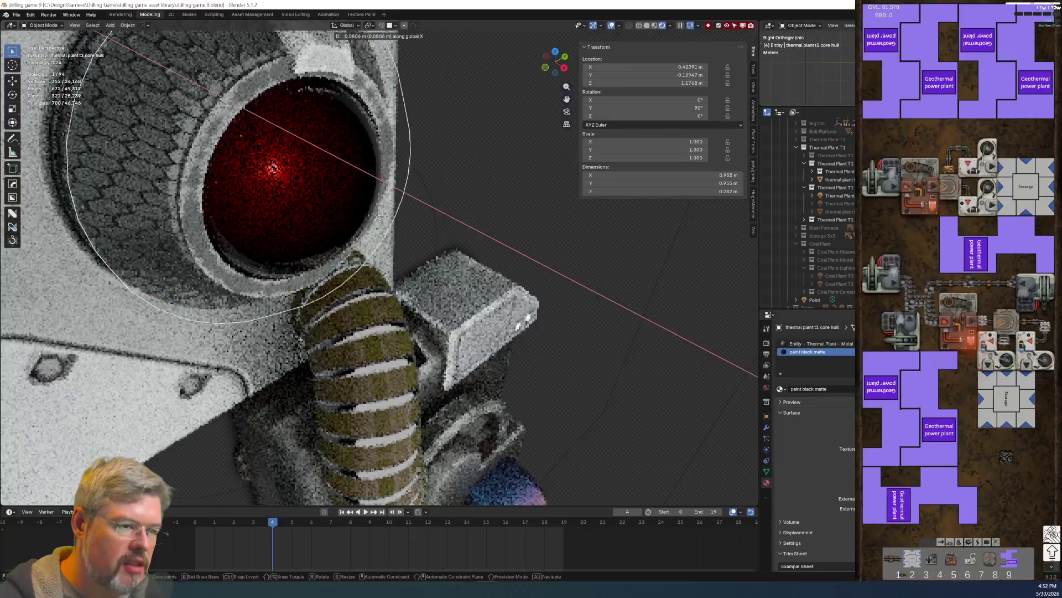
right_click(349, 197)
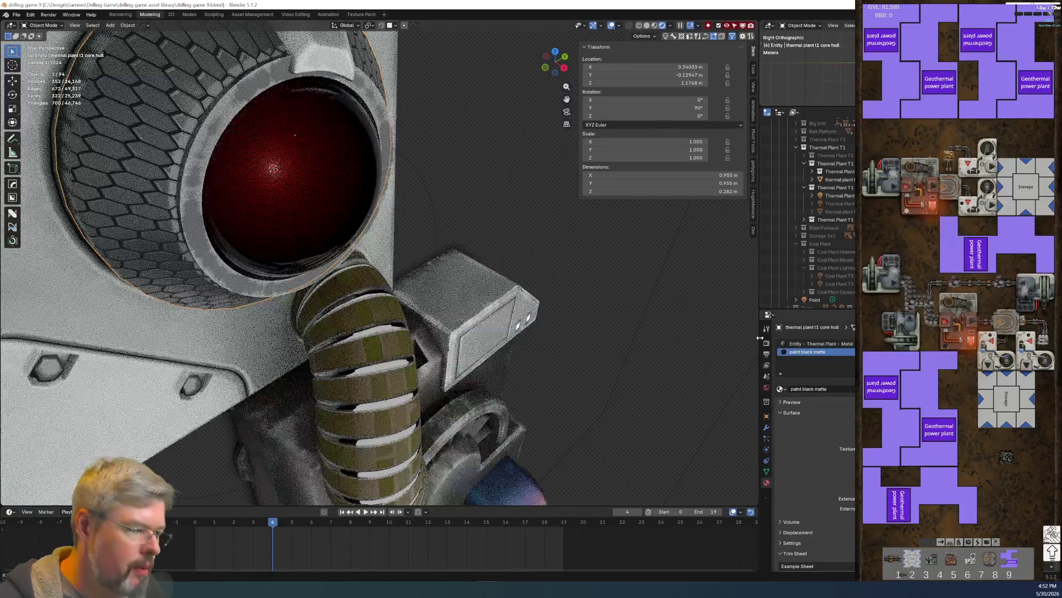
Step: Move the Point light into the Thermal Plant T1 collection, testing and cancelling an X move
click(811, 300)
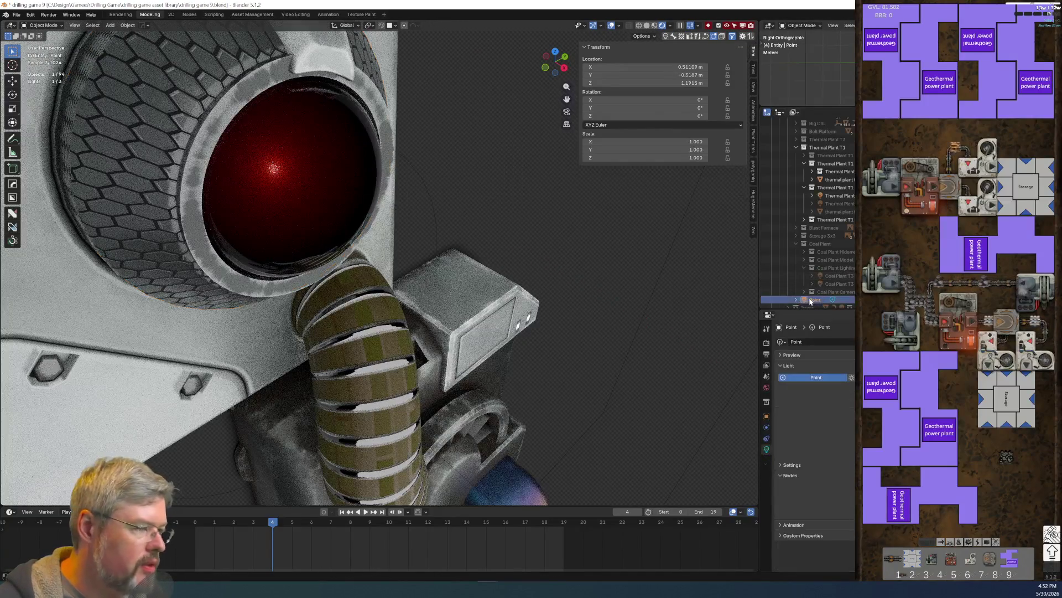
drag(824, 187, 827, 147)
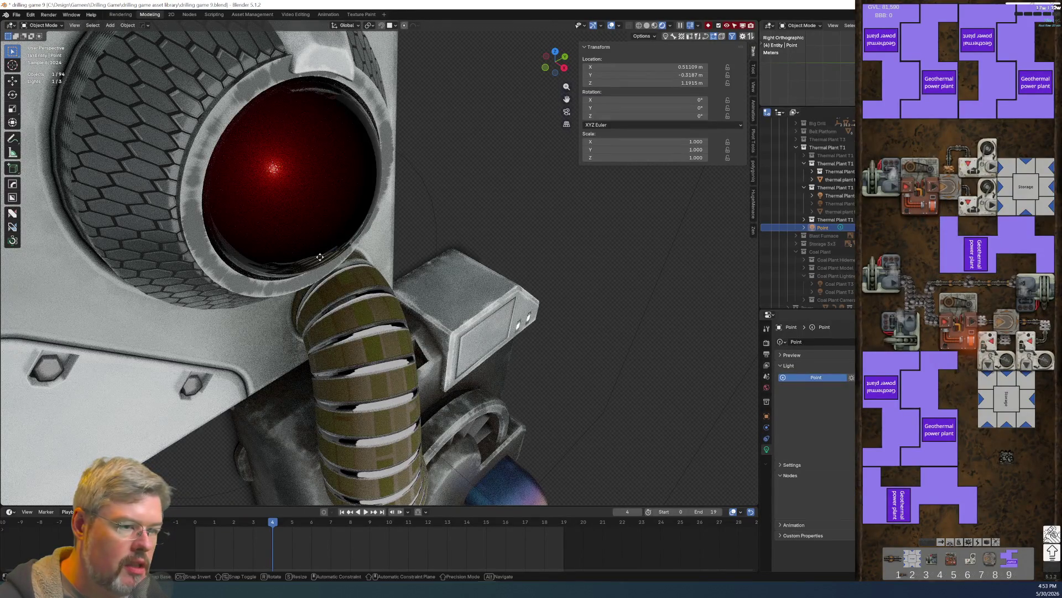
key(g)
key(x)
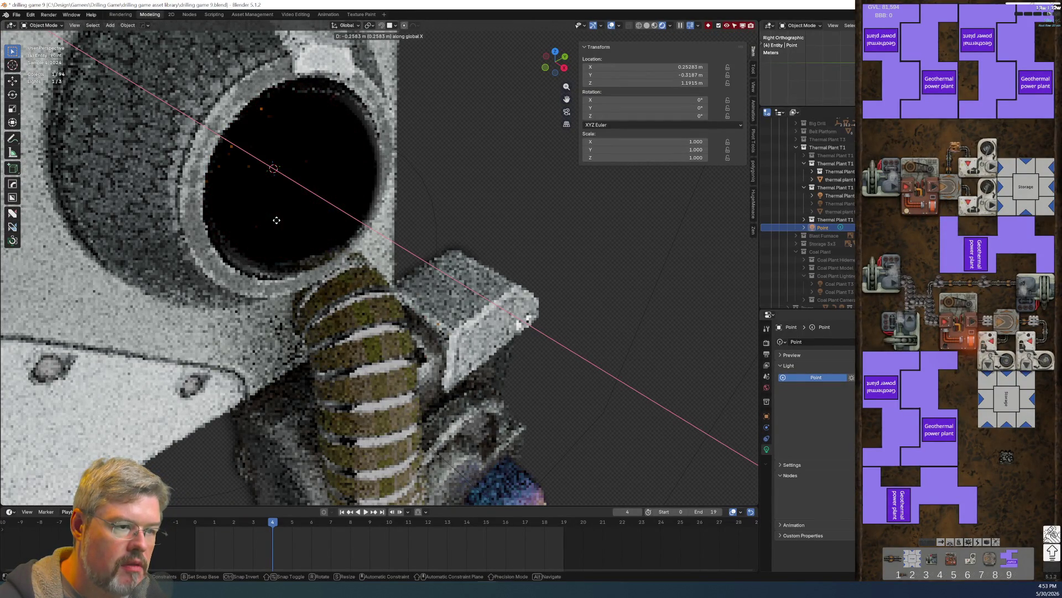
key(Escape)
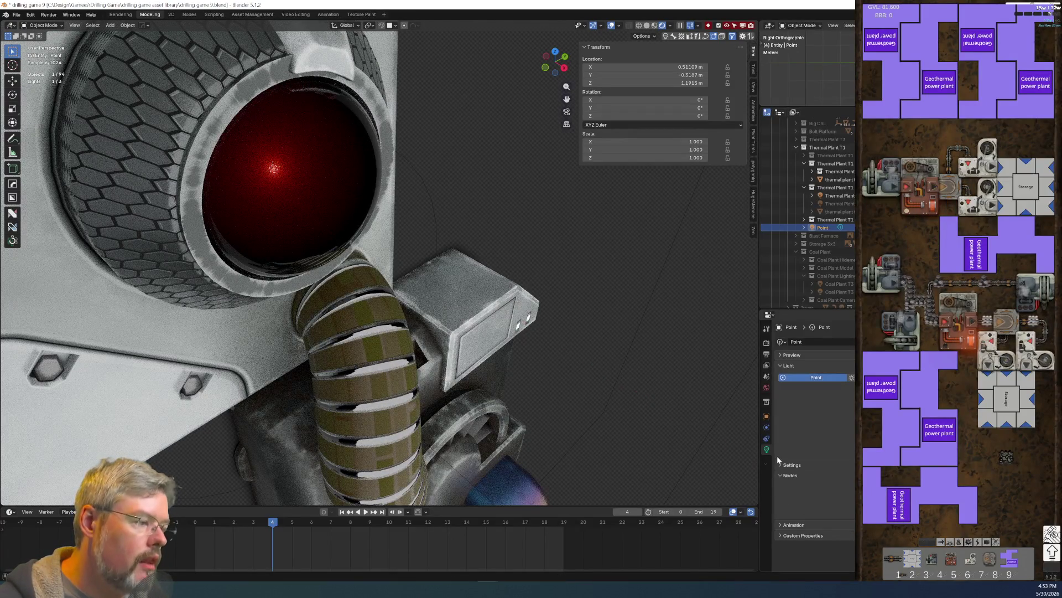
Step: Set the Point light's Light Linking collection to the thermal plant light-linking collection
click(767, 417)
click(789, 419)
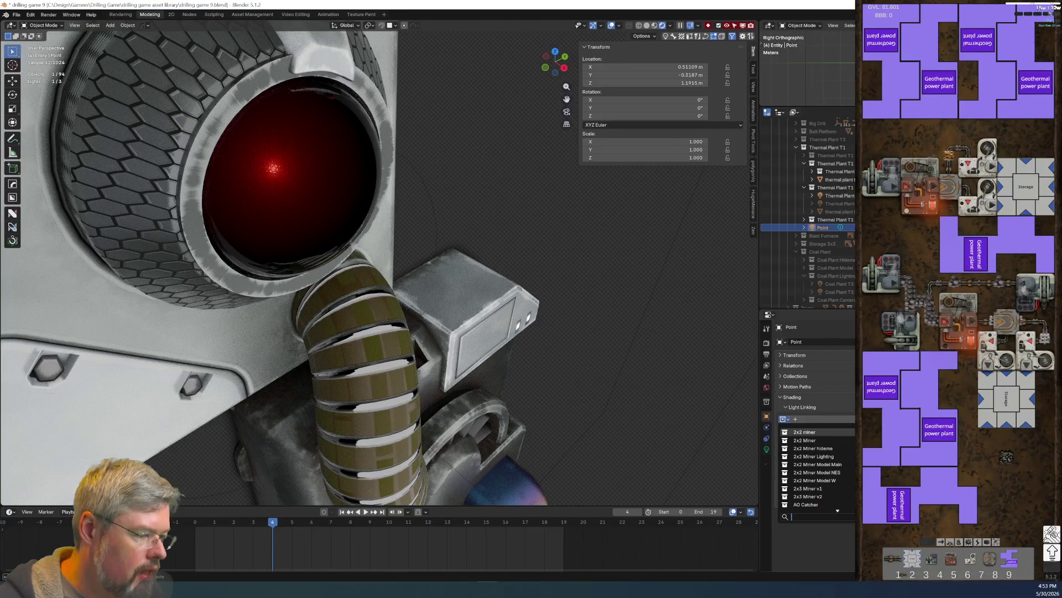
text(light link)
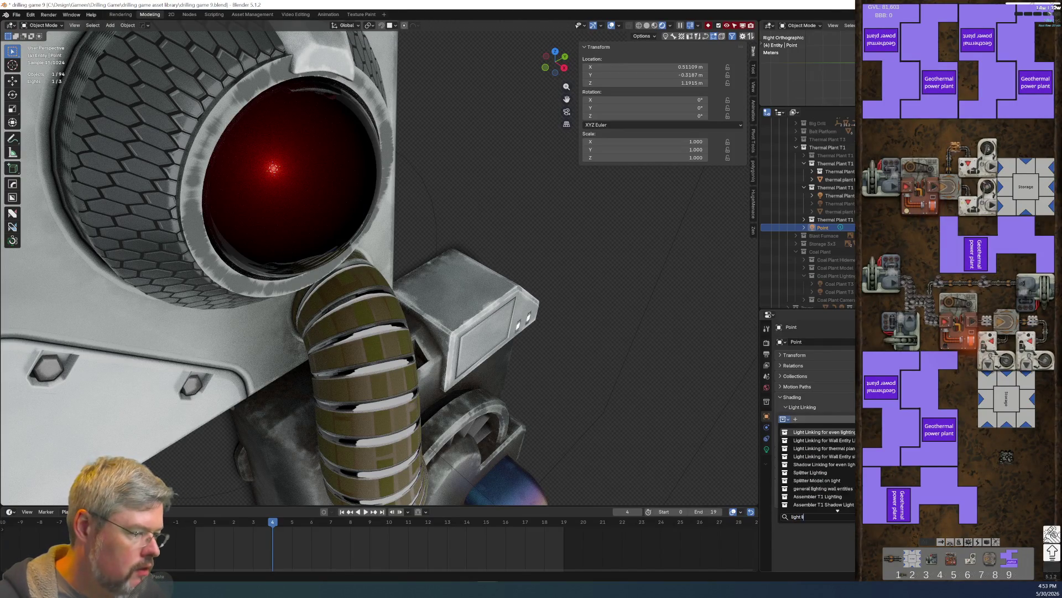
click(825, 449)
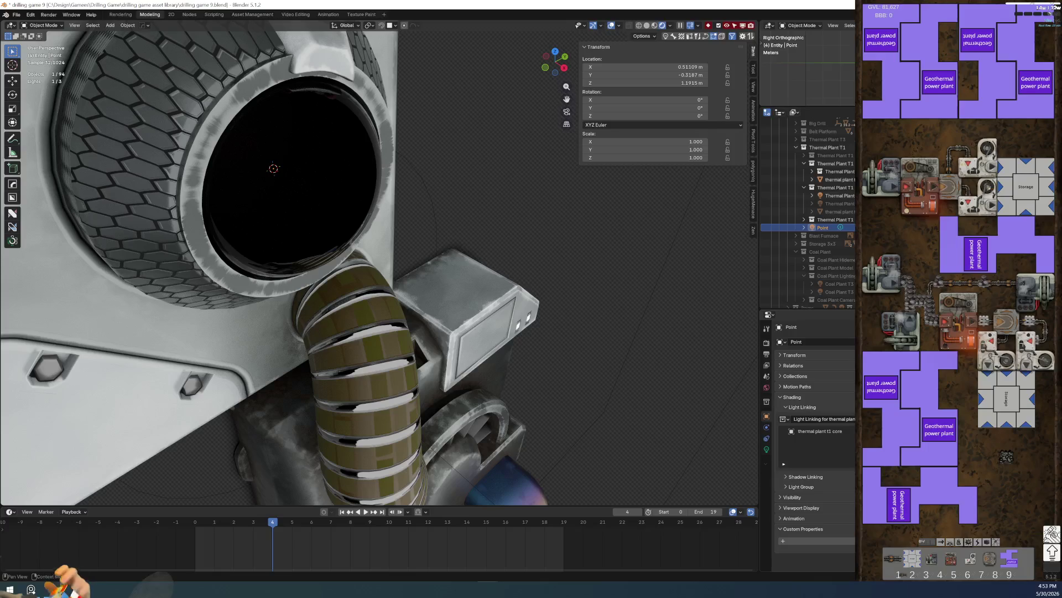
key(super)
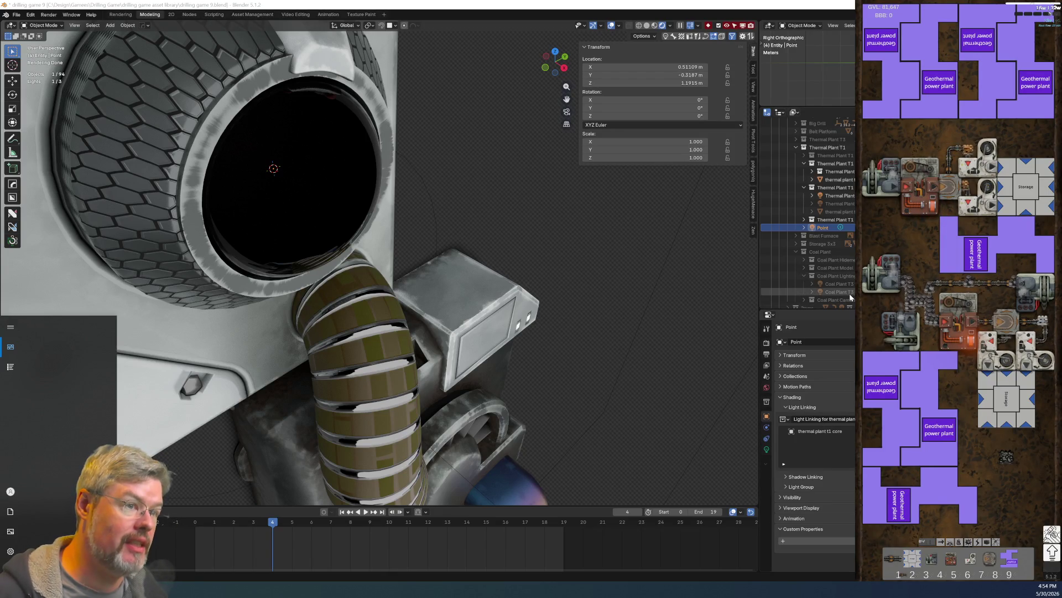
scroll(848, 293, up, 1)
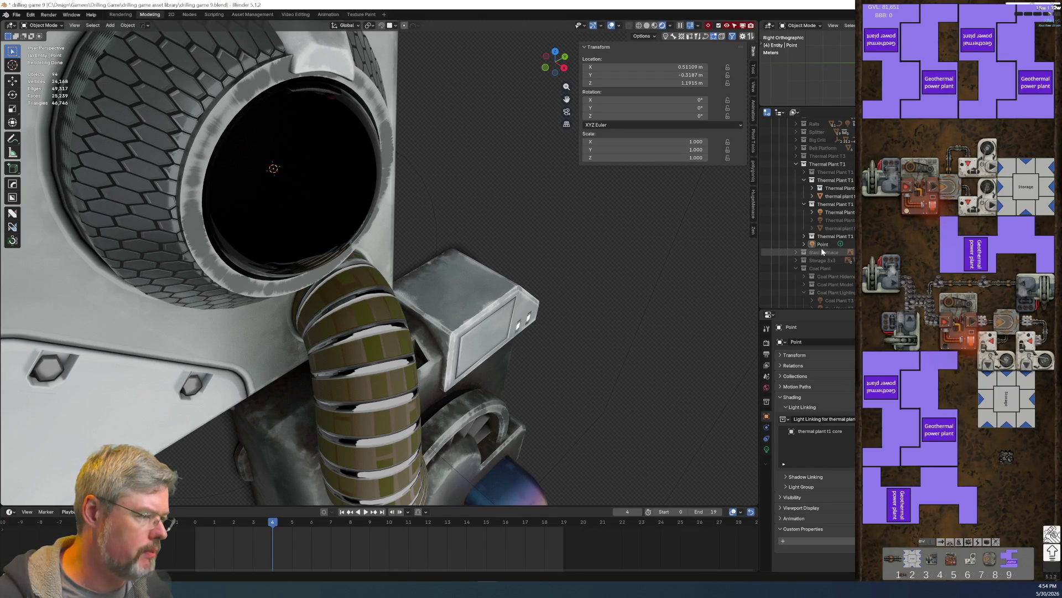
Step: Clear the Point light's light-linking collection and isolate the reactor core sphere in local view
click(852, 419)
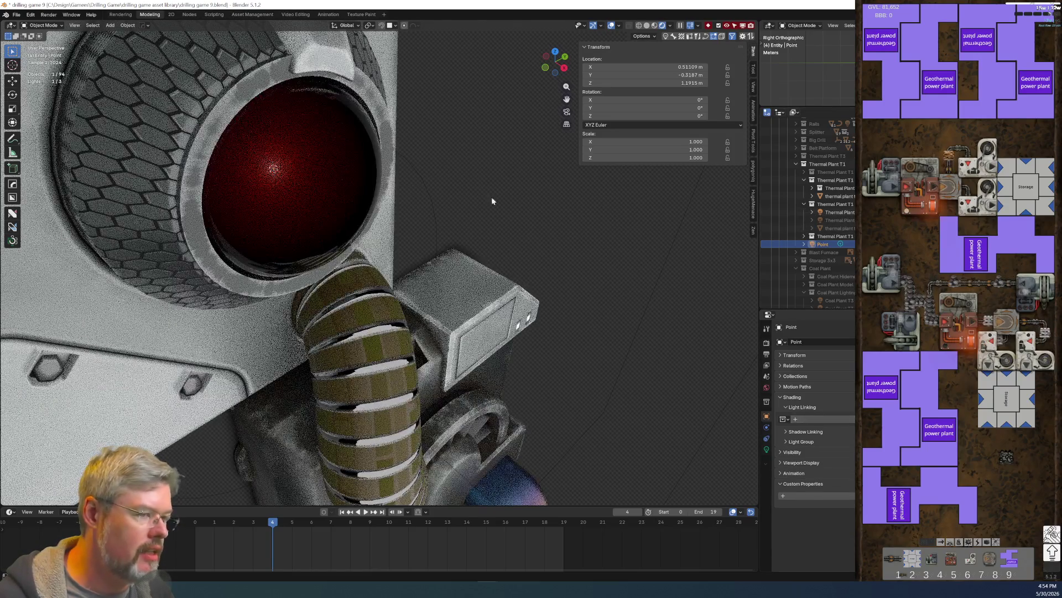
click(263, 192)
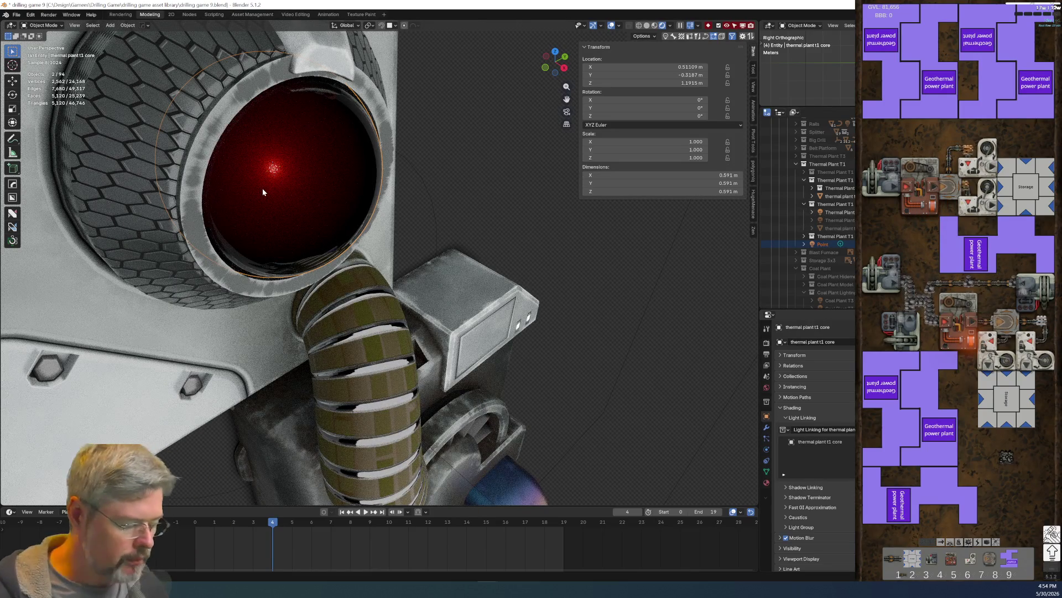
key(KP_Divide)
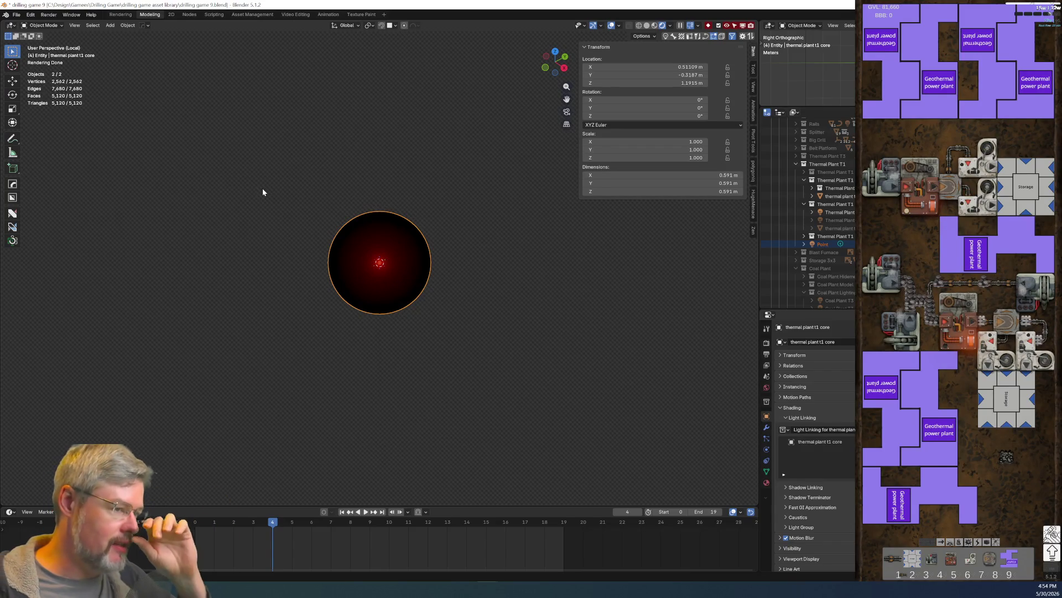
Step: Delete the Point light, leaving the isolated core sphere rendering black
scroll(313, 223, up, 5)
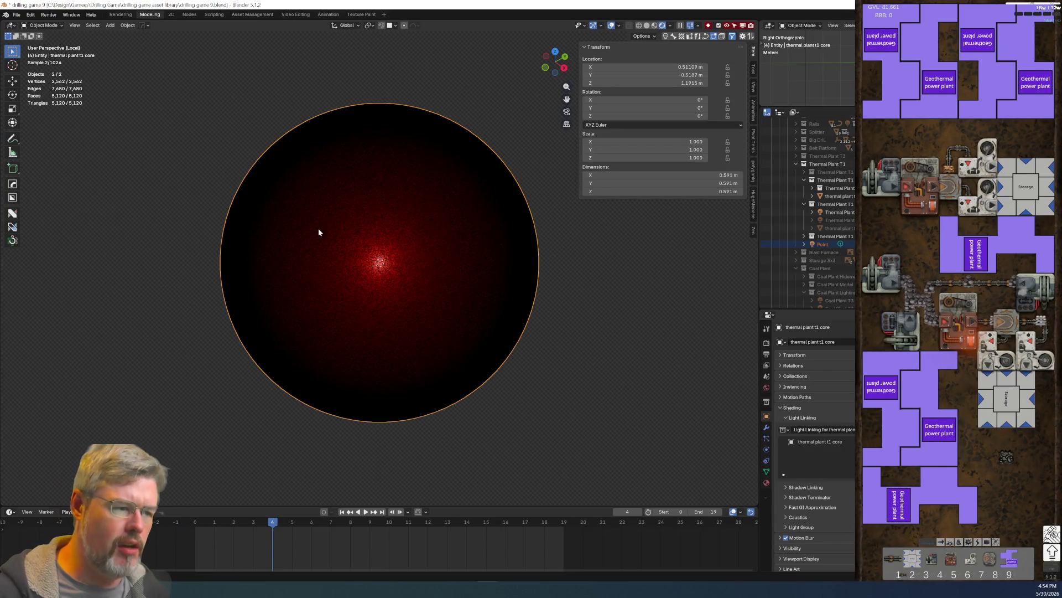
scroll(341, 234, up, 3)
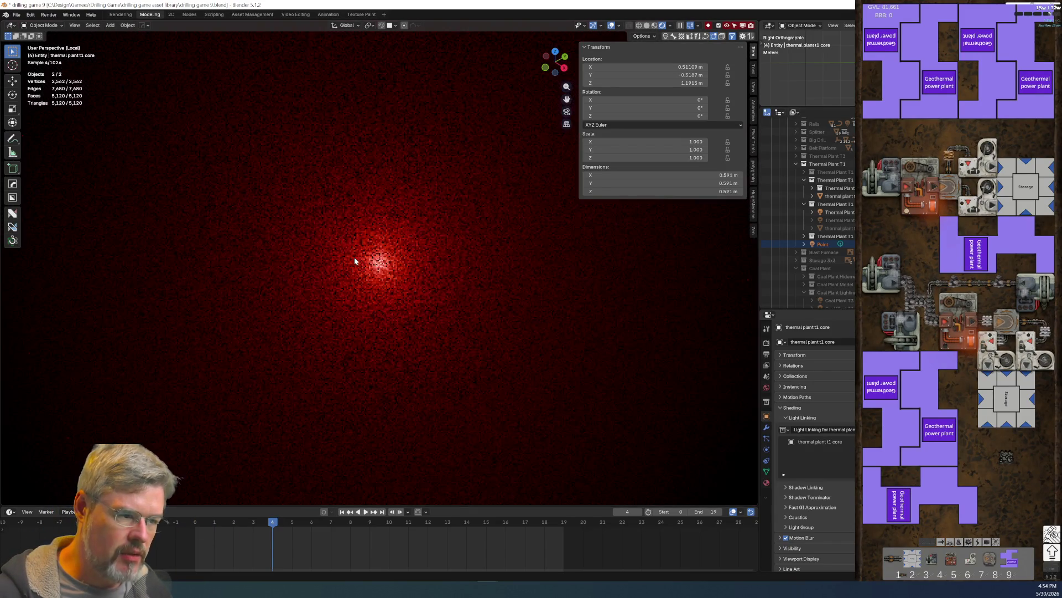
scroll(348, 249, up, 2)
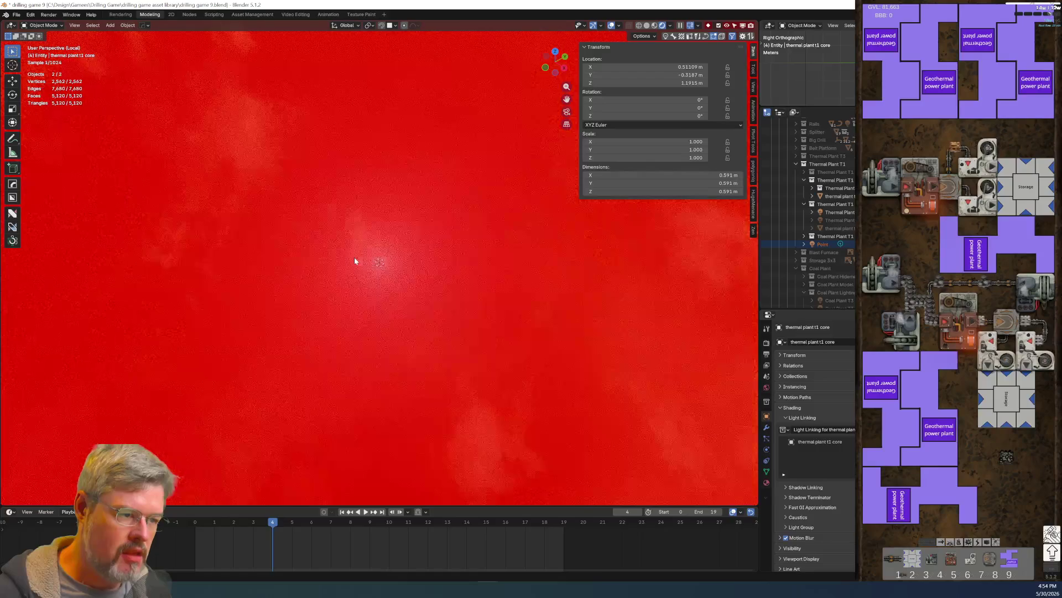
scroll(383, 266, down, 2)
scroll(380, 260, down, 4)
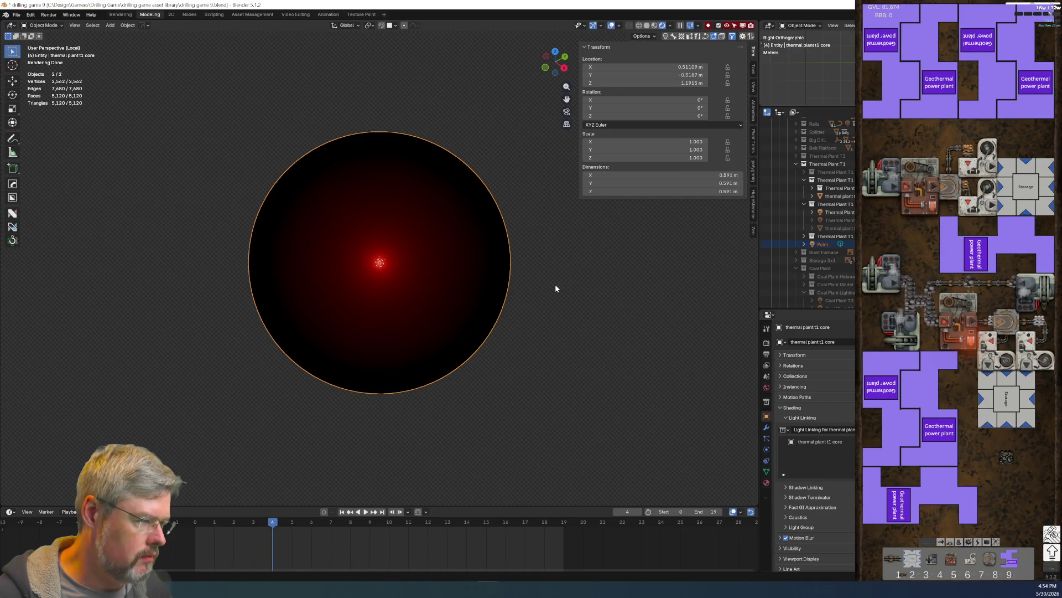
click(819, 244)
key(Delete)
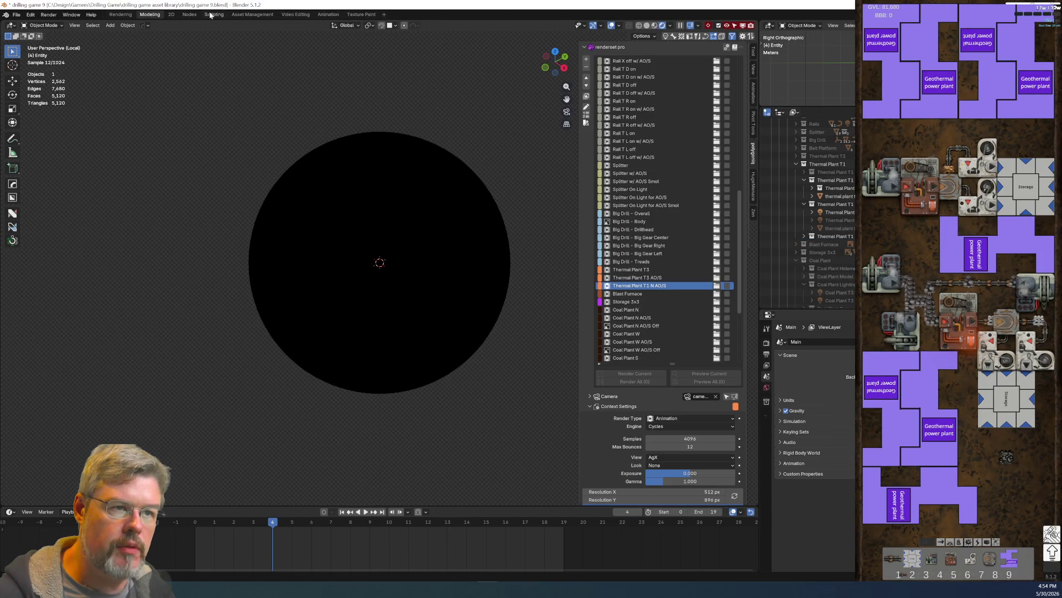
Step: In the Nodes workspace, select the core sphere and bring its Moving Glowing Ball nodes into view
click(189, 15)
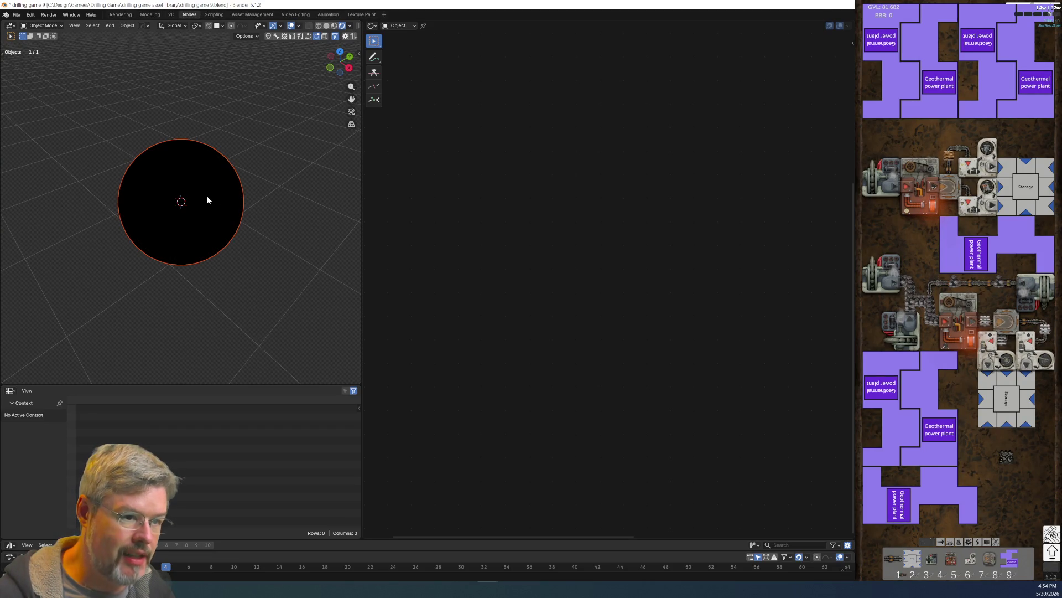
click(184, 230)
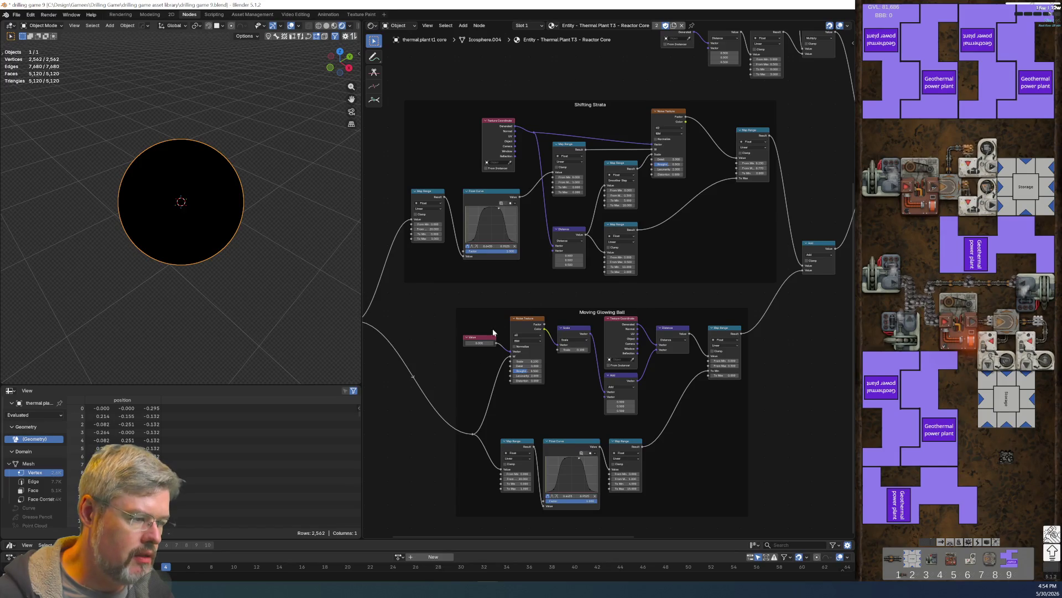
scroll(496, 320, up, 3)
middle_drag(543, 379, 614, 307)
scroll(597, 344, up, 4)
Step: Try a Map Range maximum of 100, then undo it back to 15
click(531, 339)
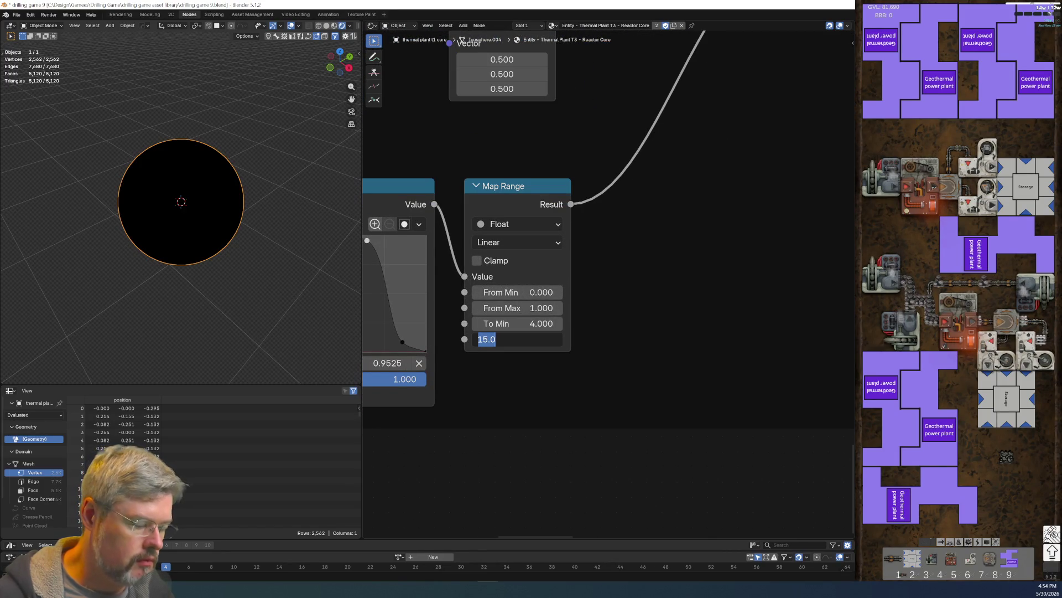
text(10)
key(Return)
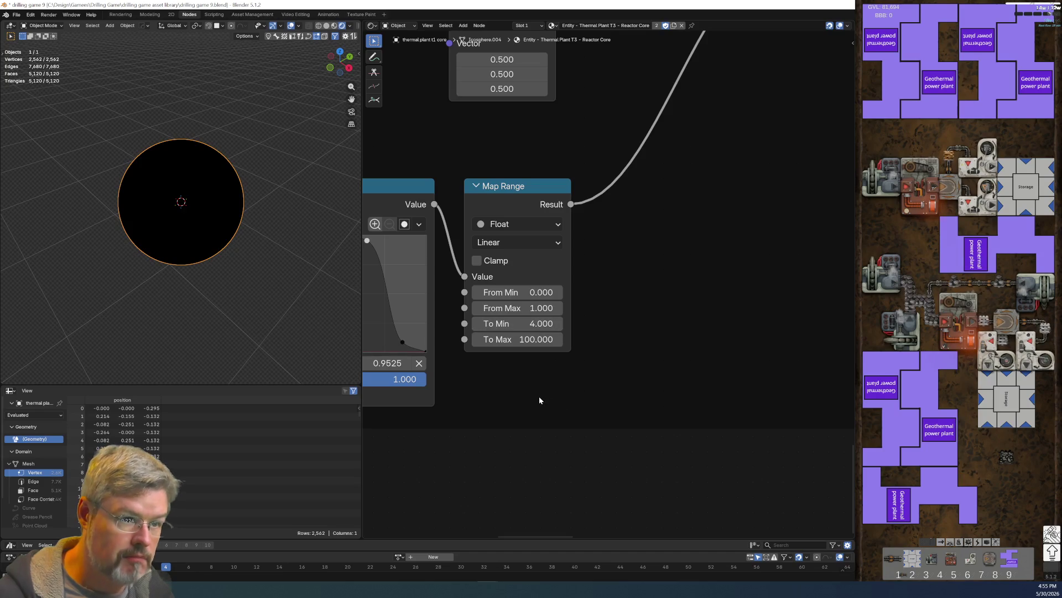
key(ctrl+z)
Step: Test a duplicated Add node before the volume's emission strength at up to 1499.5, then delete it
scroll(589, 287, down, 3)
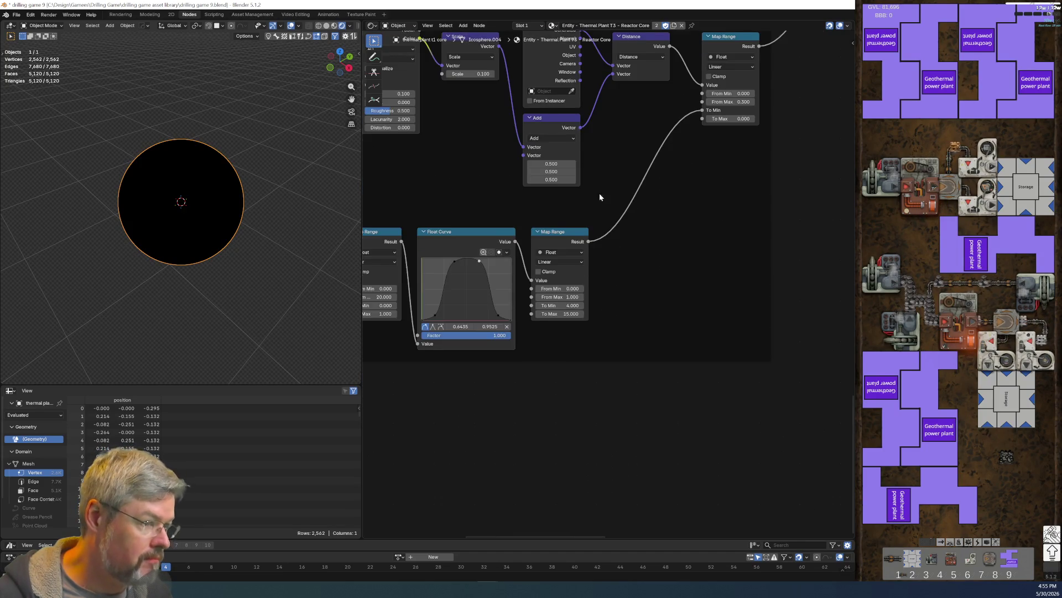
middle_drag(601, 204, 551, 3)
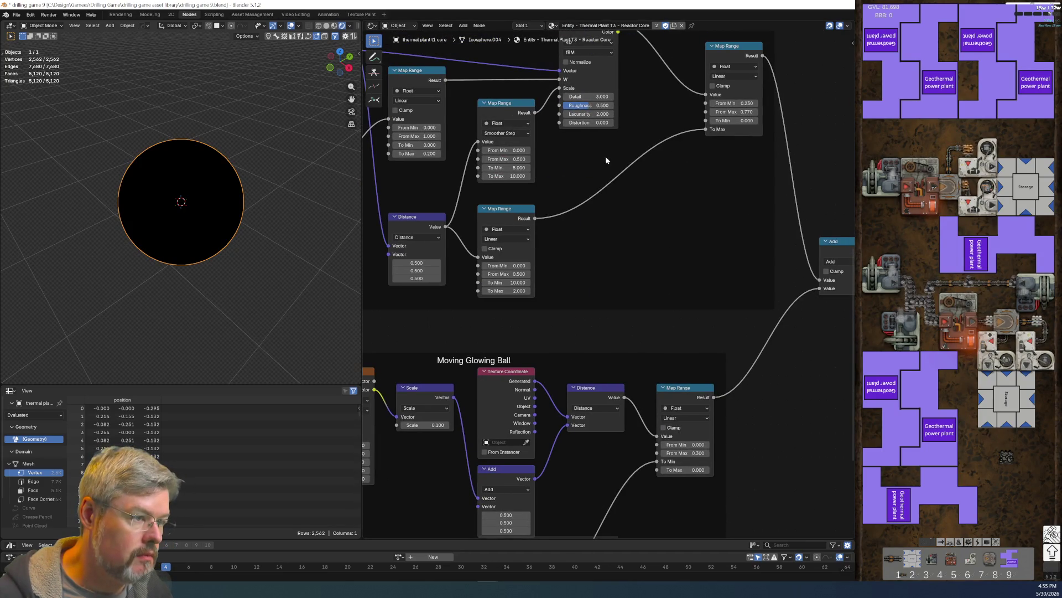
scroll(735, 257, down, 1)
mouse_move(735, 257)
middle_down()
mouse_move(510, 266)
mouse_move(367, 349)
middle_up()
scroll(581, 233, up, 2)
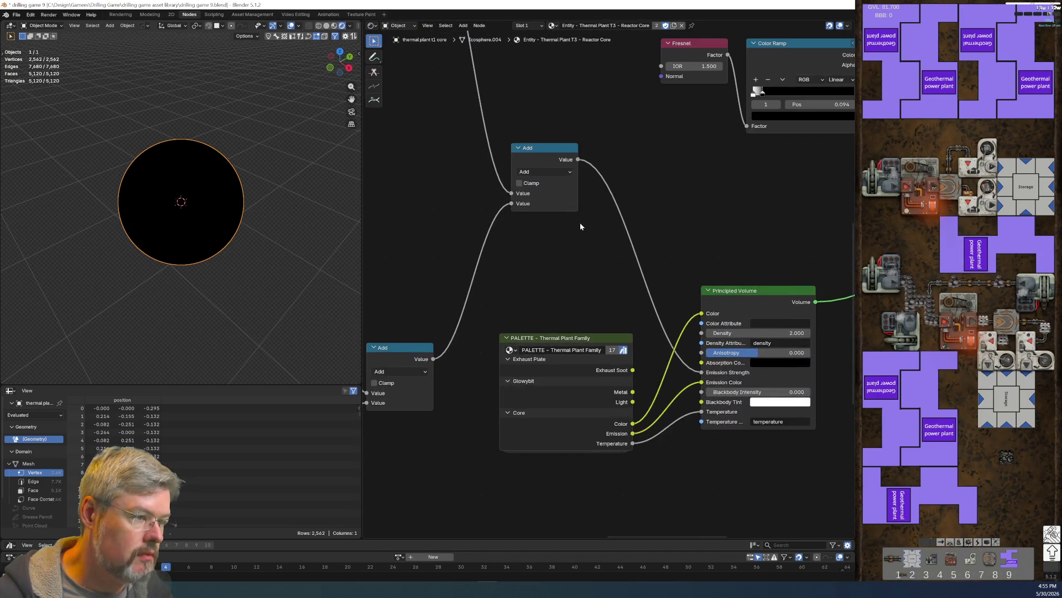
middle_drag(581, 233, 483, 257)
click(476, 189)
key(shift+d)
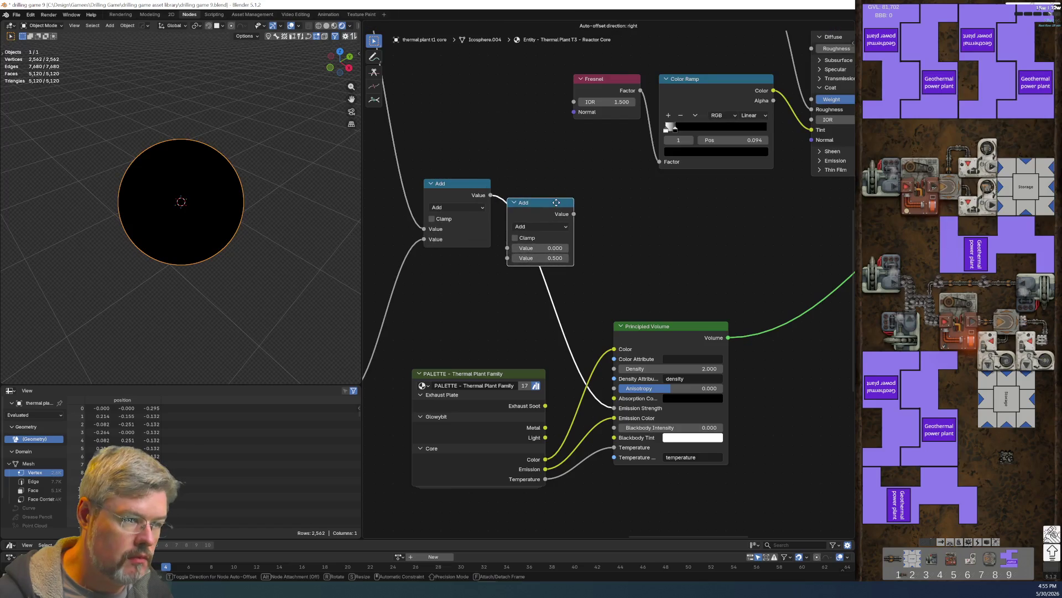
click(561, 197)
drag(545, 249, 587, 248)
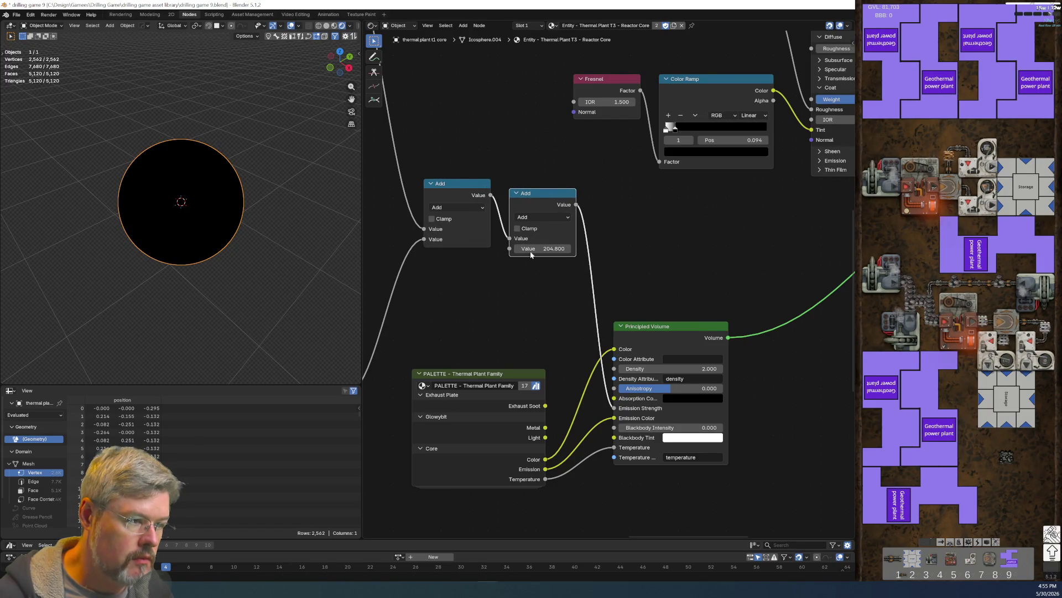
drag(545, 249, 575, 249)
mouse_move(163, 199)
middle_down()
mouse_move(135, 166)
mouse_move(186, 221)
middle_up()
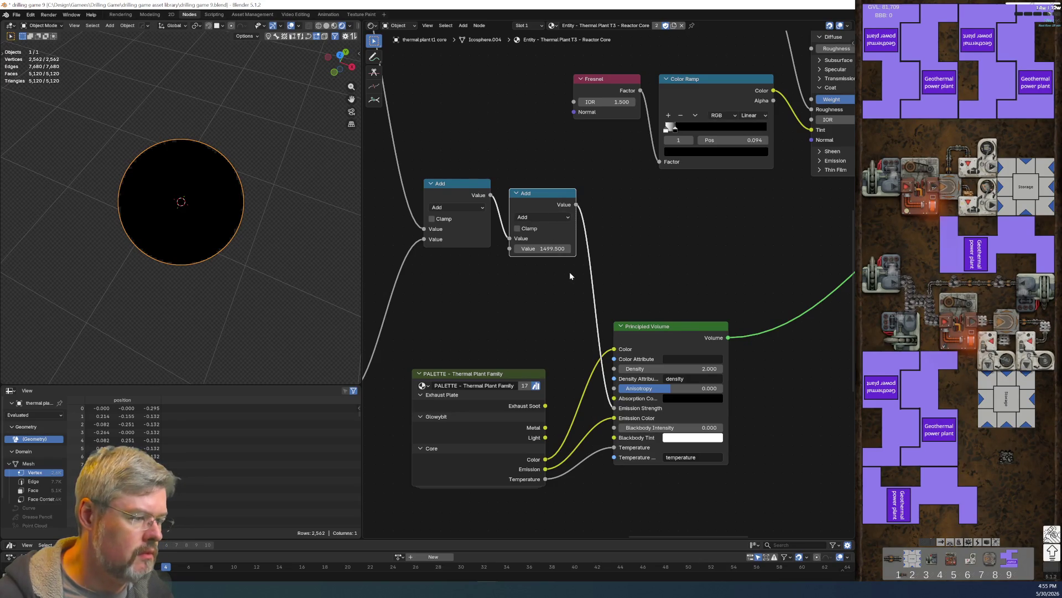
key(ctrl+x)
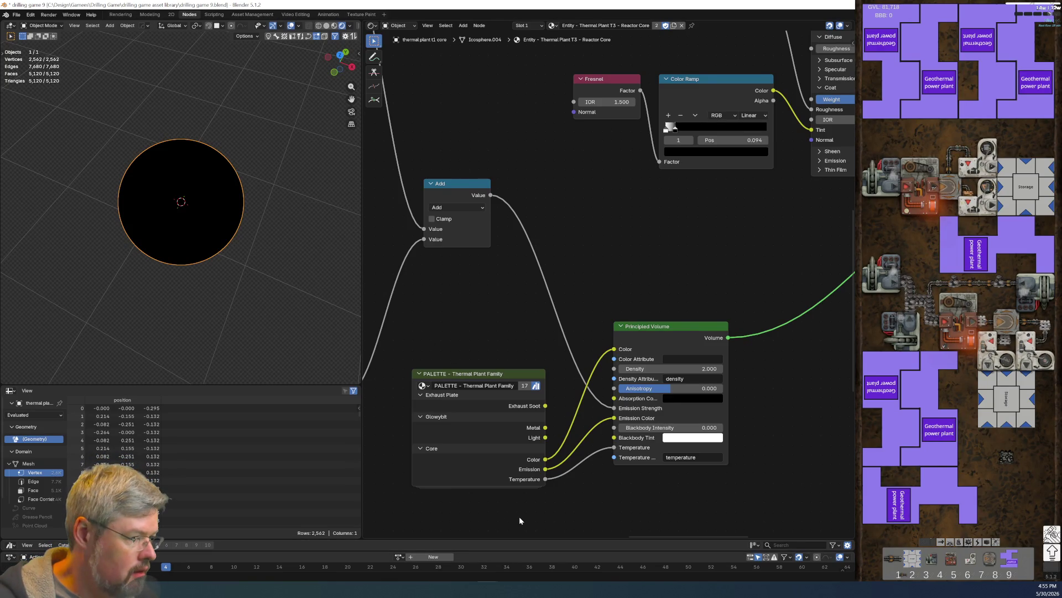
scroll(712, 249, down, 3)
Step: Disconnect the Principled BSDF from the Material Output's Surface socket, leaving only the volume
middle_drag(711, 249, 496, 314)
scroll(496, 314, up, 2)
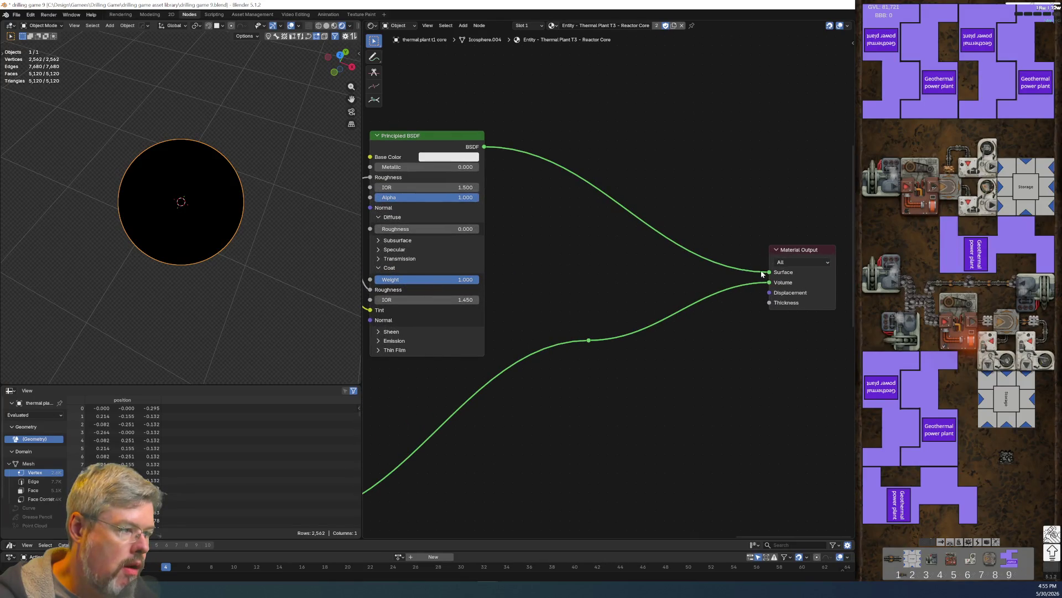
click(770, 275)
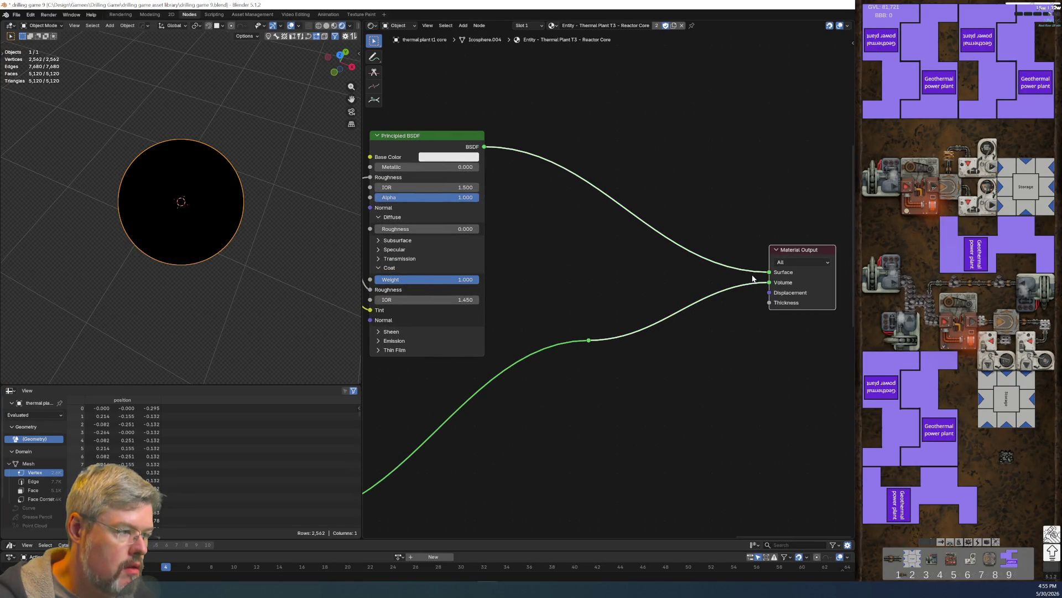
mouse_move(769, 273)
mouse_down()
mouse_move(722, 250)
mouse_move(688, 301)
mouse_up()
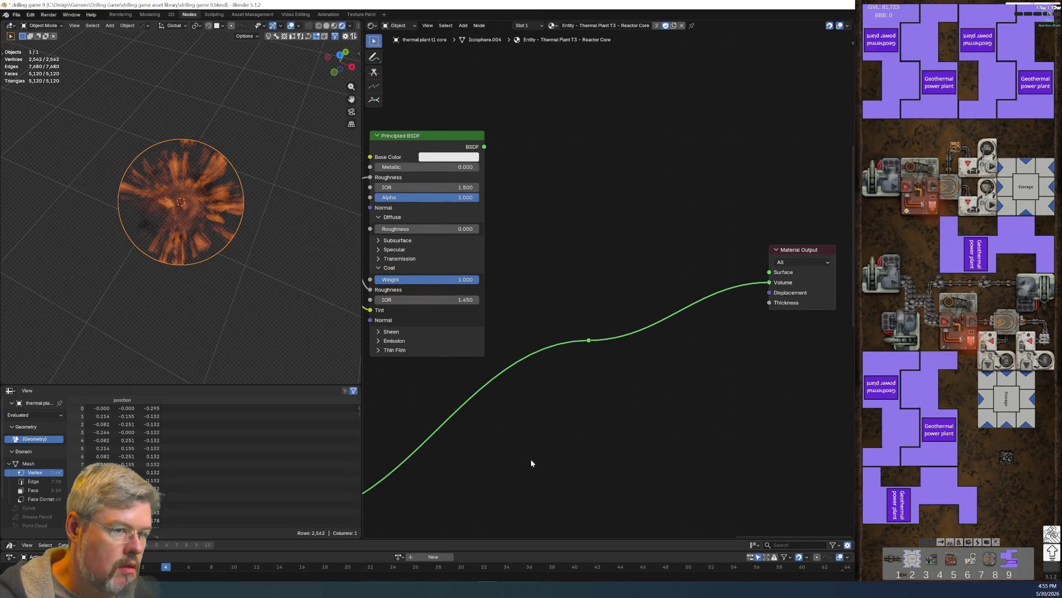
scroll(530, 459, down, 1)
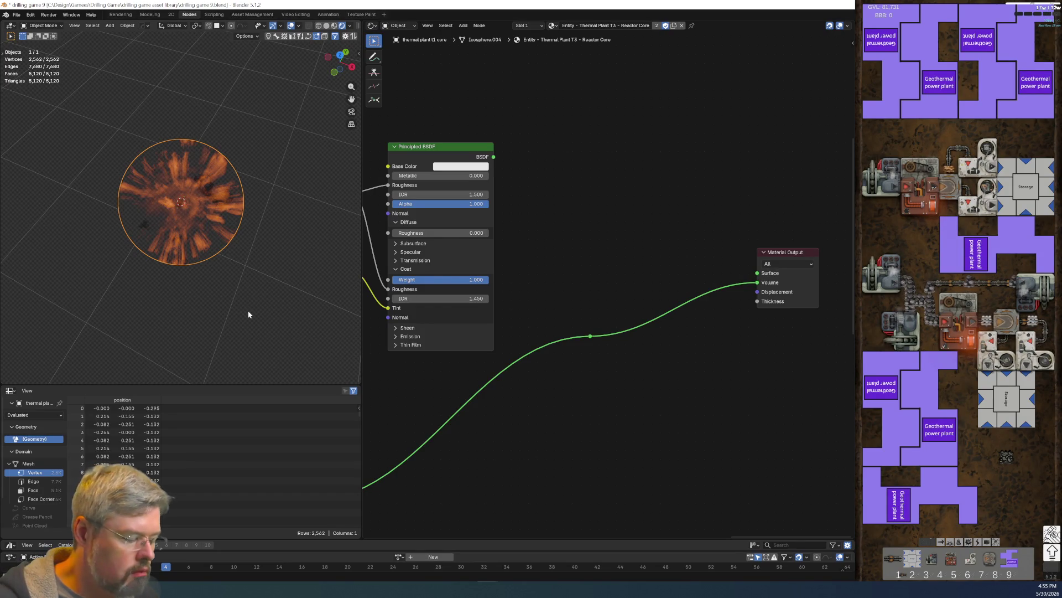
Step: Exit local view to see the core within the whole plant and select the general AO plane
key(KP_Divide)
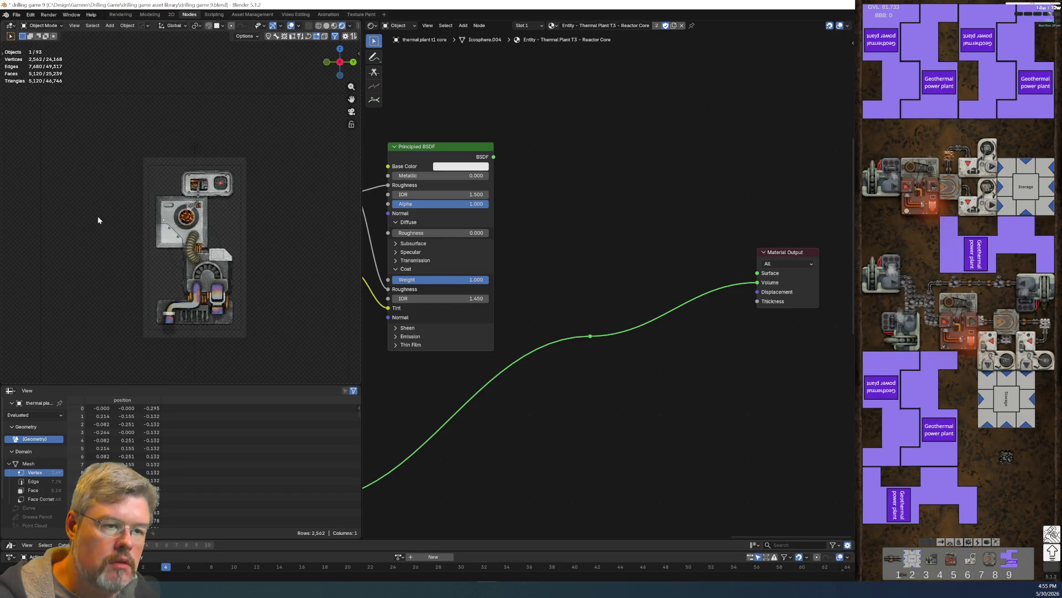
scroll(168, 166, up, 5)
scroll(195, 254, up, 4)
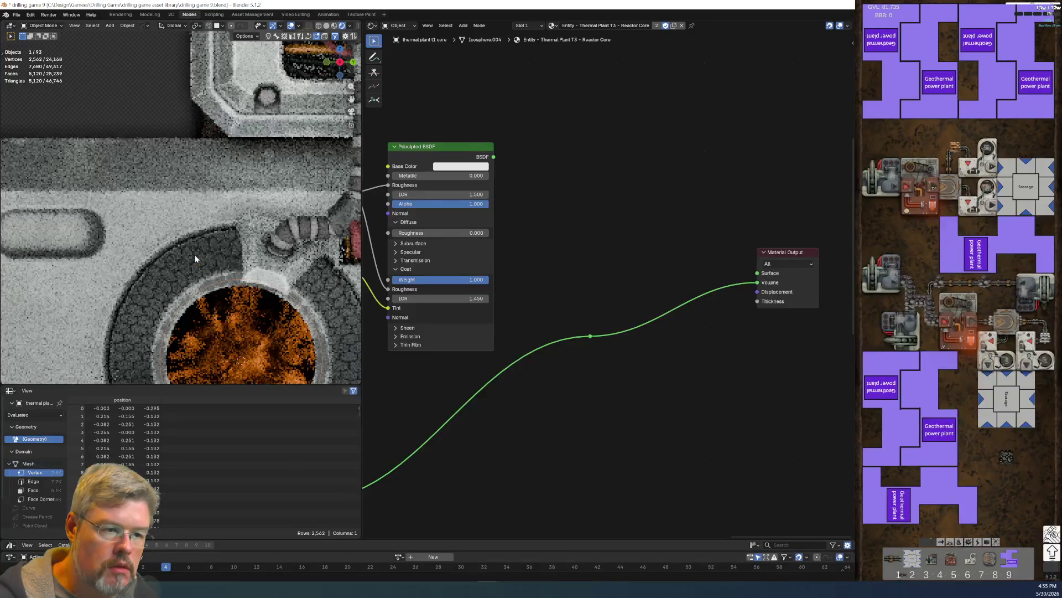
scroll(117, 105, down, 2)
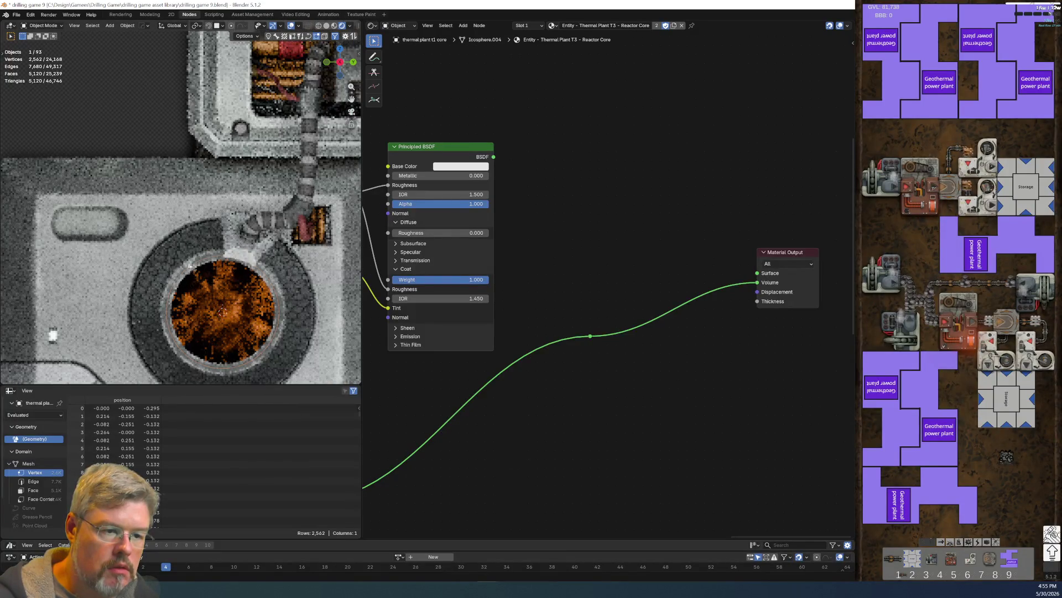
click(116, 117)
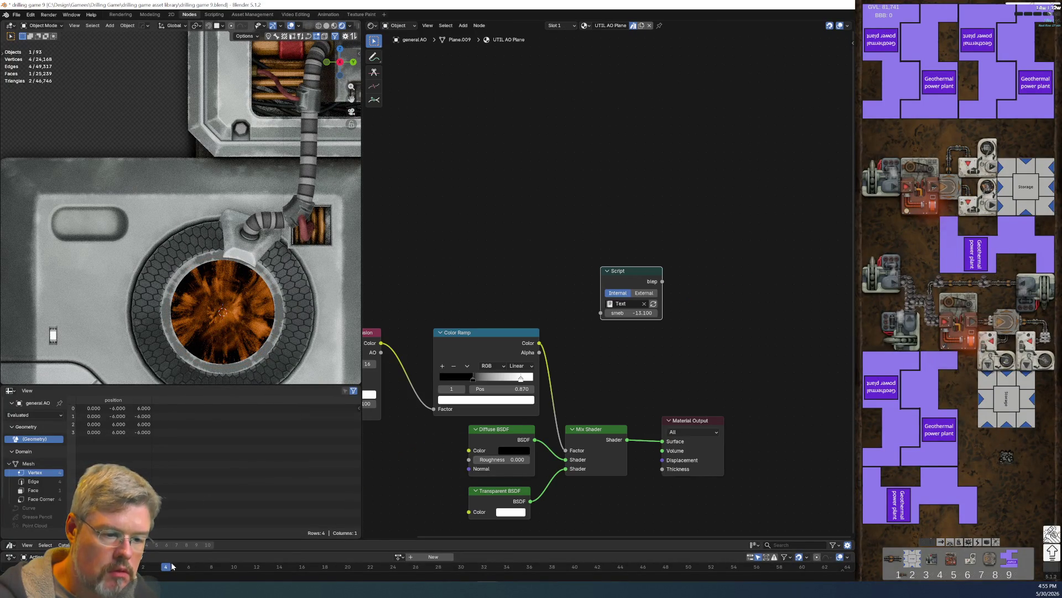
Step: Scrub the timeline through frames 8 and 10 to frame 19, then reselect the reactor core
click(211, 570)
click(235, 569)
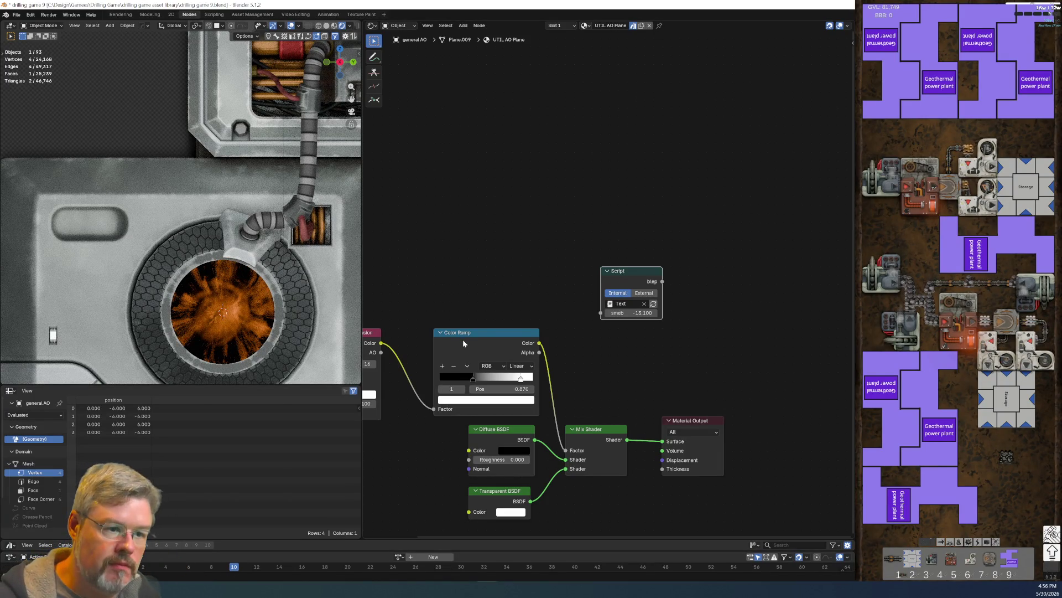
drag(237, 569, 336, 575)
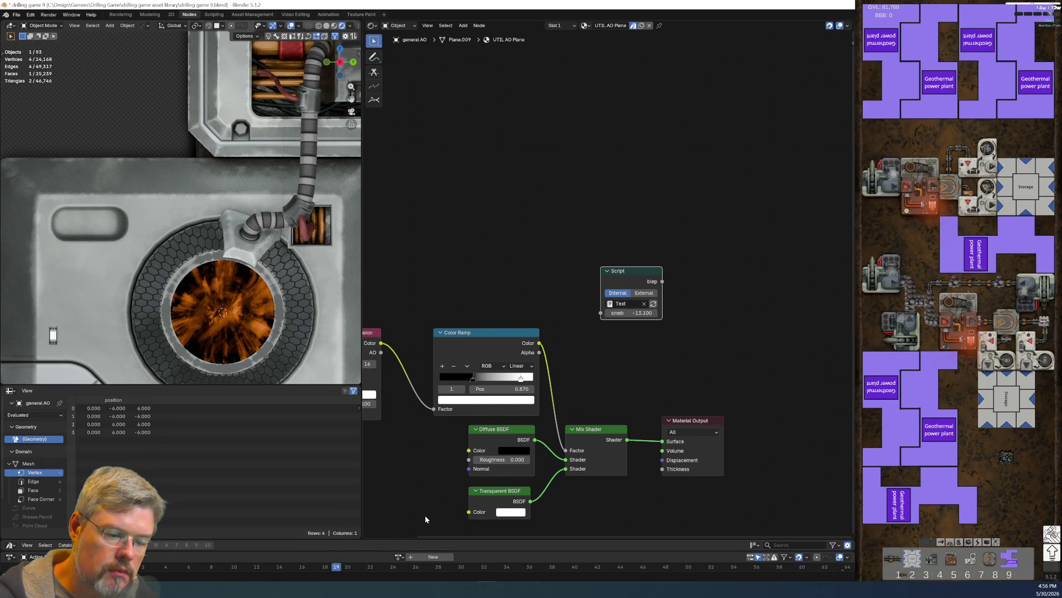
mouse_move(425, 515)
middle_down()
mouse_move(449, 436)
mouse_move(633, 313)
mouse_move(470, 353)
middle_up()
click(227, 341)
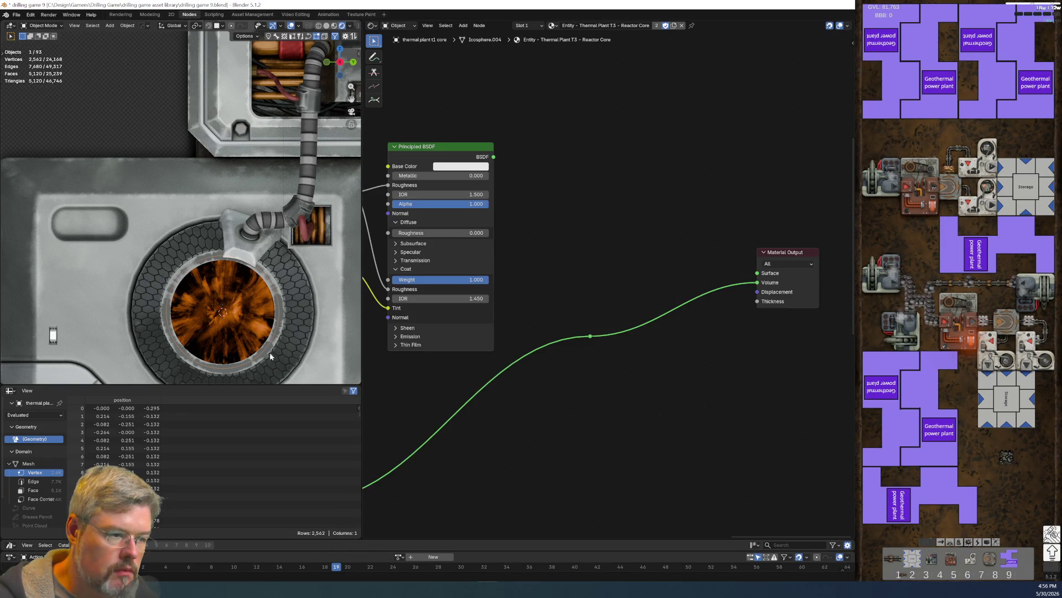
Step: Wire the Principled BSDF into the Surface output and try shell alpha 0.347, then 0.692
scroll(455, 413, up, 2)
drag(523, 237, 819, 364)
middle_drag(532, 390, 638, 393)
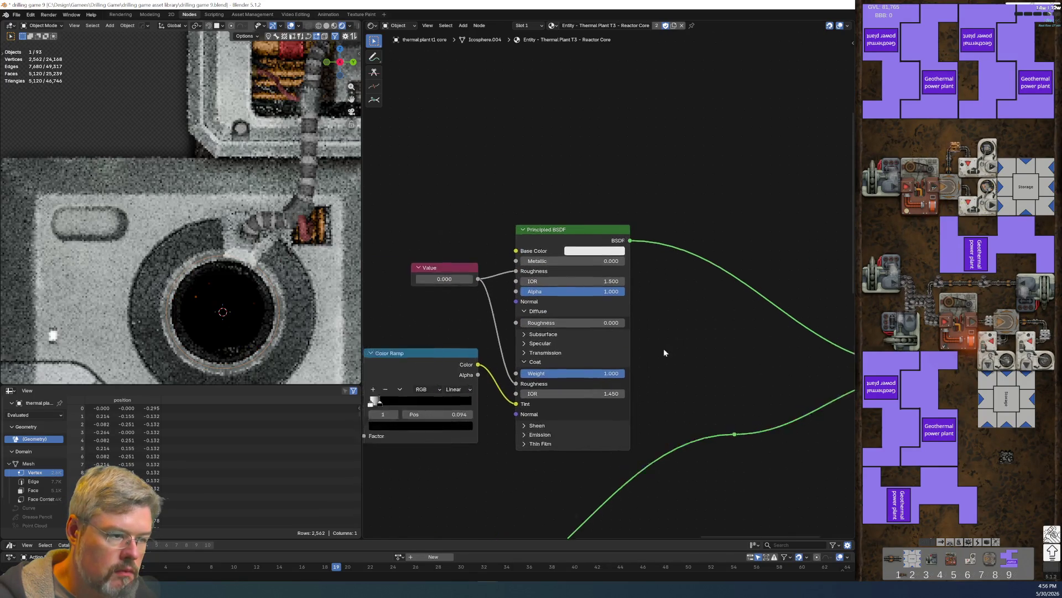
scroll(597, 301, up, 2)
drag(556, 294, 531, 294)
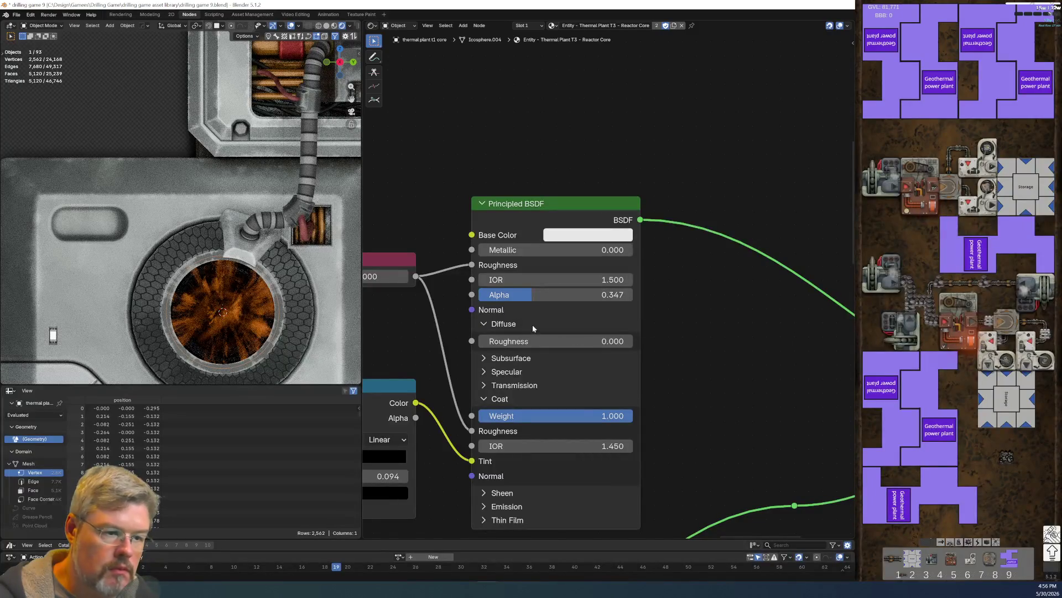
drag(536, 295, 634, 297)
Step: Expand the Transmission settings and compare Transmission Weight 0 against 1
mouse_move(691, 427)
middle_down()
mouse_move(673, 378)
mouse_move(687, 338)
mouse_move(662, 348)
middle_up()
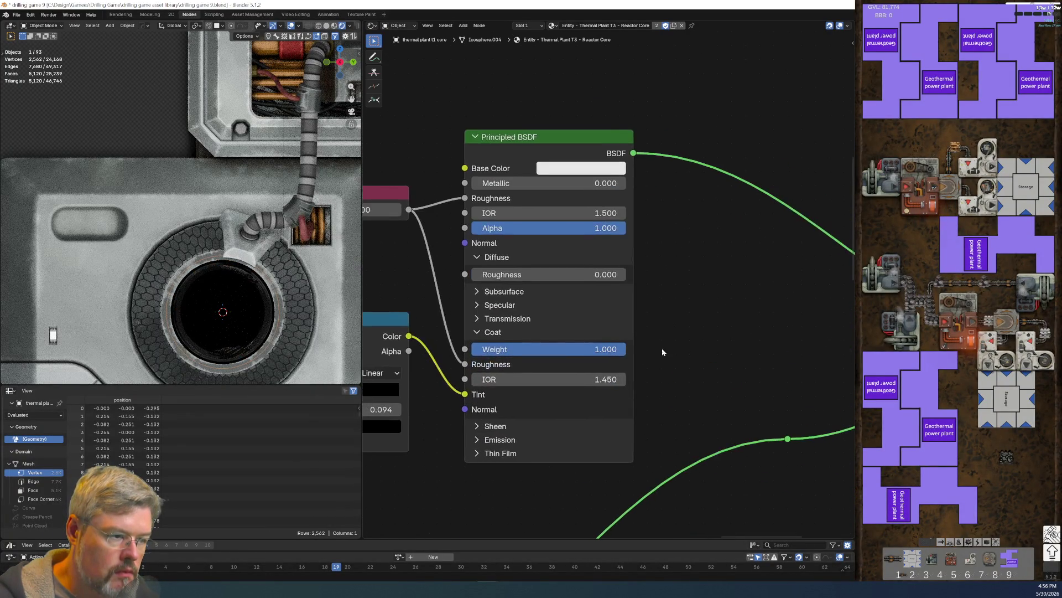
scroll(636, 343, up, 2)
click(497, 331)
drag(593, 349, 437, 353)
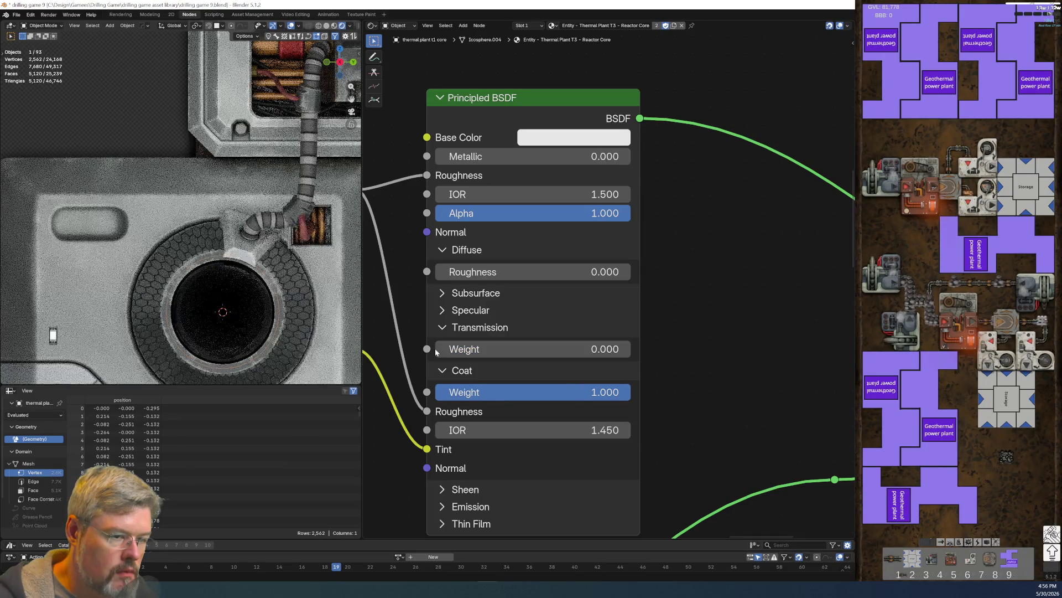
drag(437, 352, 629, 349)
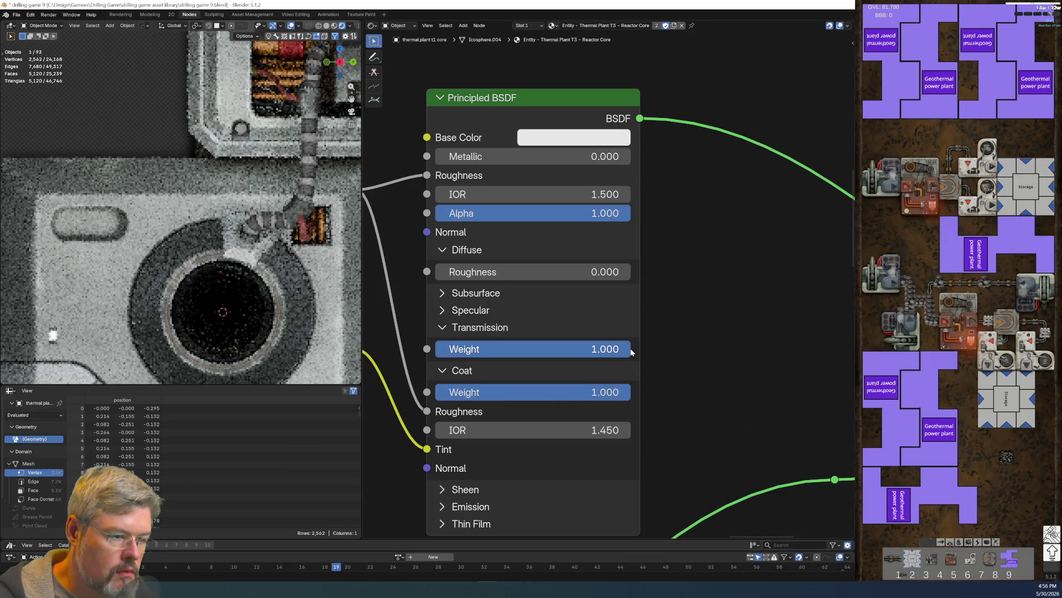
Step: Compare Coat Weight 0 against 1, then test a near-full Metallic value and undo it
drag(546, 391, 437, 392)
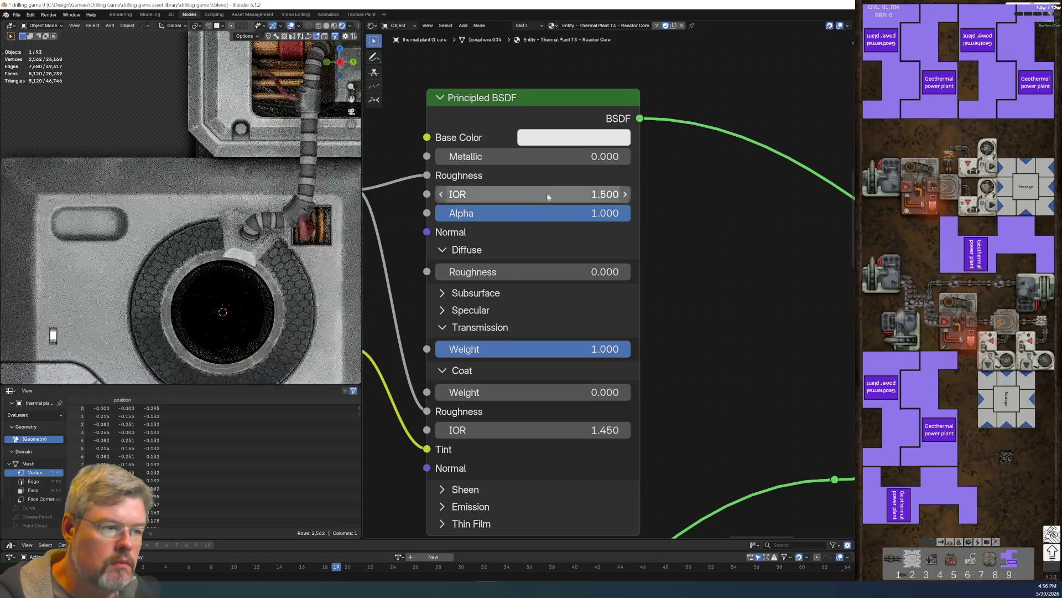
drag(471, 394, 631, 394)
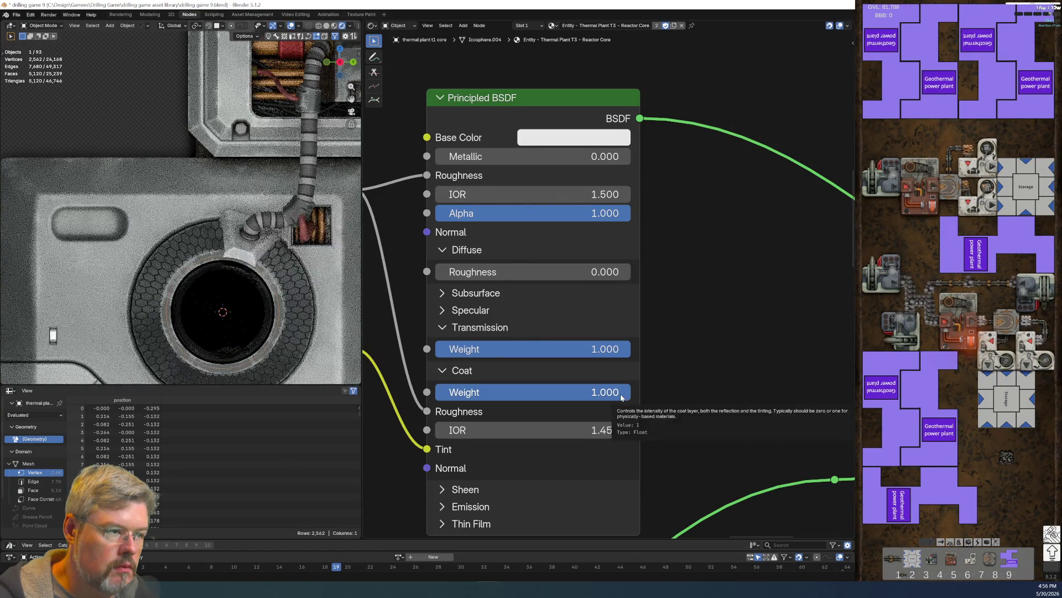
drag(471, 156, 622, 157)
key(ctrl+z)
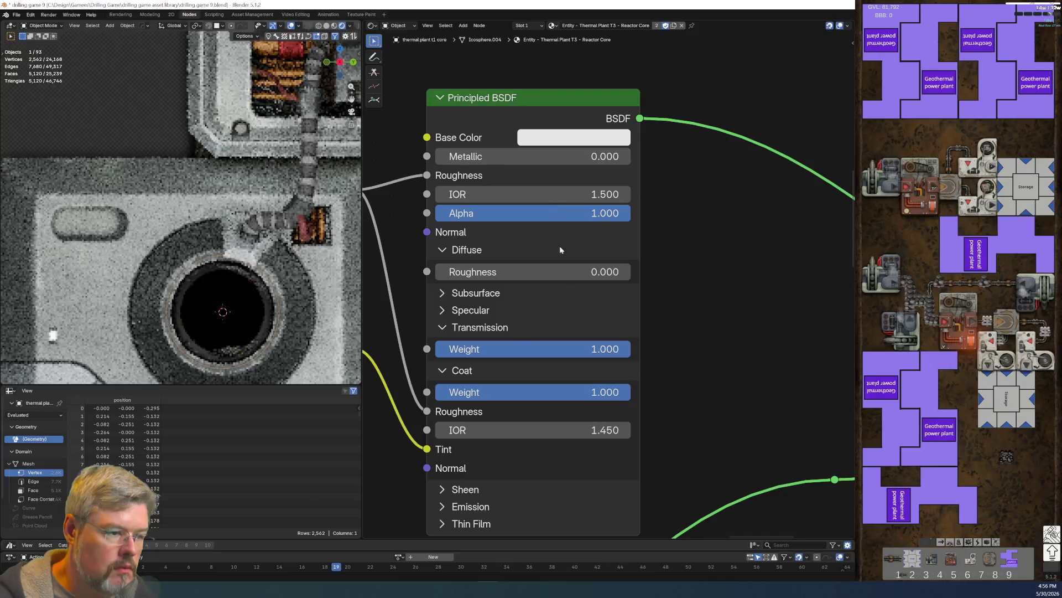
Step: Peek at the Sheen and Specular settings, collapsing them and the Transmission panel again
middle_drag(652, 443, 675, 374)
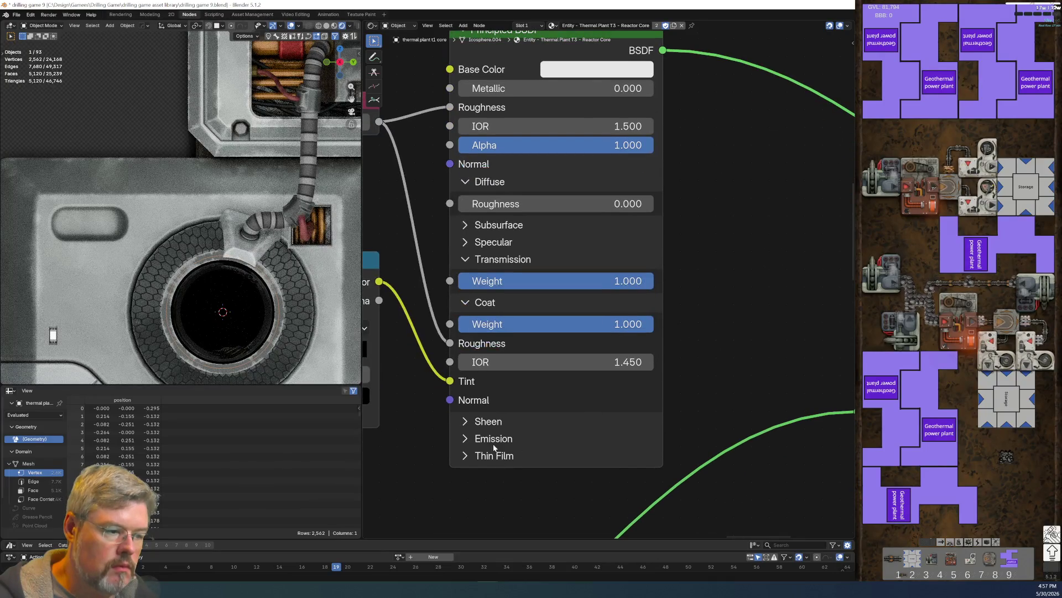
click(465, 422)
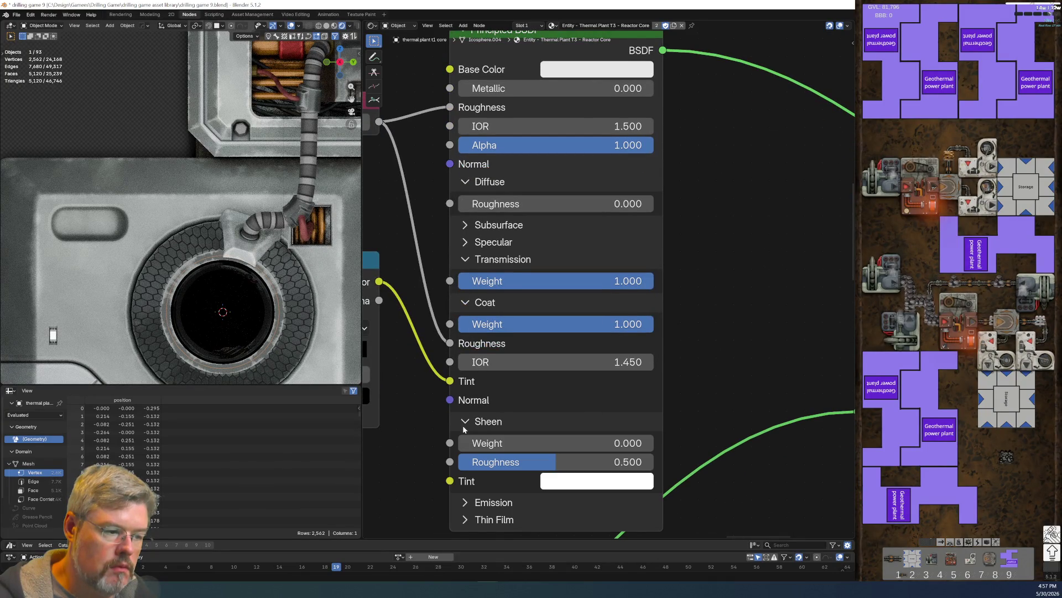
click(464, 425)
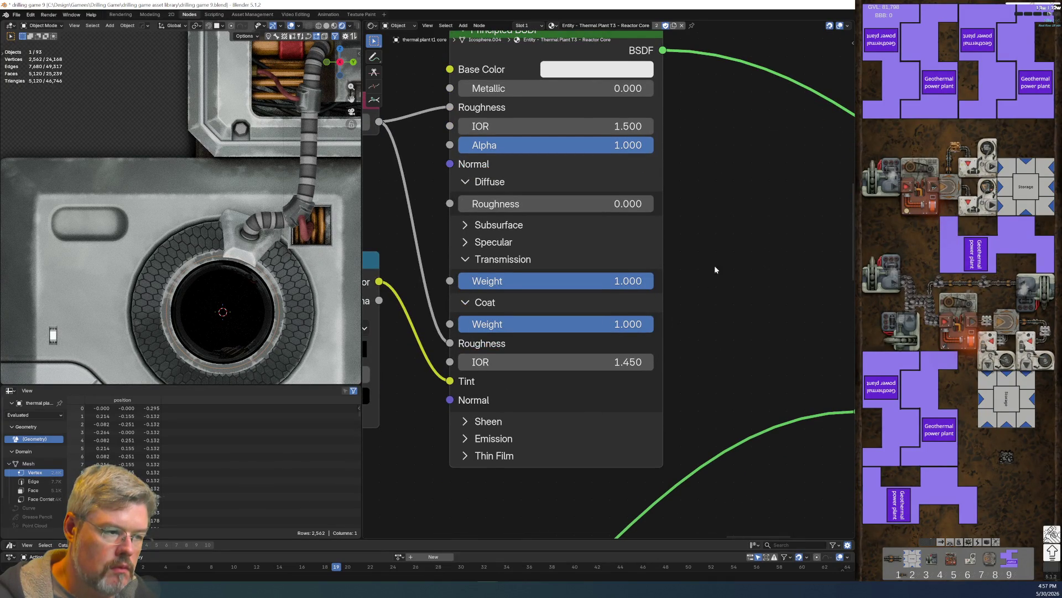
shift+scroll(714, 348, up, 4)
click(456, 354)
click(458, 338)
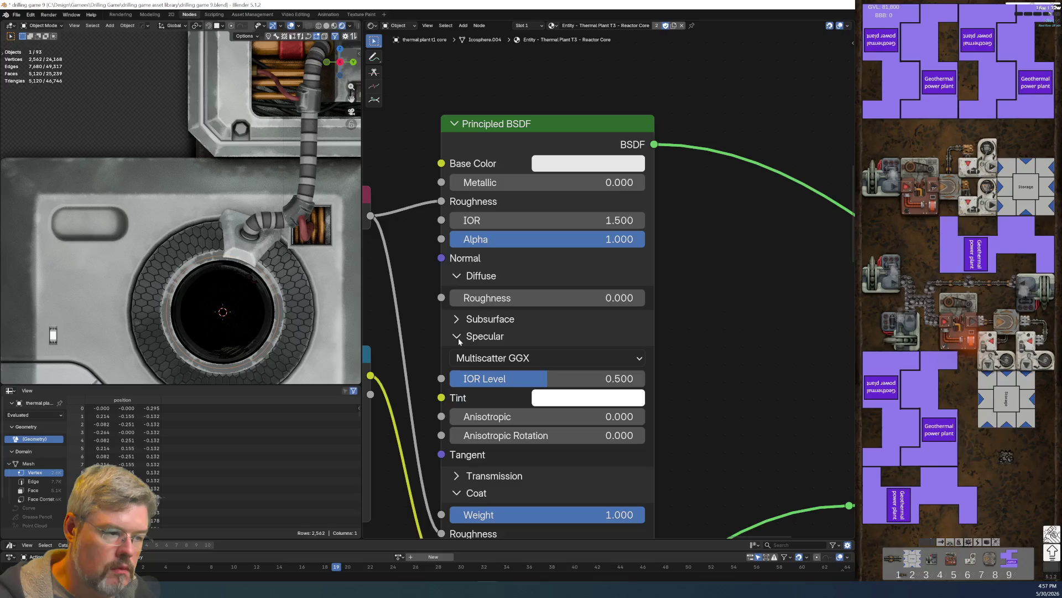
click(459, 338)
Step: Drop the shell alpha to 0 to reveal the fire, then restore it to 1.0
mouse_move(553, 297)
mouse_down()
mouse_move(642, 298)
mouse_move(449, 297)
mouse_up()
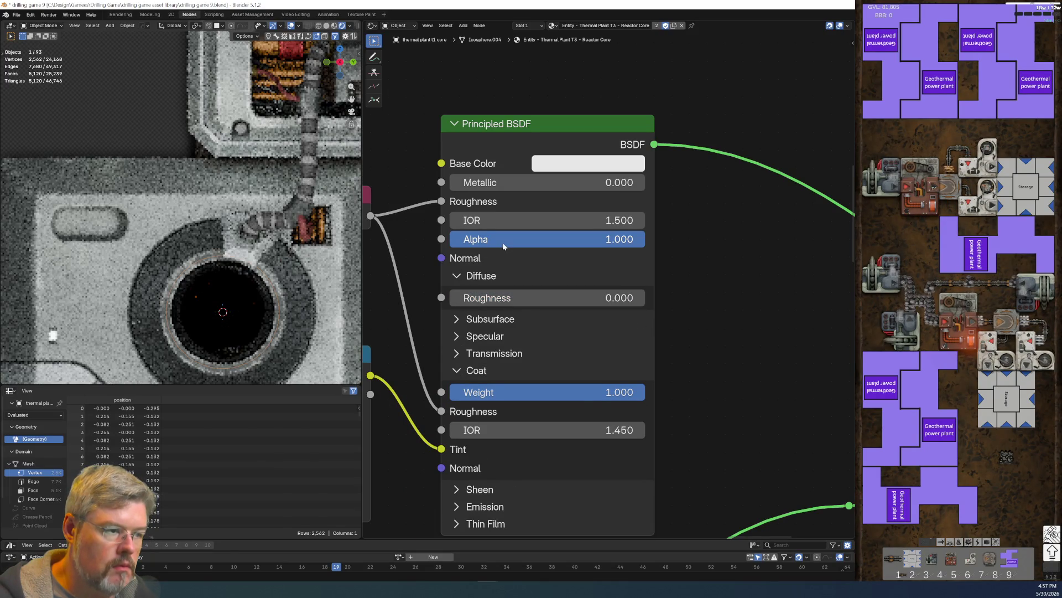
drag(526, 244, 450, 241)
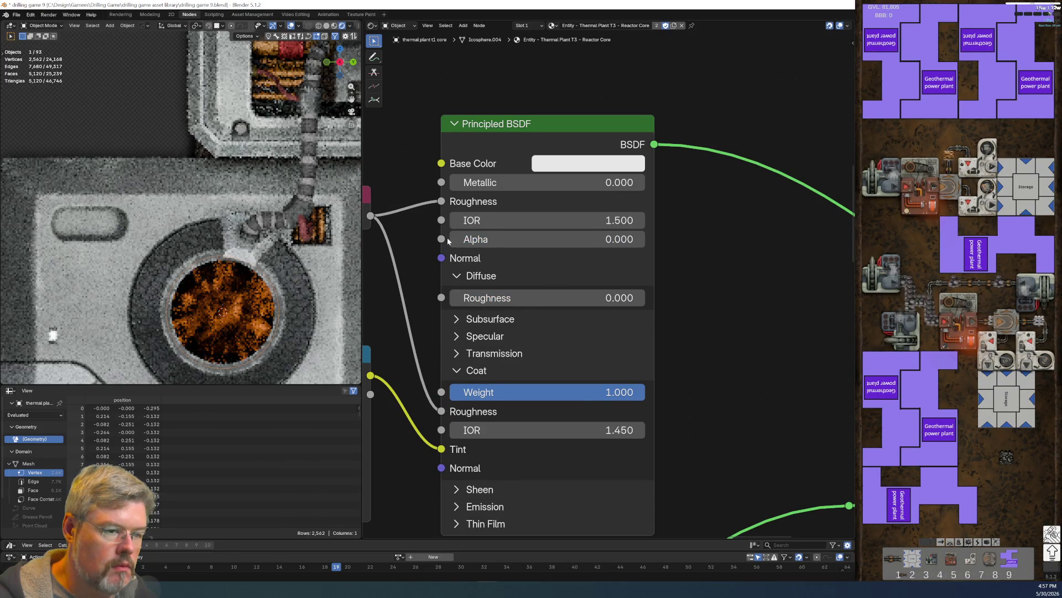
click(485, 245)
drag(485, 239, 645, 242)
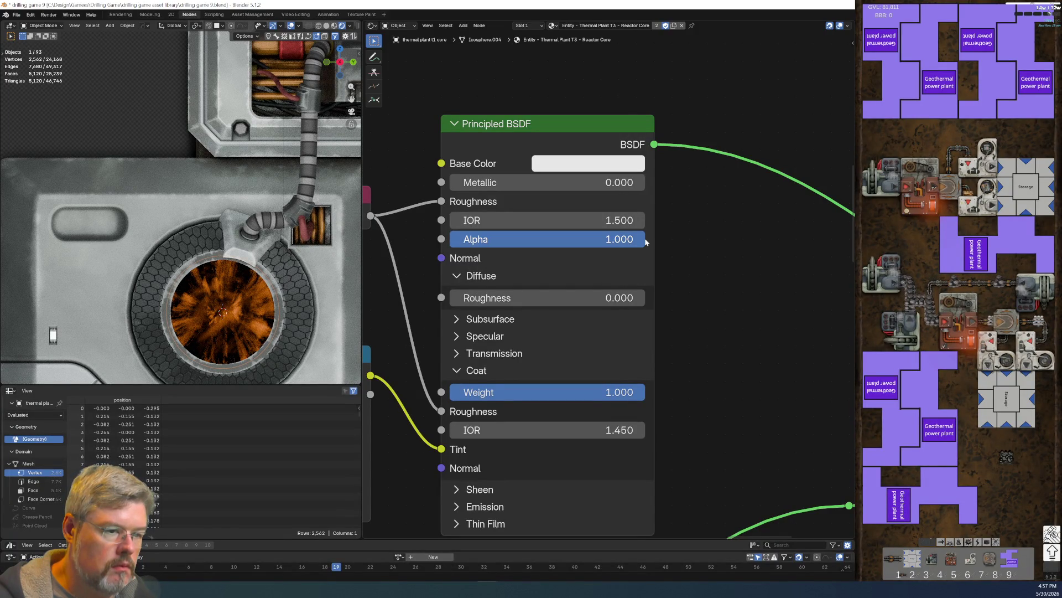
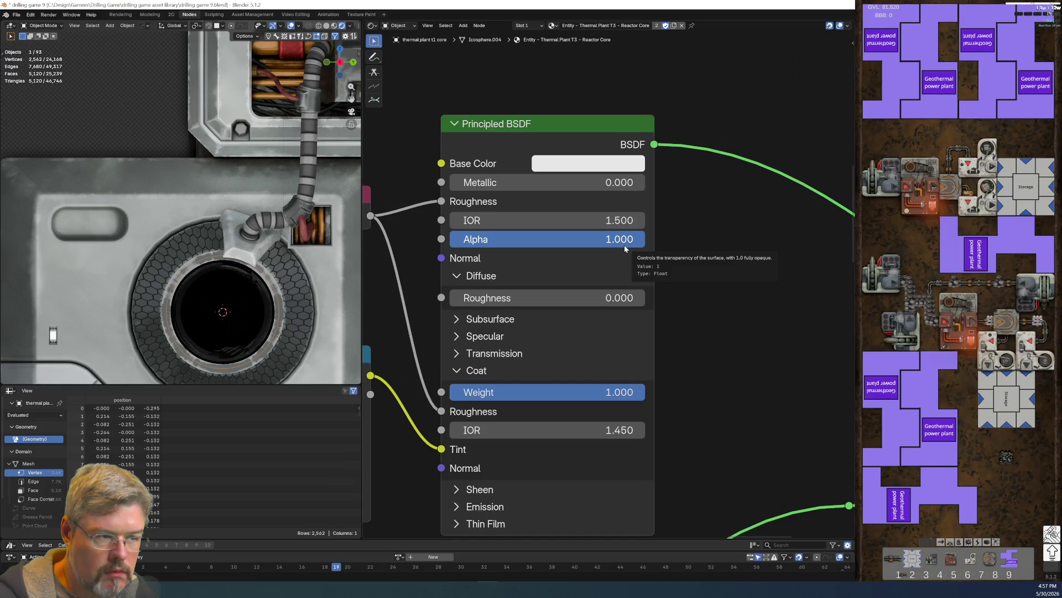
Step: Disconnect the Principled Volume from the Material Output, undoing a stray Color Ramp stop change
scroll(752, 490, down, 5)
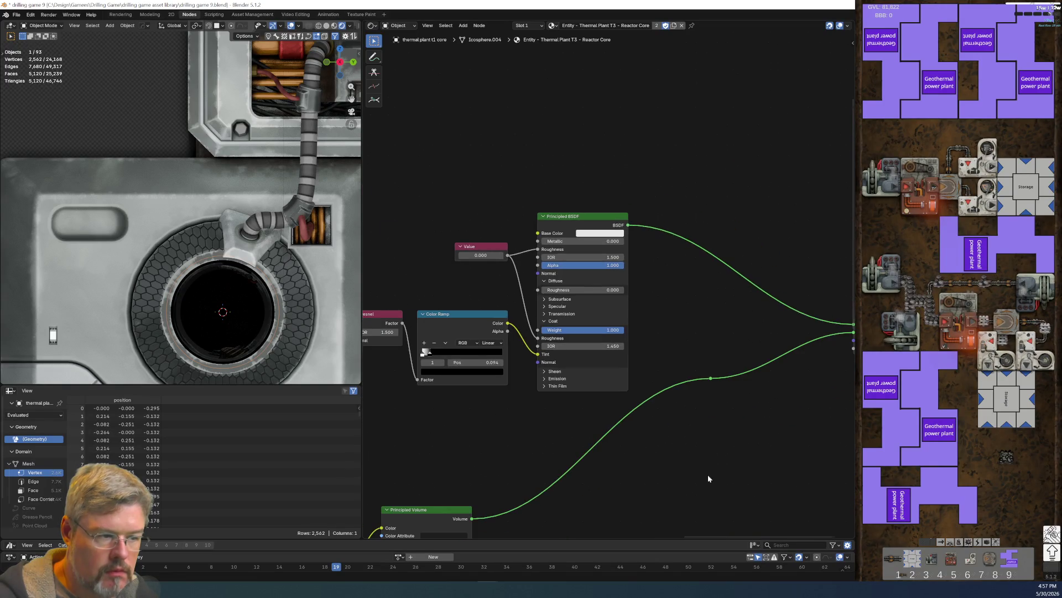
scroll(603, 341, up, 1)
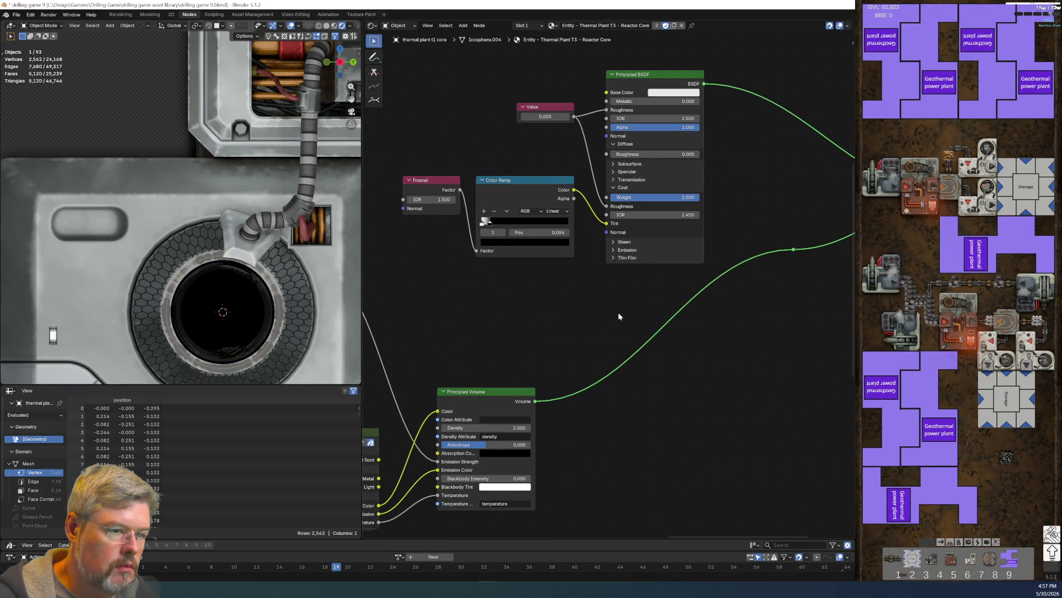
key(KP_Decimal)
drag(675, 287, 570, 427)
scroll(570, 427, left, 5)
scroll(592, 414, up, 2)
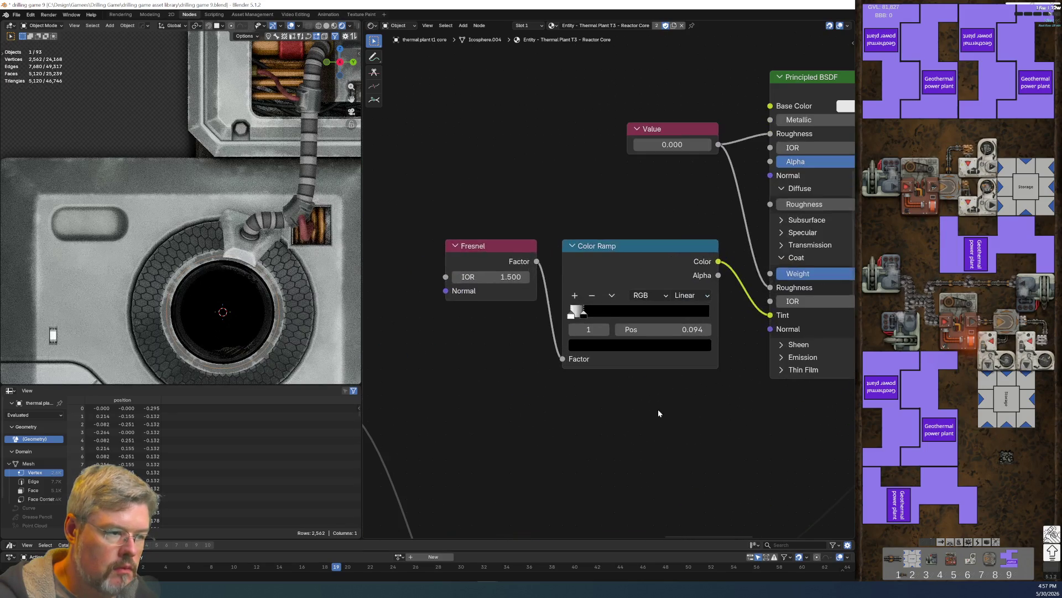
drag(583, 317, 788, 310)
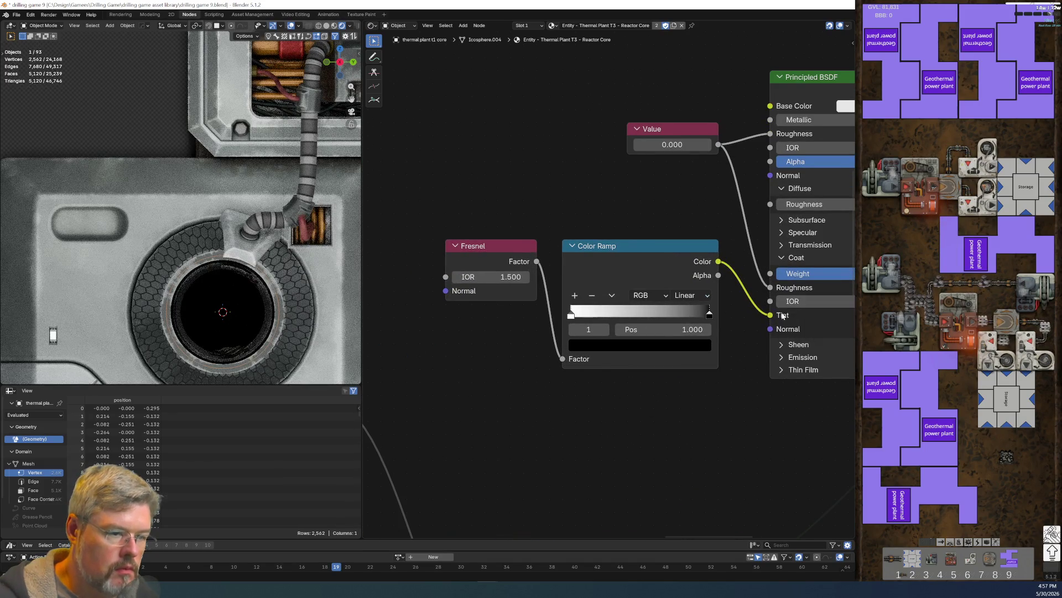
key(ctrl+z)
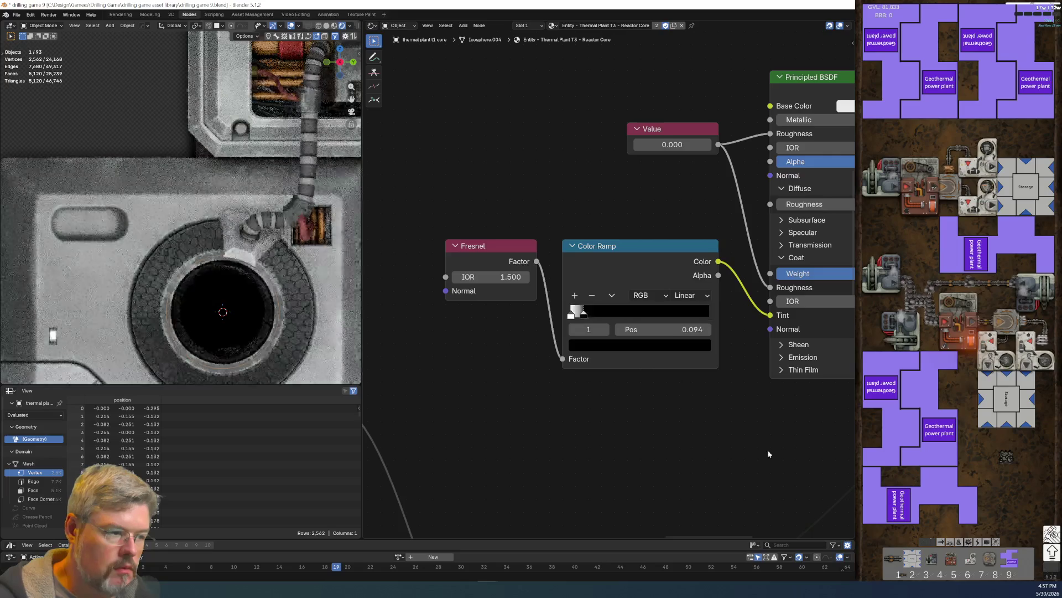
Step: Connect the Principled BSDF to the Material Output's Surface input
middle_drag(755, 447, 579, 422)
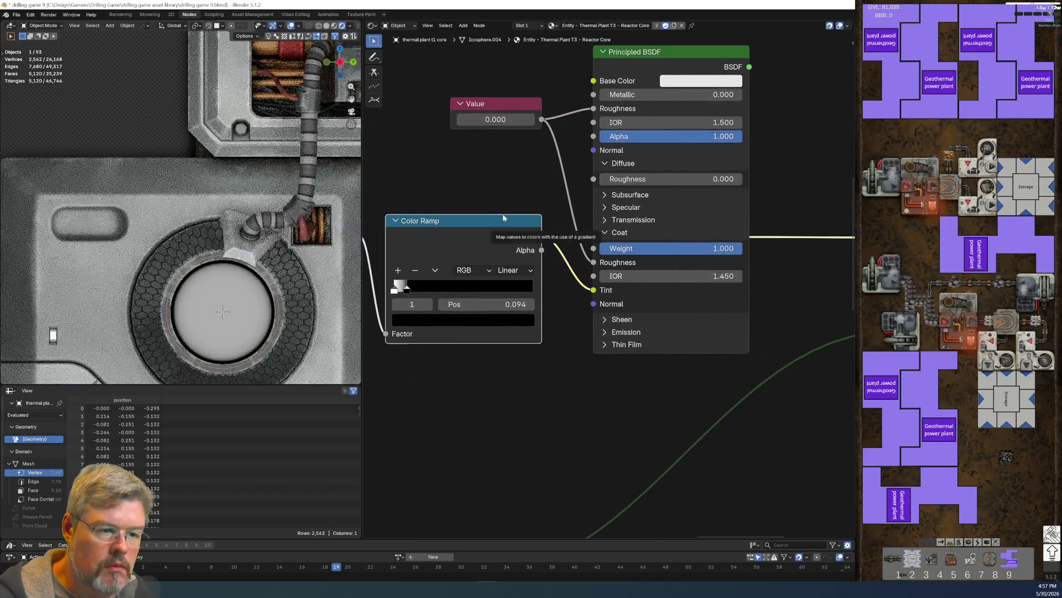
scroll(698, 392, down, 3)
scroll(672, 354, down, 2)
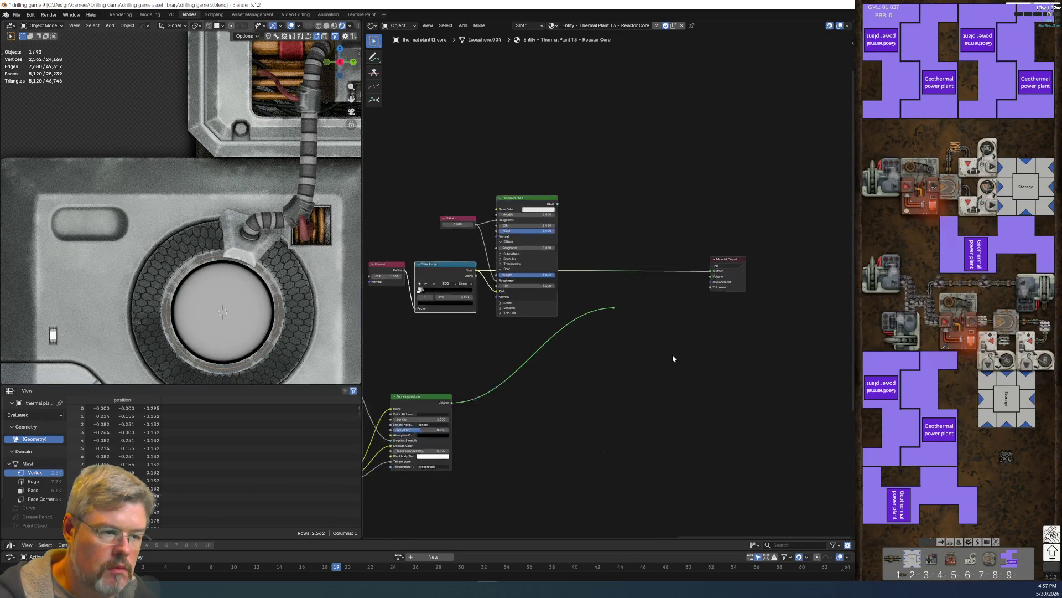
scroll(673, 354, up, 3)
scroll(666, 365, down, 3)
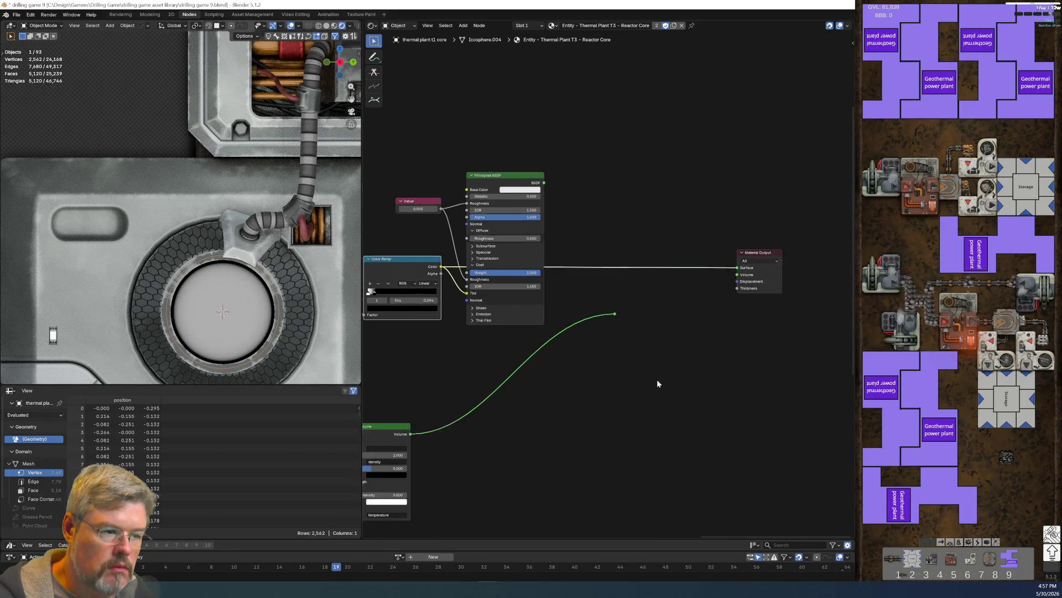
mouse_move(559, 378)
middle_down()
mouse_move(611, 380)
mouse_move(602, 387)
middle_up()
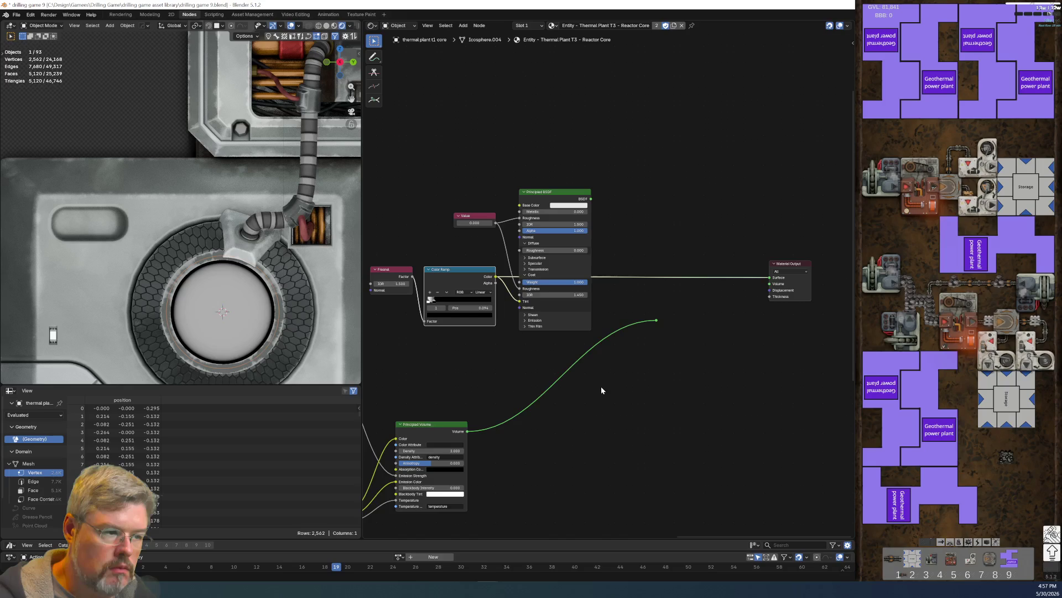
drag(515, 300, 510, 306)
Step: Unhook the Color Ramp from Coat Tint and reconnect the Value node to Coat Roughness
mouse_move(591, 199)
mouse_down()
mouse_move(741, 276)
mouse_move(769, 277)
mouse_up()
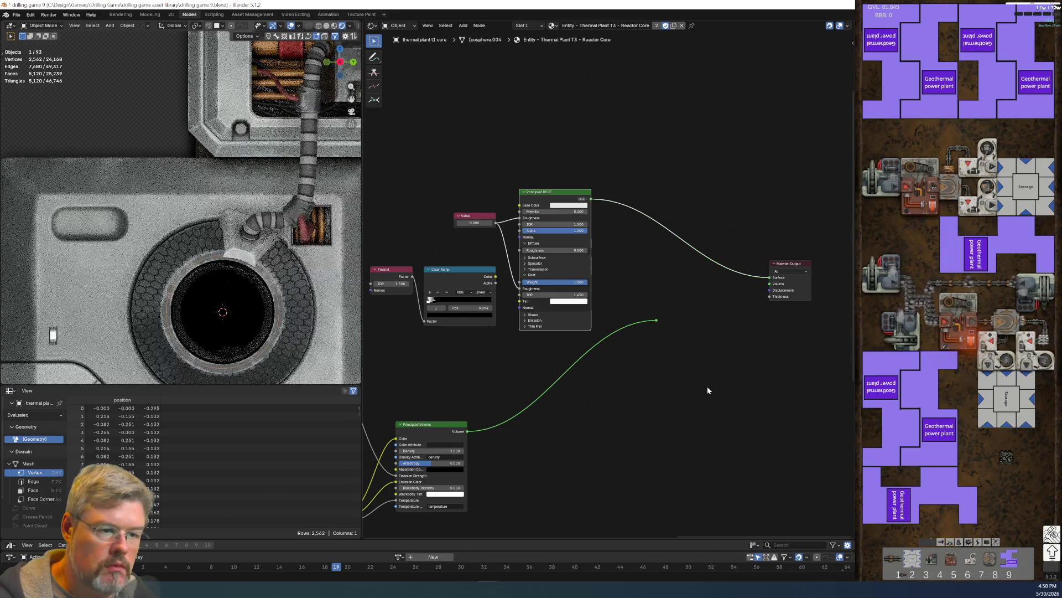
middle_drag(463, 383, 613, 393)
scroll(613, 390, up, 4)
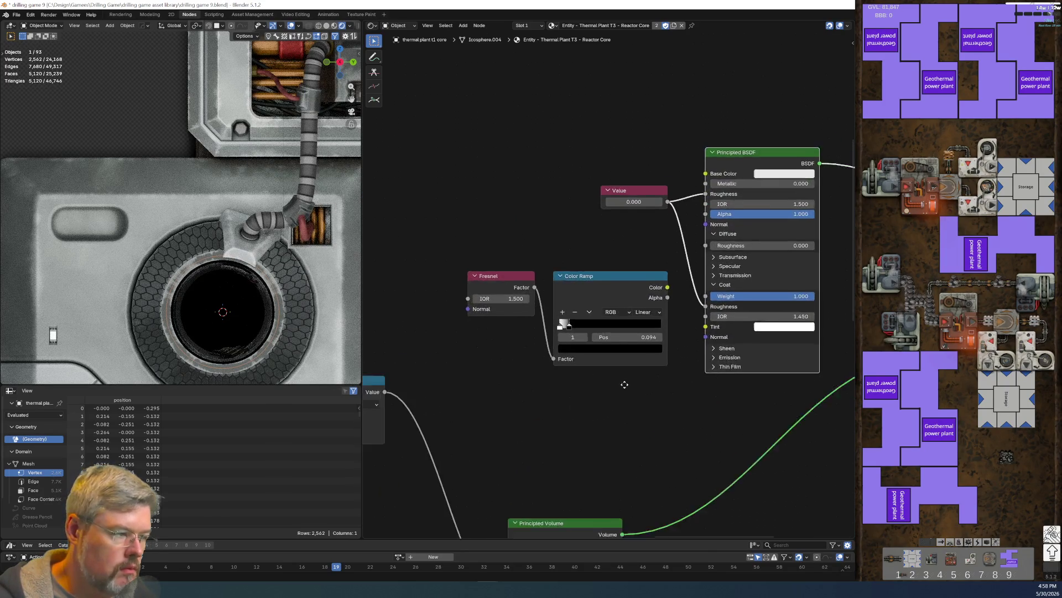
drag(519, 300, 499, 300)
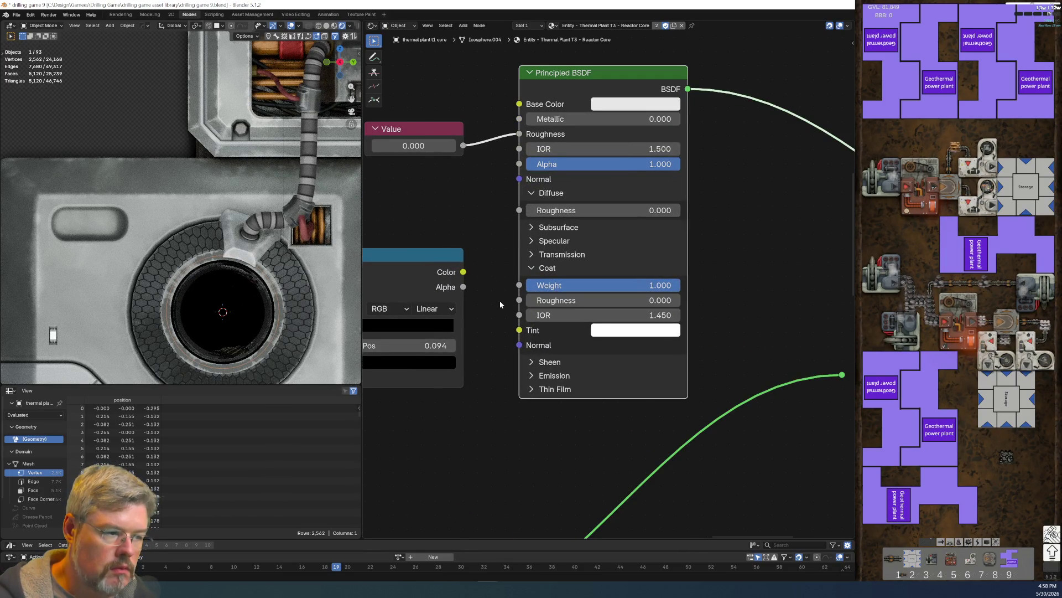
drag(463, 146, 519, 299)
Step: Feed the Color Ramp color into Coat Tint and the Principled Volume into the output's Volume
scroll(510, 446, down, 2)
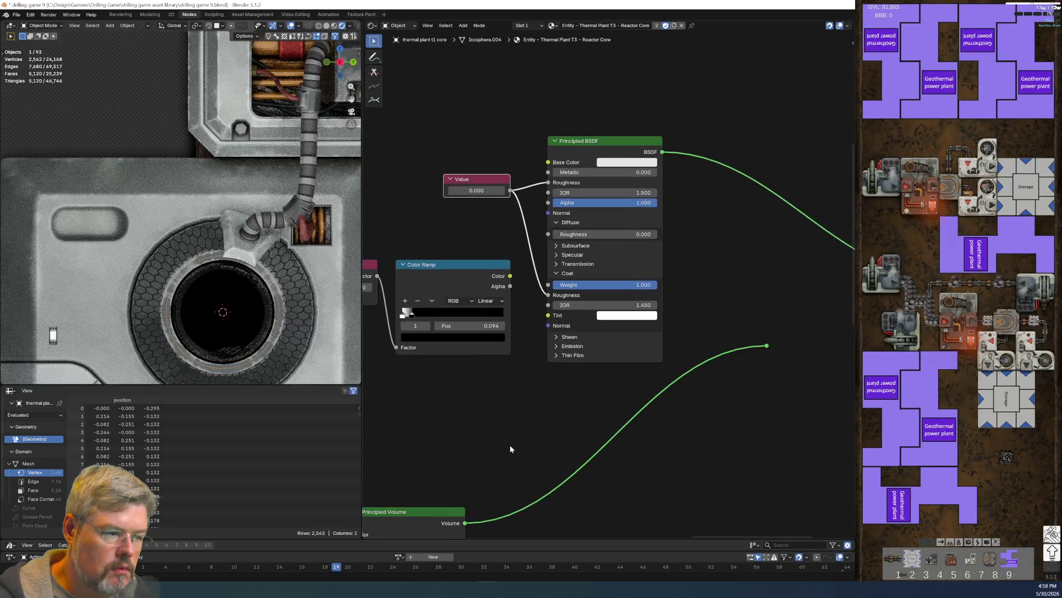
drag(509, 275, 548, 325)
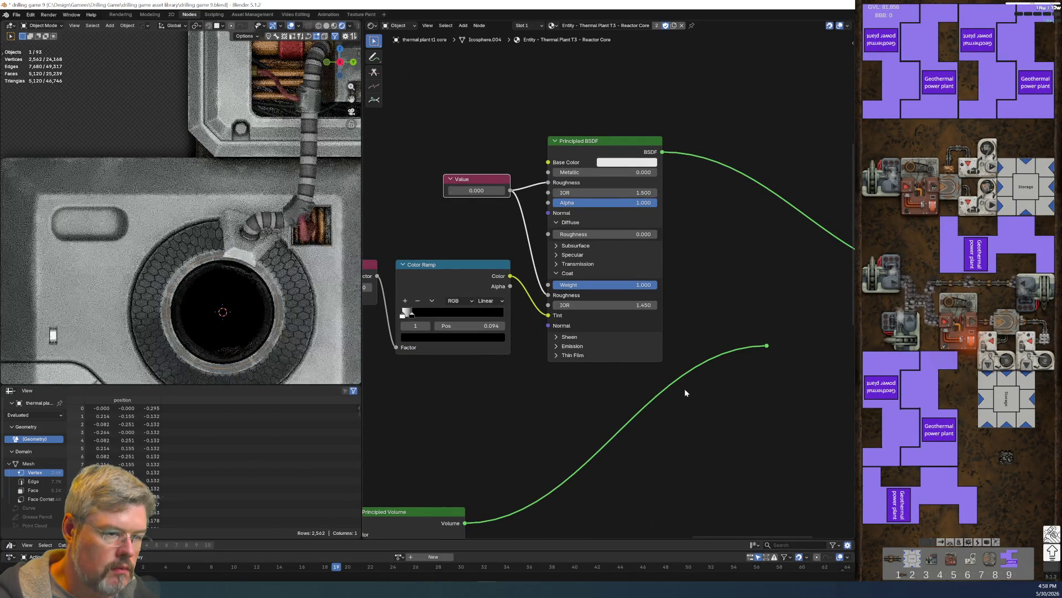
middle_drag(685, 388, 487, 389)
drag(588, 346, 749, 287)
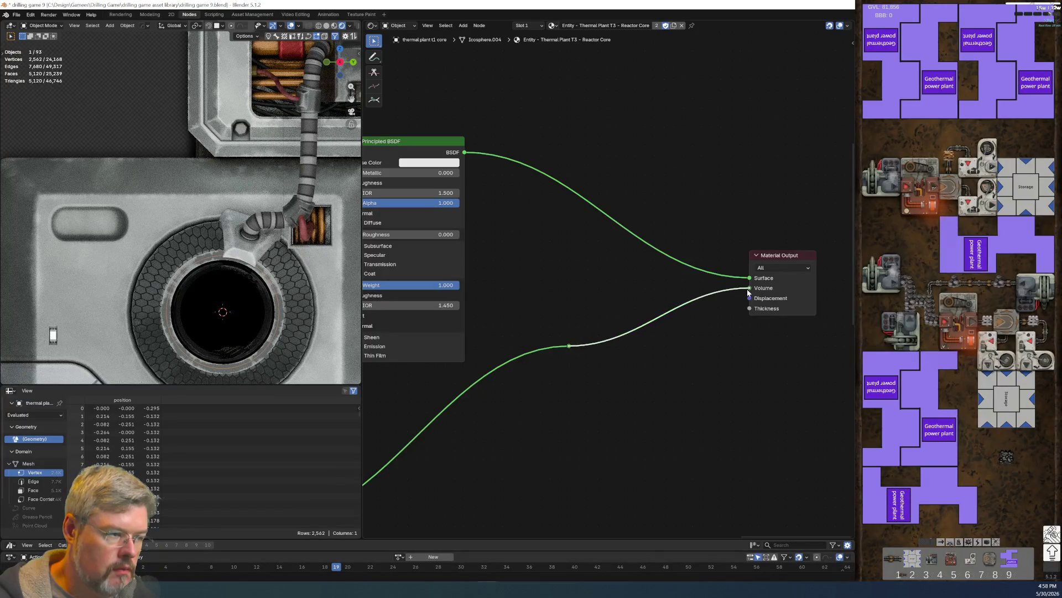
shift+scroll(497, 399, down, 5)
ctrl+scroll(497, 399, left, 4)
ctrl+scroll(686, 364, left, 5)
shift+scroll(686, 364, up, 3)
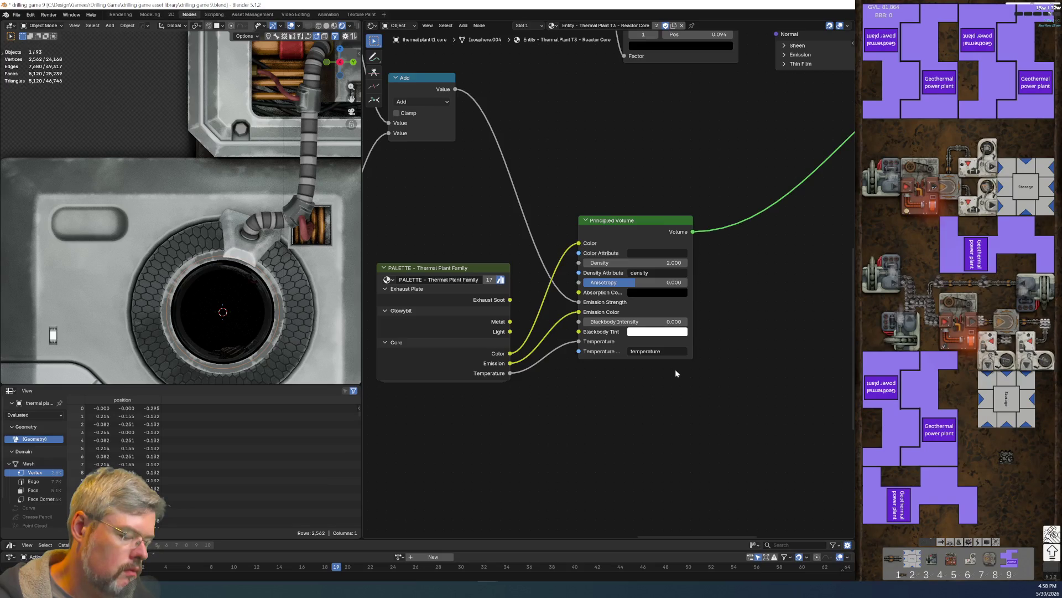
scroll(676, 374, up, 1)
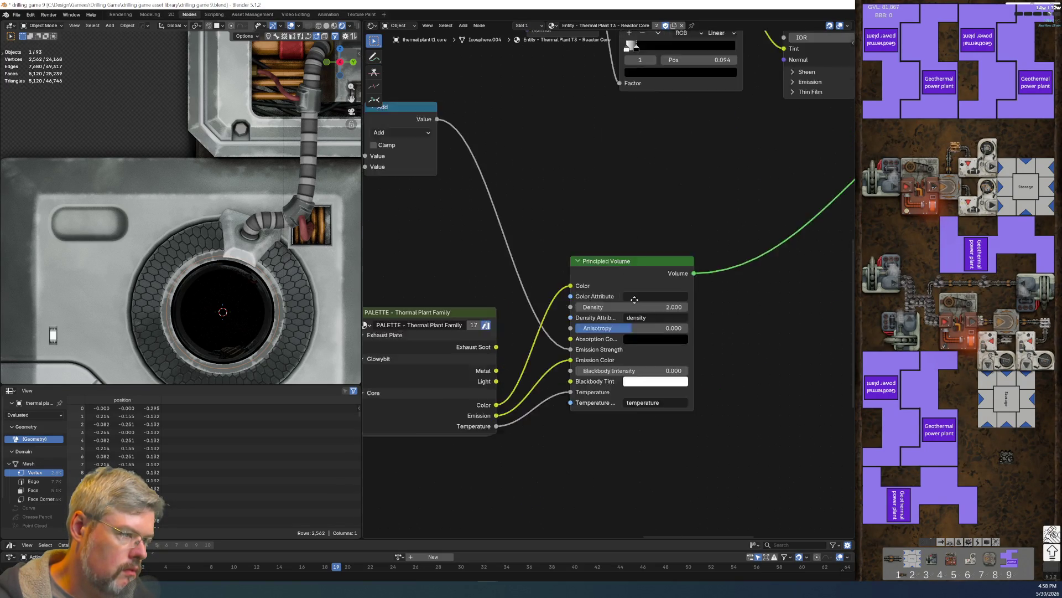
middle_drag(637, 199, 586, 462)
scroll(585, 461, down, 2)
scroll(426, 408, up, 2)
mouse_move(689, 426)
middle_down()
mouse_move(427, 407)
mouse_move(659, 261)
mouse_move(689, 282)
middle_up()
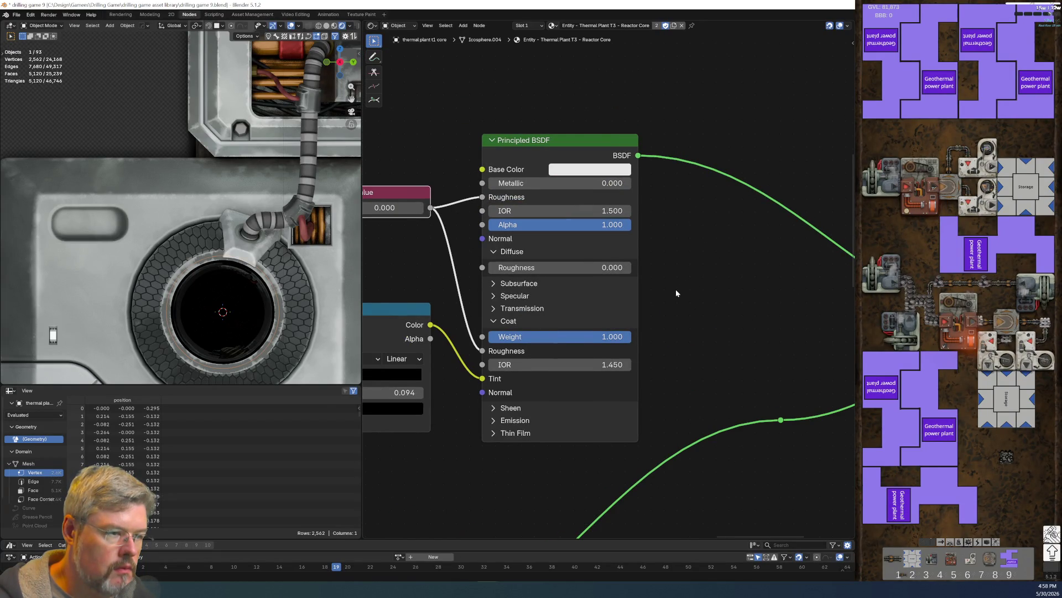
Step: Try the dome's Alpha at 0.254 and 0.000, then restore it to 1.000
drag(598, 228, 525, 227)
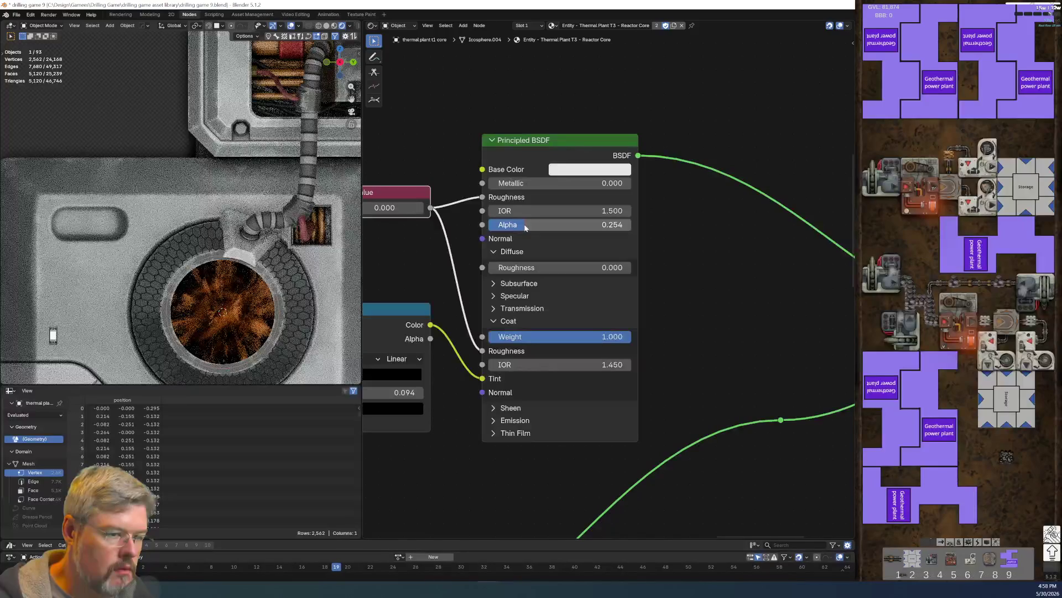
drag(526, 227, 489, 228)
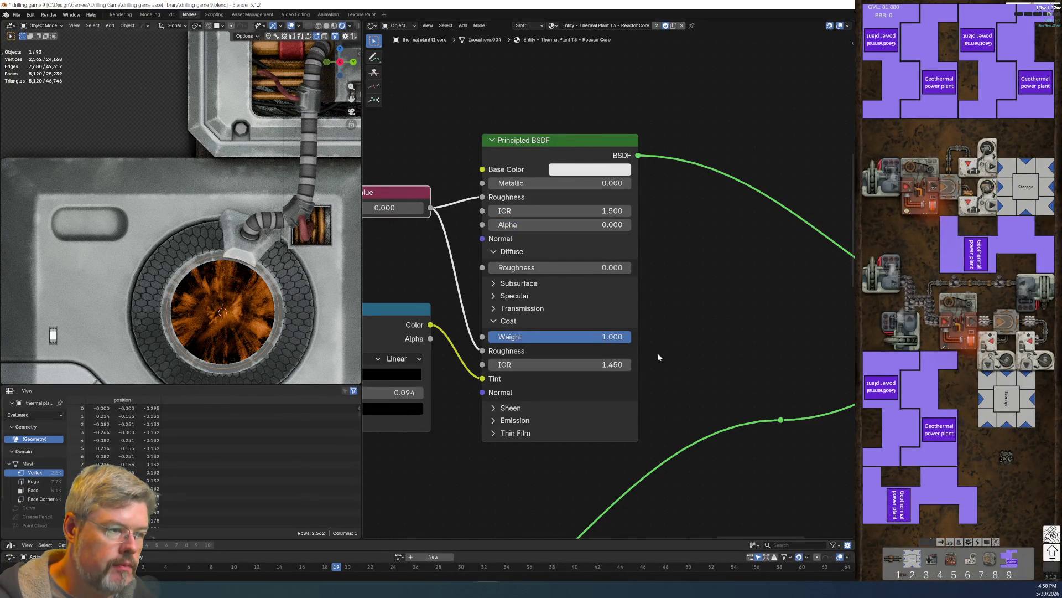
drag(527, 225, 632, 224)
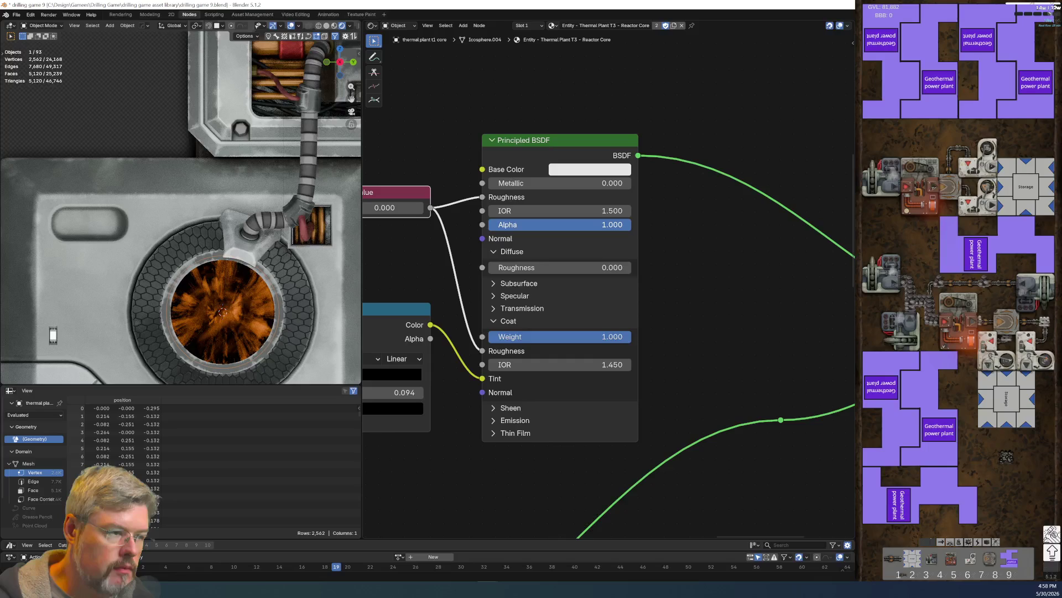
Step: Reframe the nodes to show the Material Output beside the Principled BSDF and check the glowing core
middle_drag(702, 153, 600, 290)
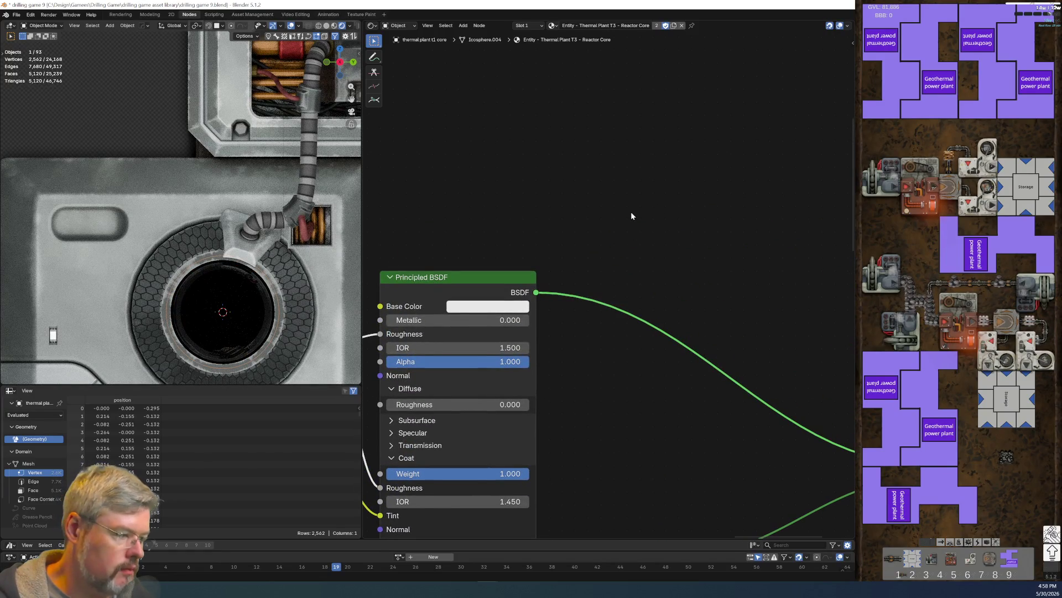
scroll(631, 216, down, 4)
mouse_move(736, 415)
middle_down()
mouse_move(671, 292)
mouse_move(687, 233)
middle_up()
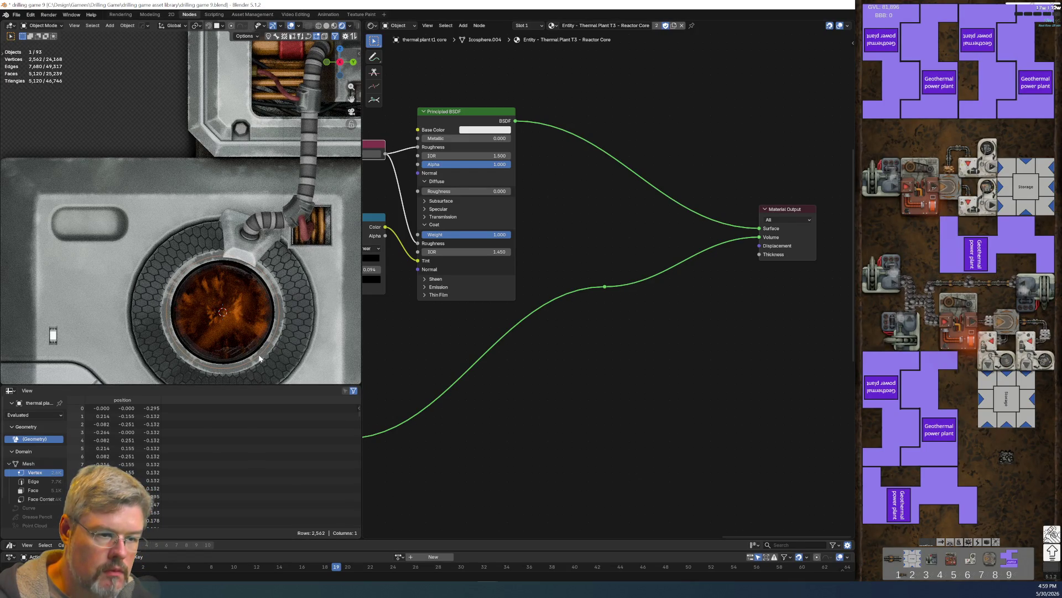
scroll(241, 319, down, 4)
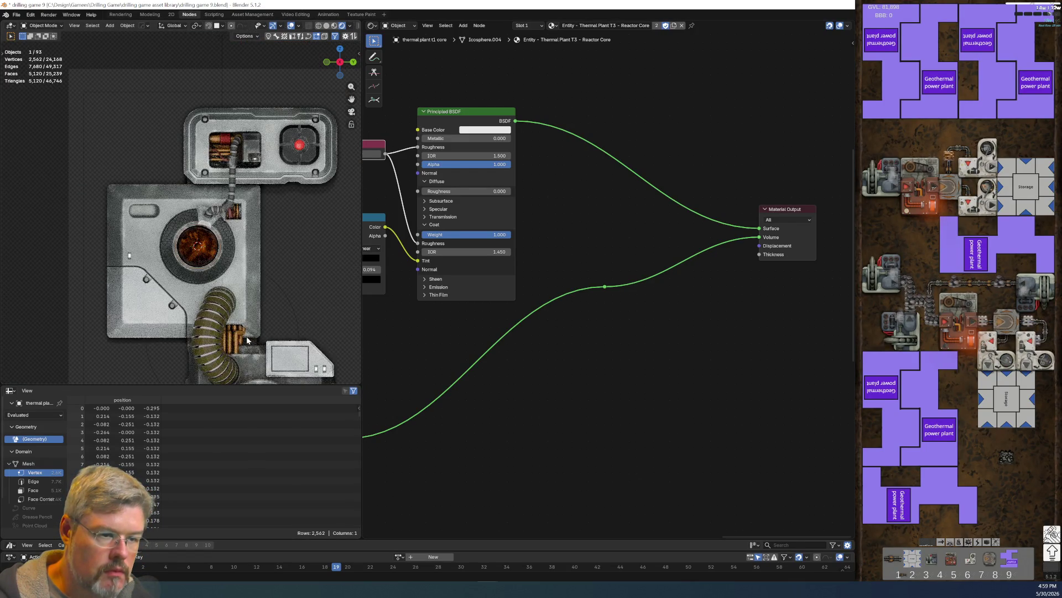
scroll(239, 304, up, 5)
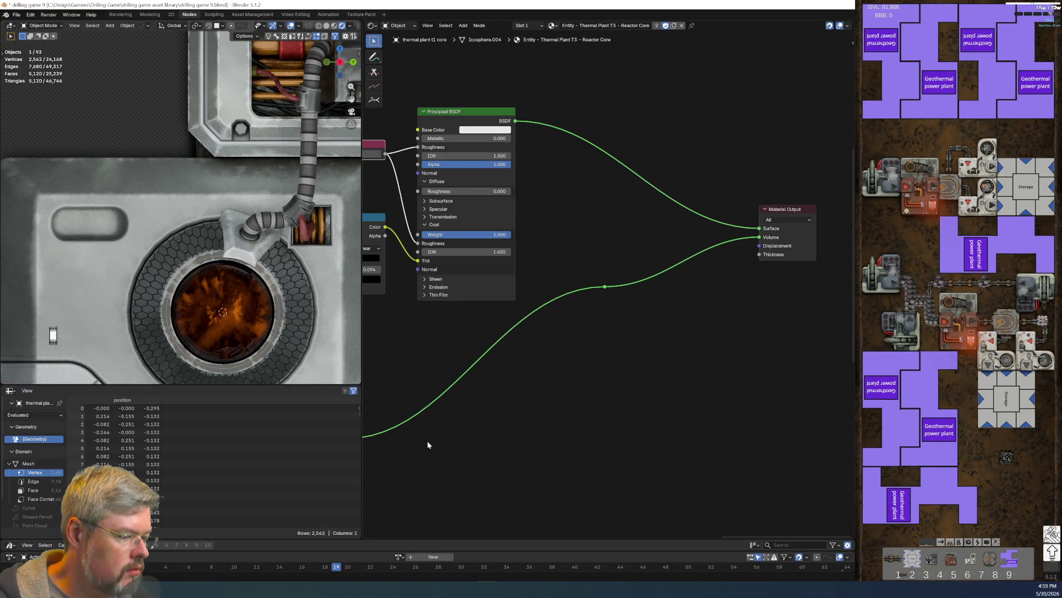
Step: Save drilling game 9.blend
click(17, 15)
click(31, 67)
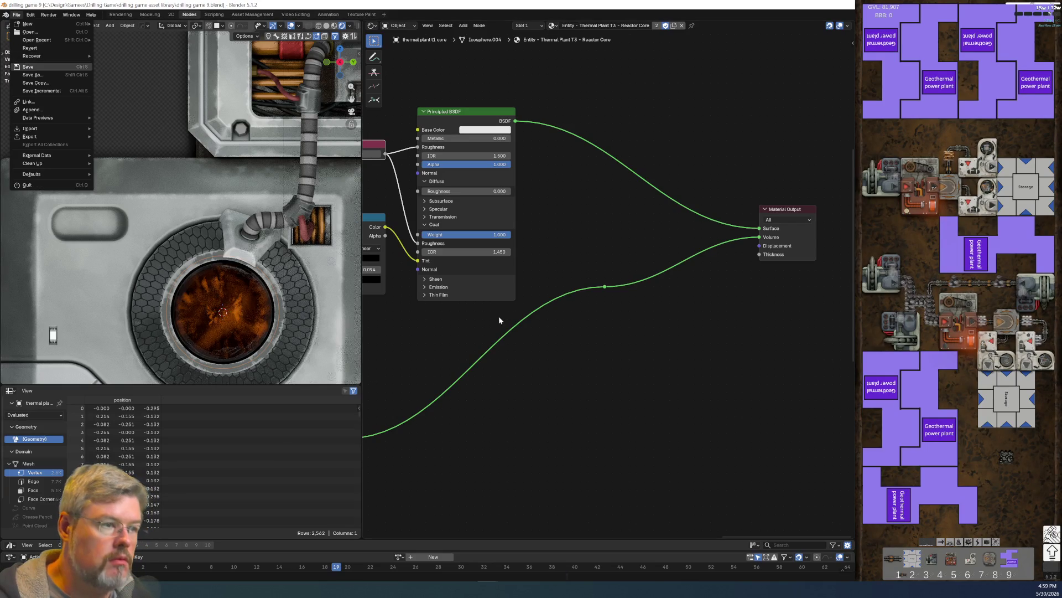
scroll(499, 317, down, 2)
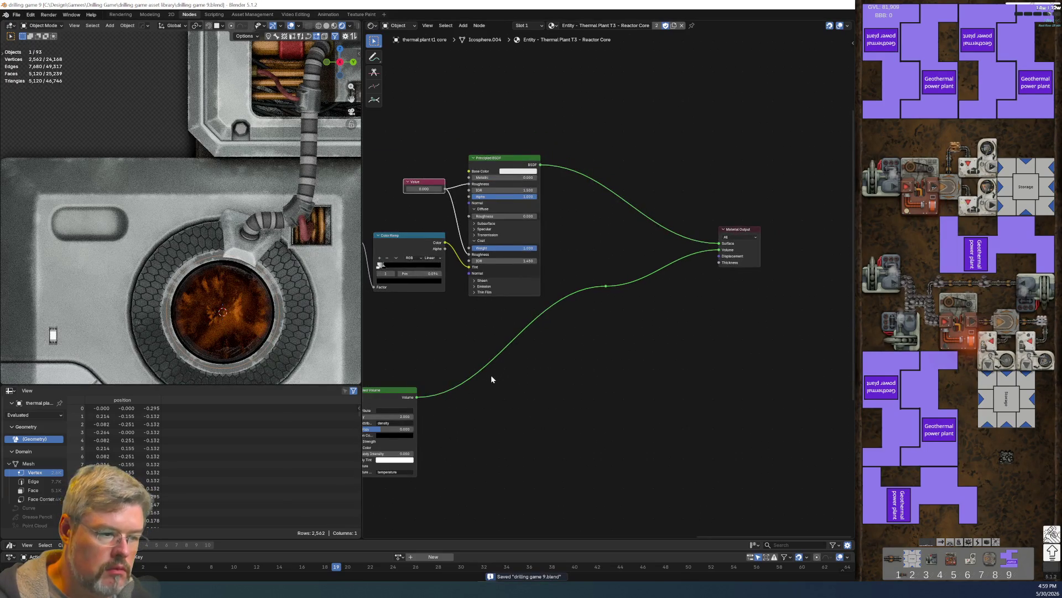
Step: Set the timeline to frame 6 and then another frame to preview the reactor core
click(188, 567)
click(121, 567)
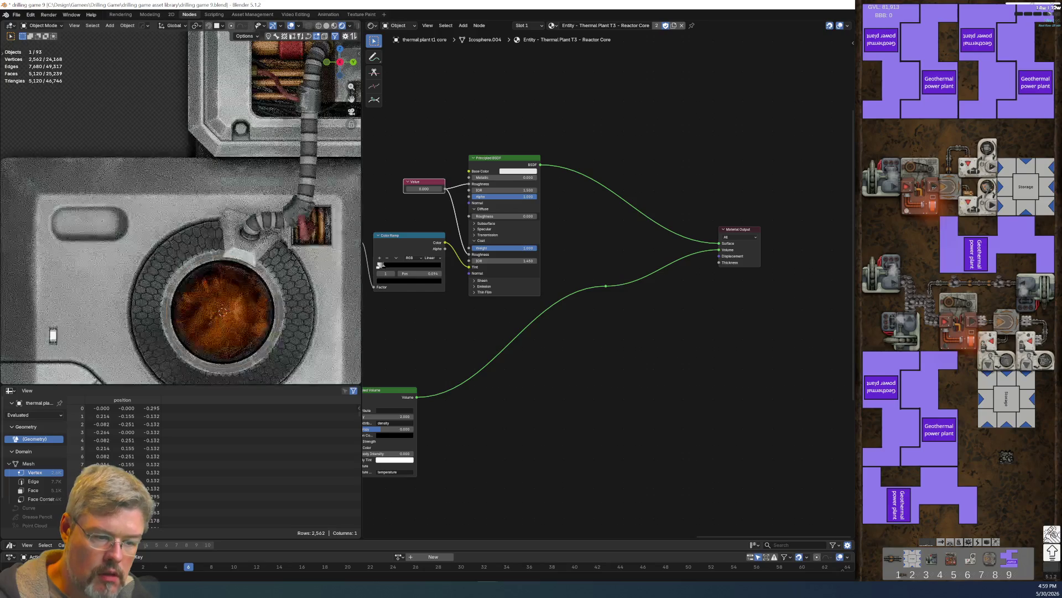
scroll(443, 395, down, 2)
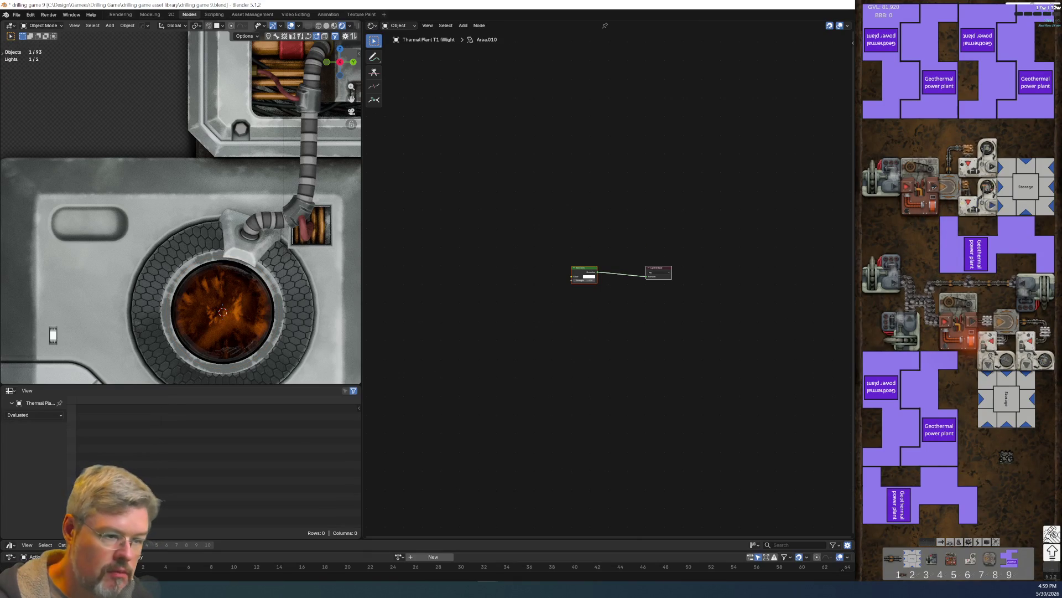
Step: Restart the rendered preview and save drilling game 9.blend
key(h)
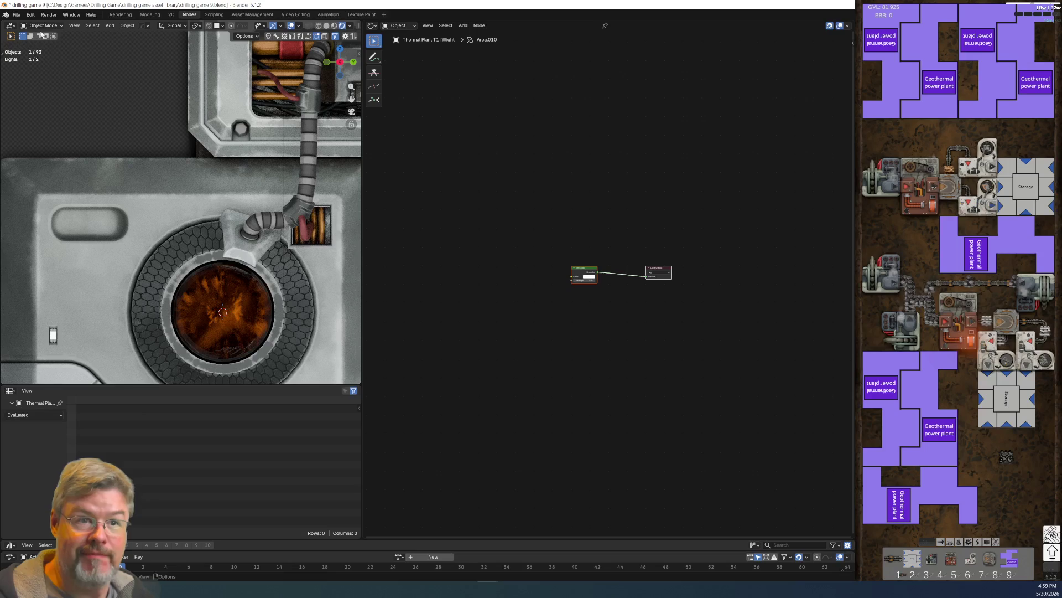
click(16, 14)
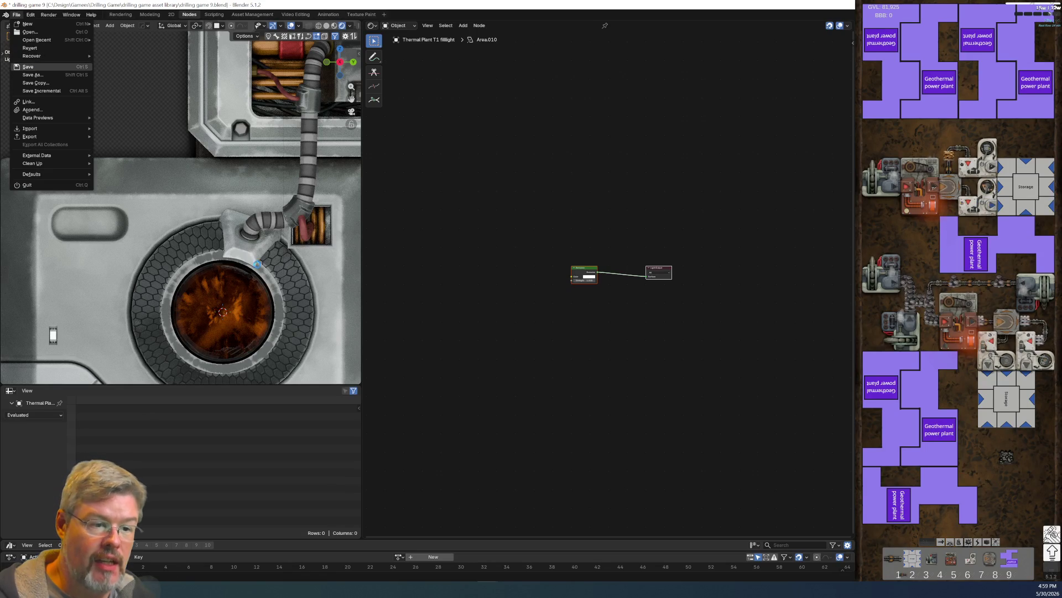
click(41, 67)
scroll(183, 221, down, 5)
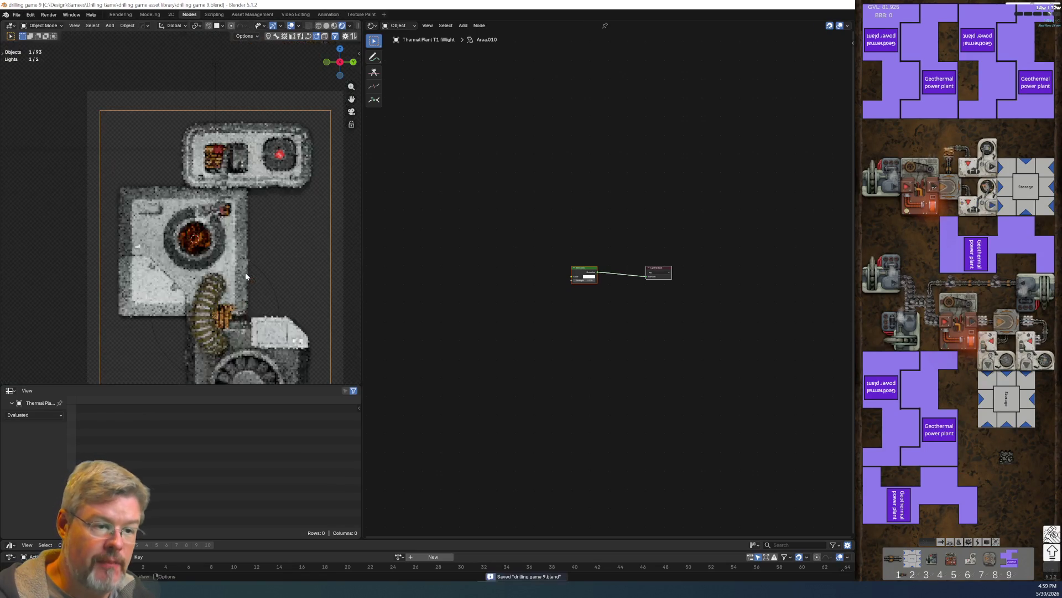
Step: Select the AO plane, return to the top-down camera view with Numpad 0, and save again
click(295, 243)
middle_drag(293, 307, 273, 242)
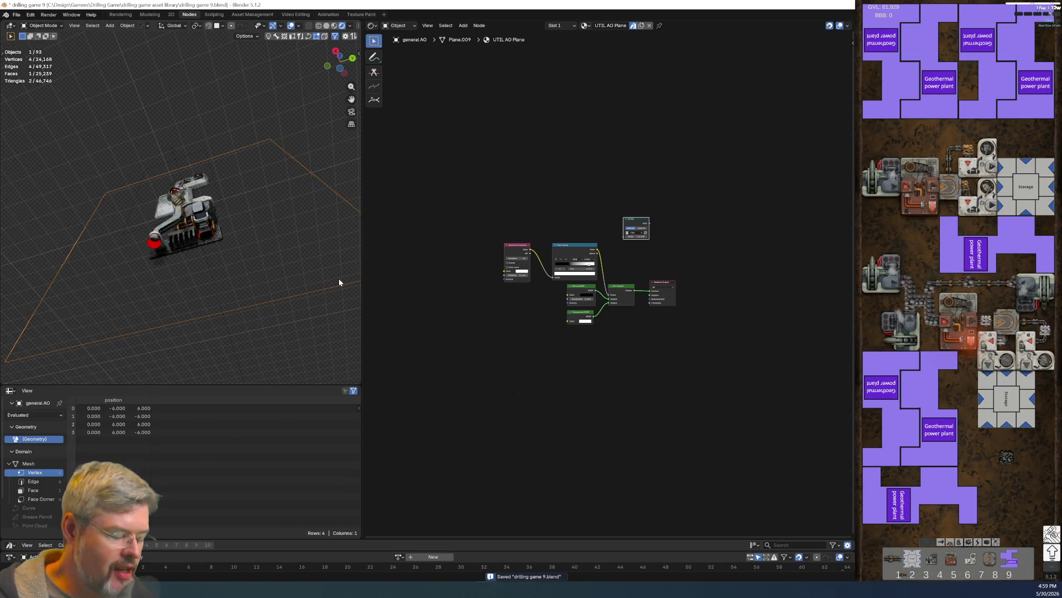
key(KP_0)
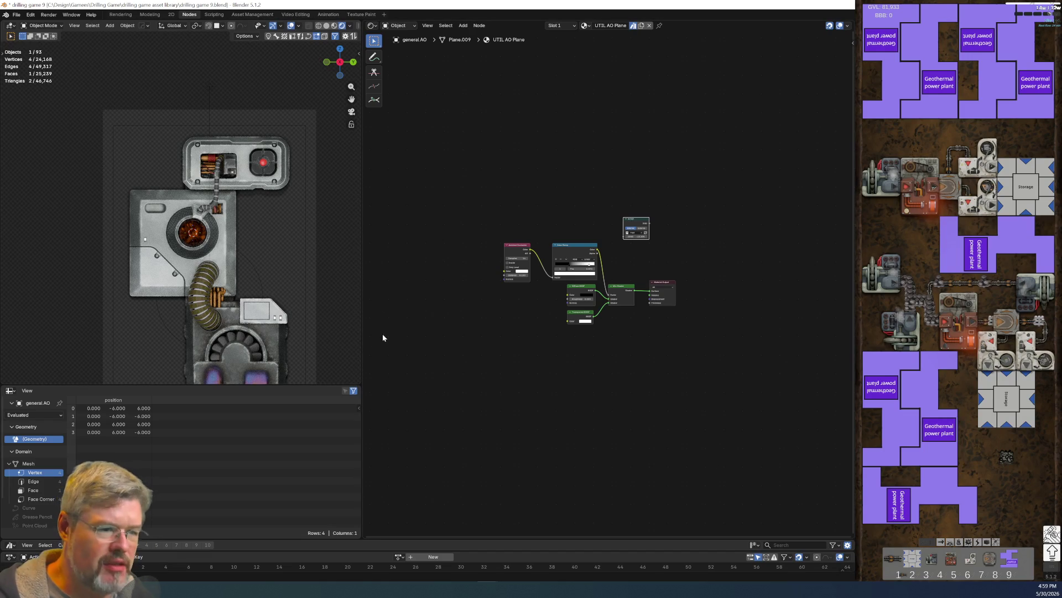
click(15, 15)
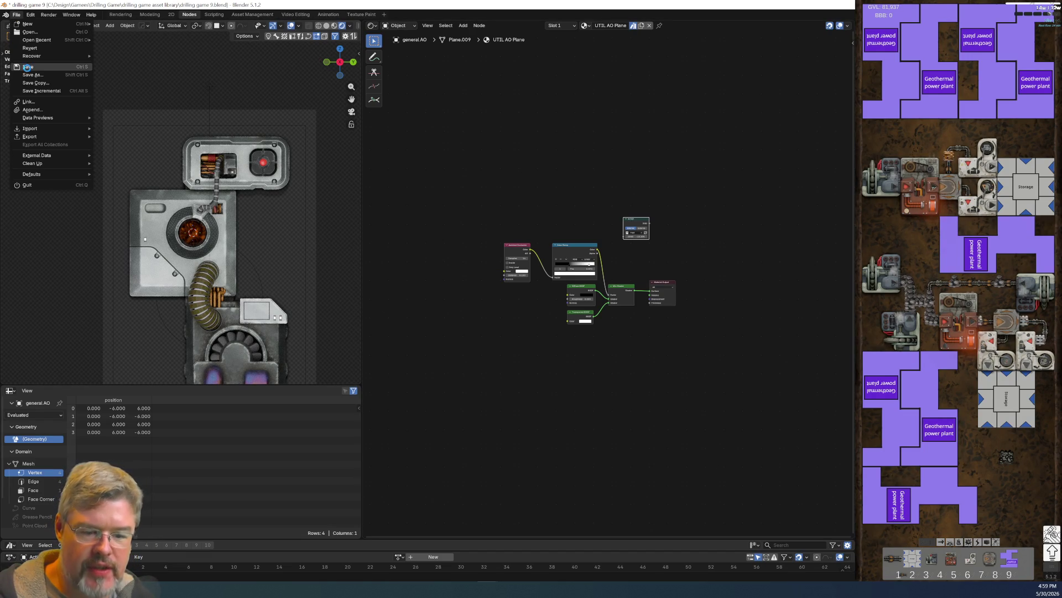
click(26, 67)
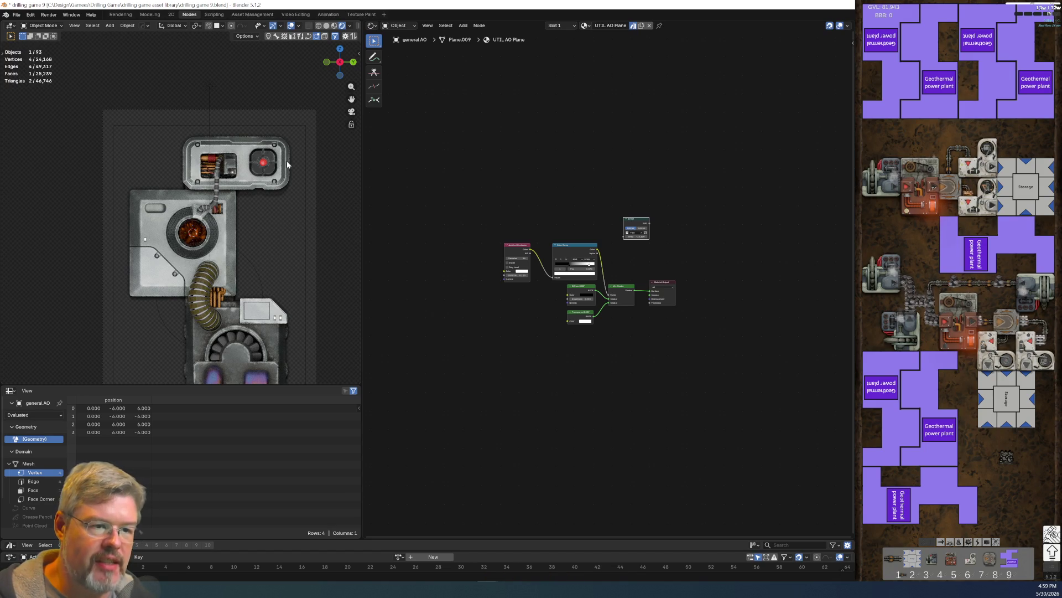
Step: Select the plant's red dial lamp object to bring up its material
scroll(287, 163, up, 4)
shift+middle_drag(297, 198, 161, 270)
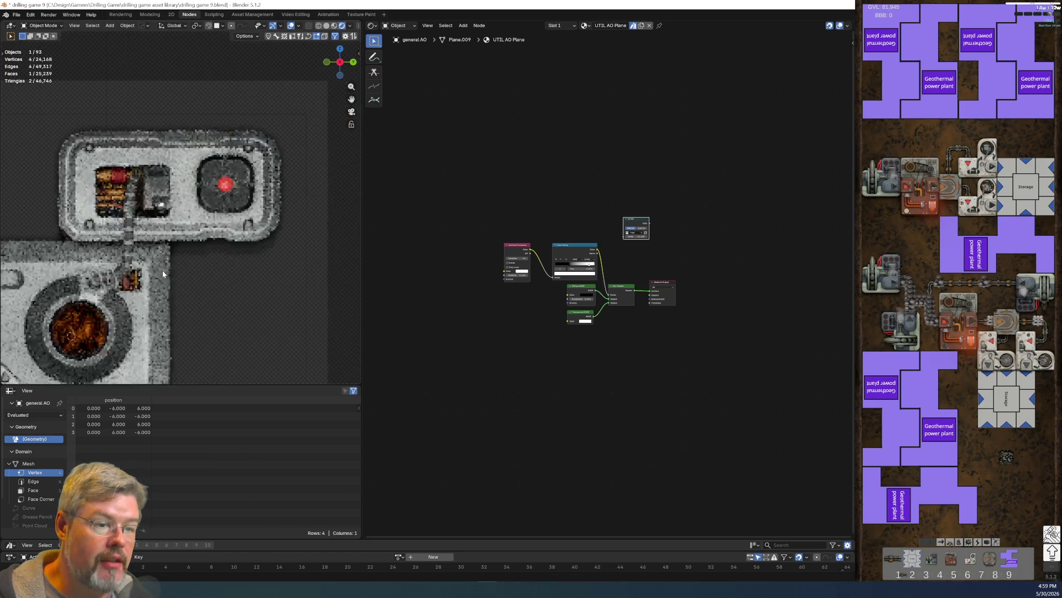
click(241, 172)
scroll(250, 191, up, 4)
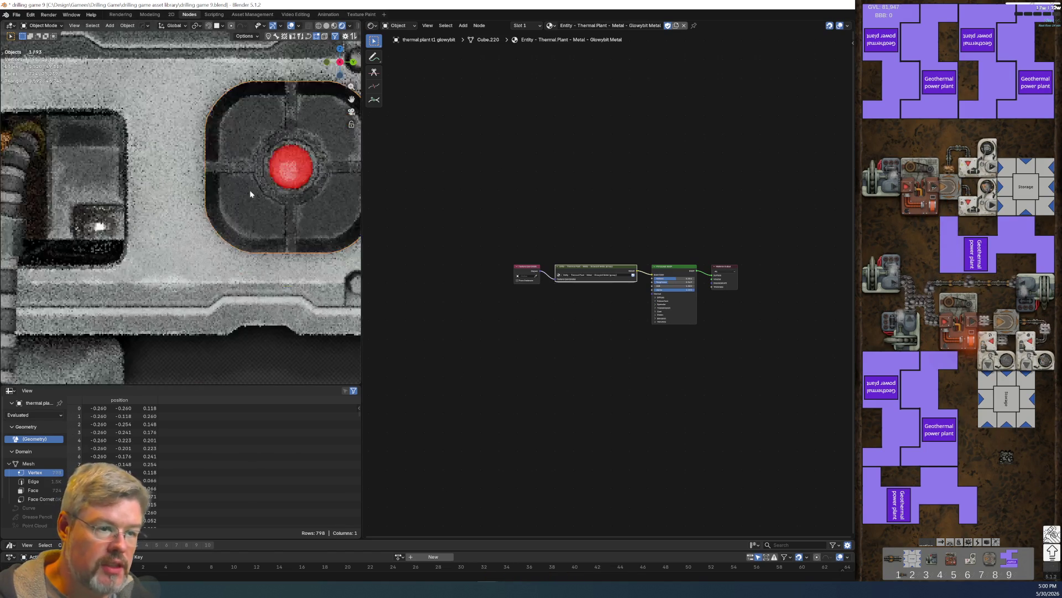
Step: Switch to the Red Lamp material slot and expand the Principled BSDF's Emission settings
scroll(575, 337, up, 4)
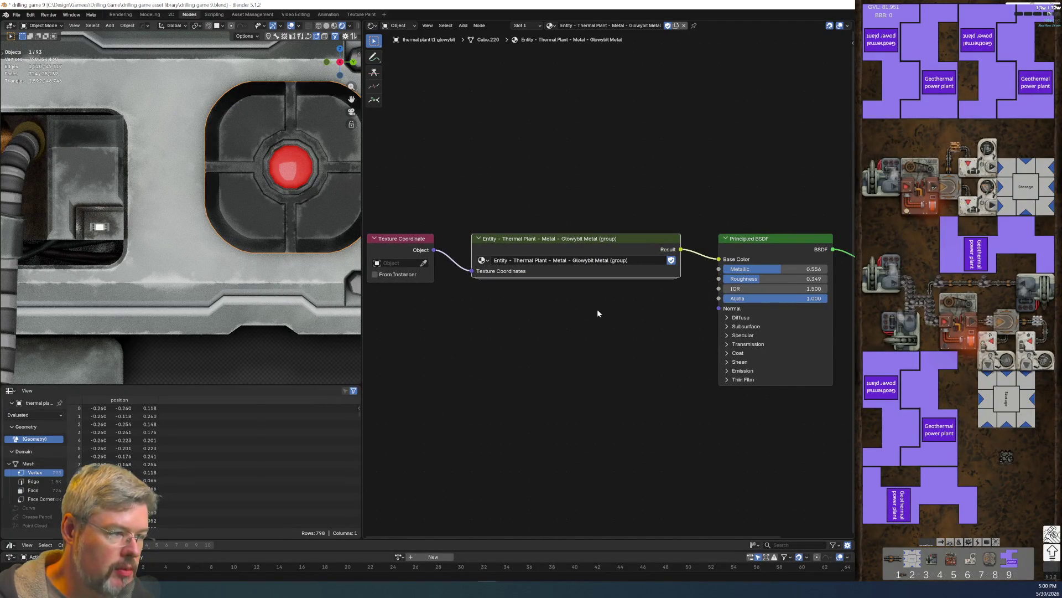
click(520, 25)
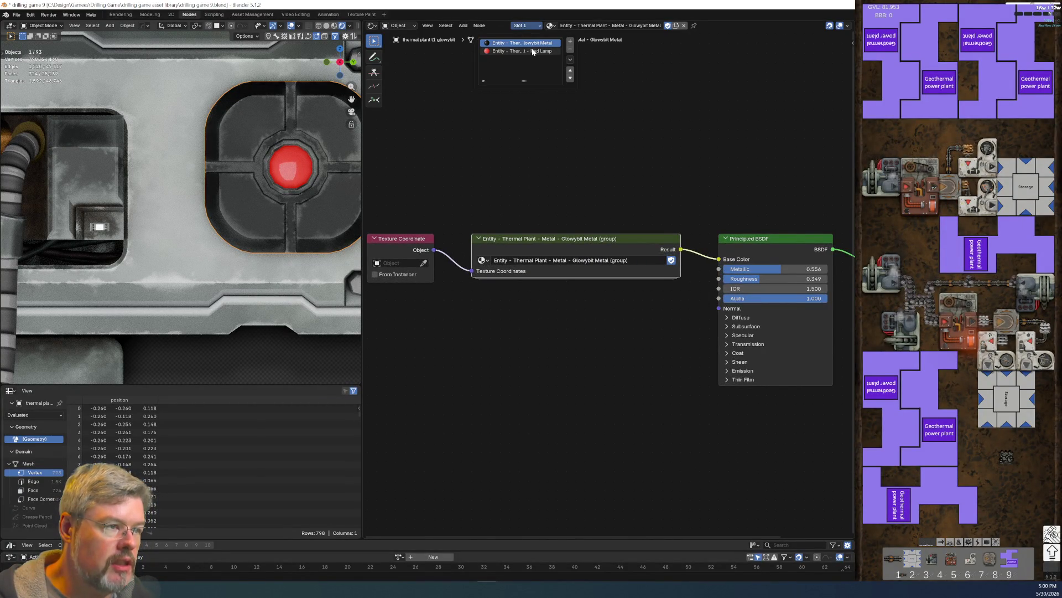
click(531, 52)
scroll(592, 383, up, 1)
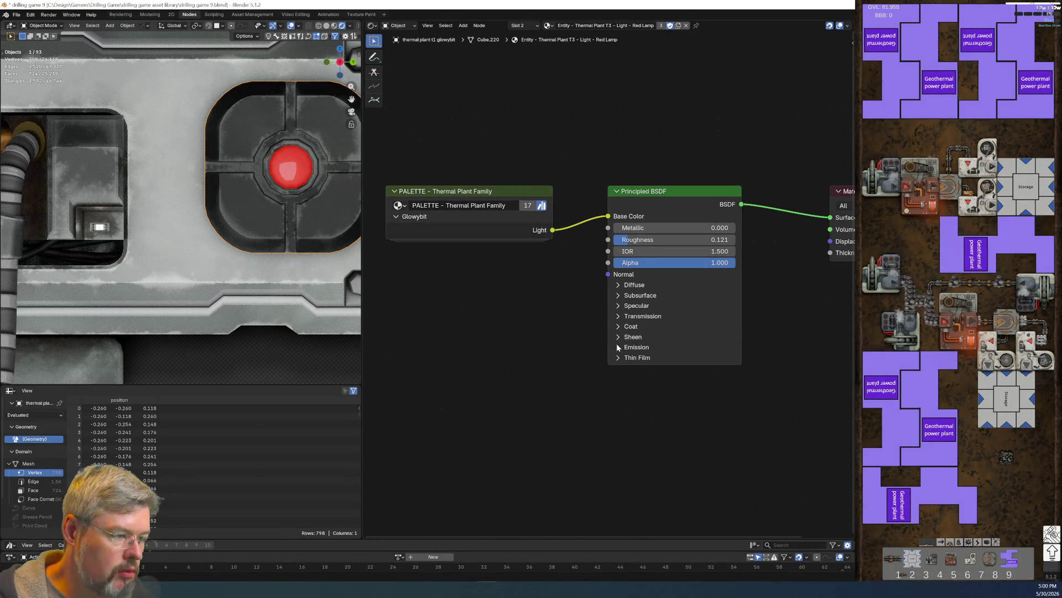
click(619, 347)
Step: Set the Red Lamp emission strength to 0.1 after trying 1.0, 0.3 and 0
click(645, 372)
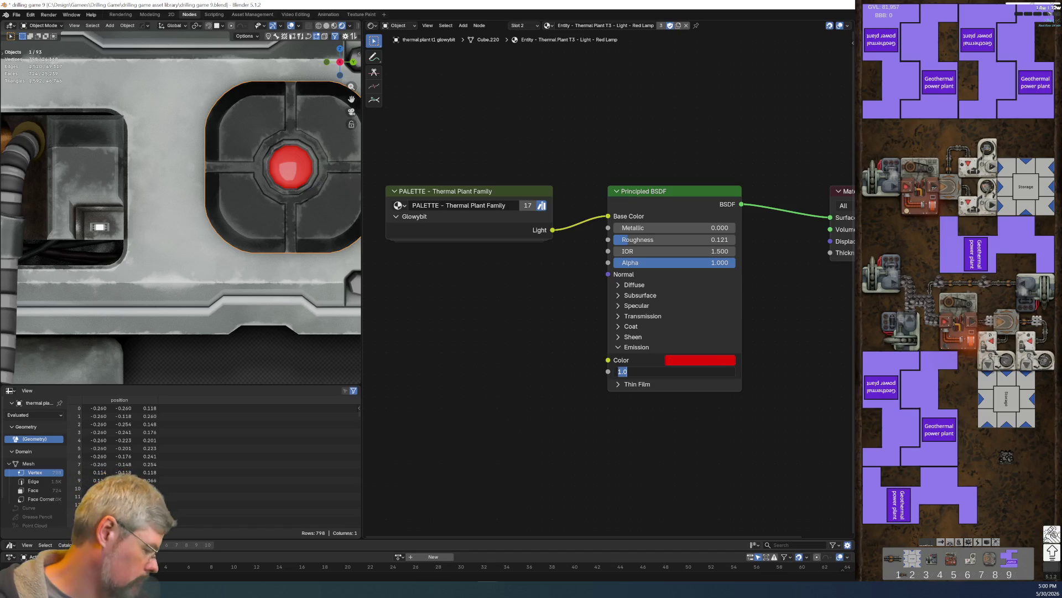
key(Return)
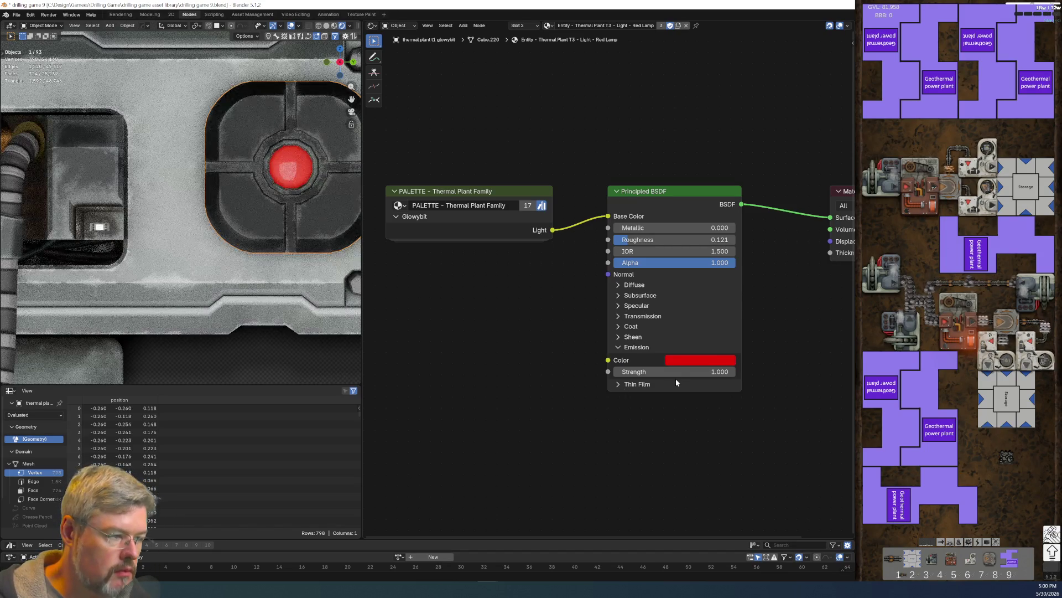
click(678, 375)
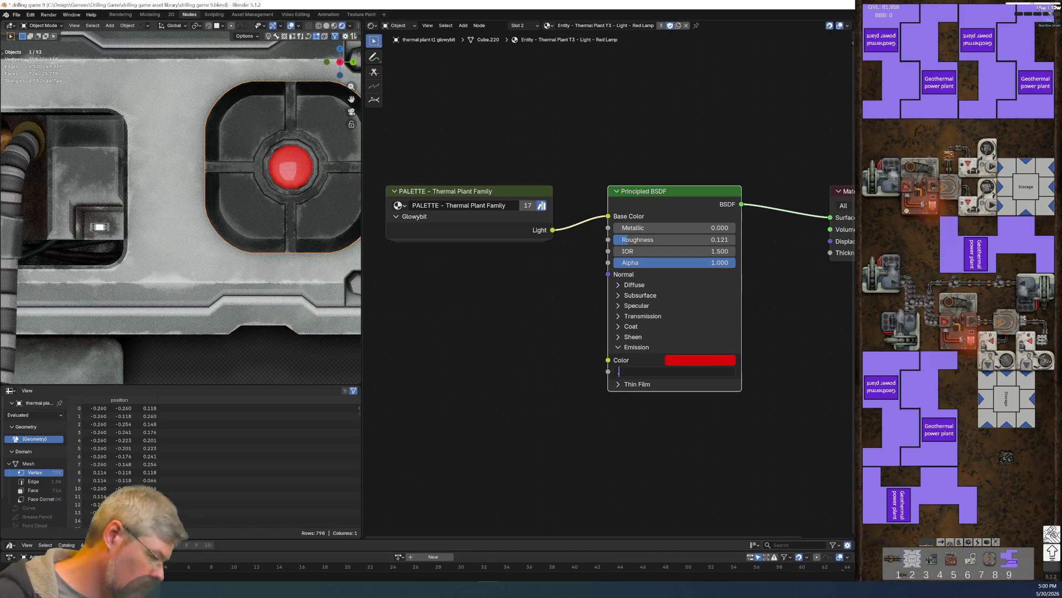
text(0.300)
key(Return)
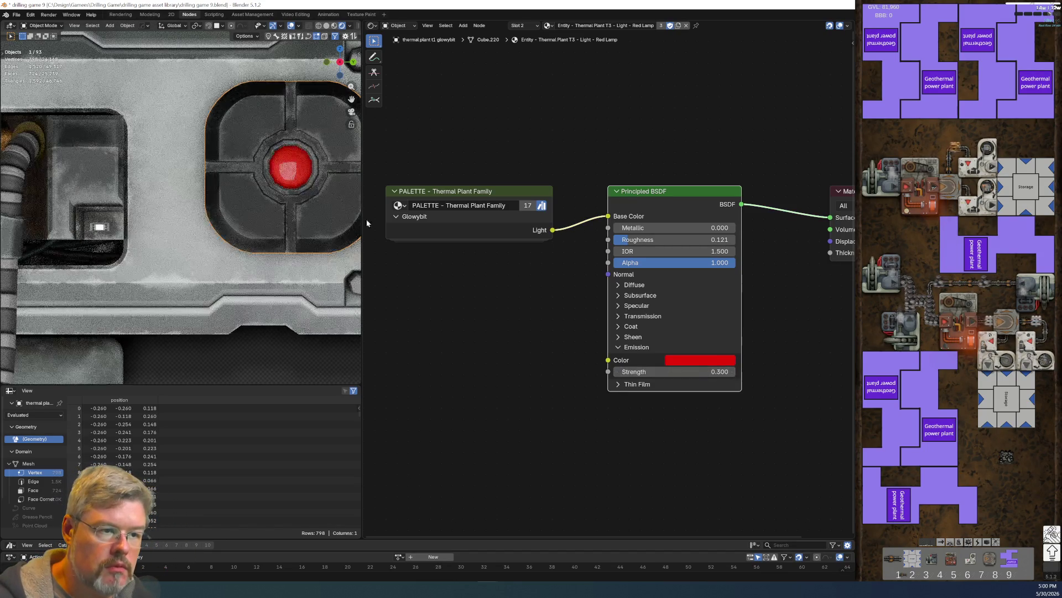
scroll(211, 200, down, 5)
click(674, 371)
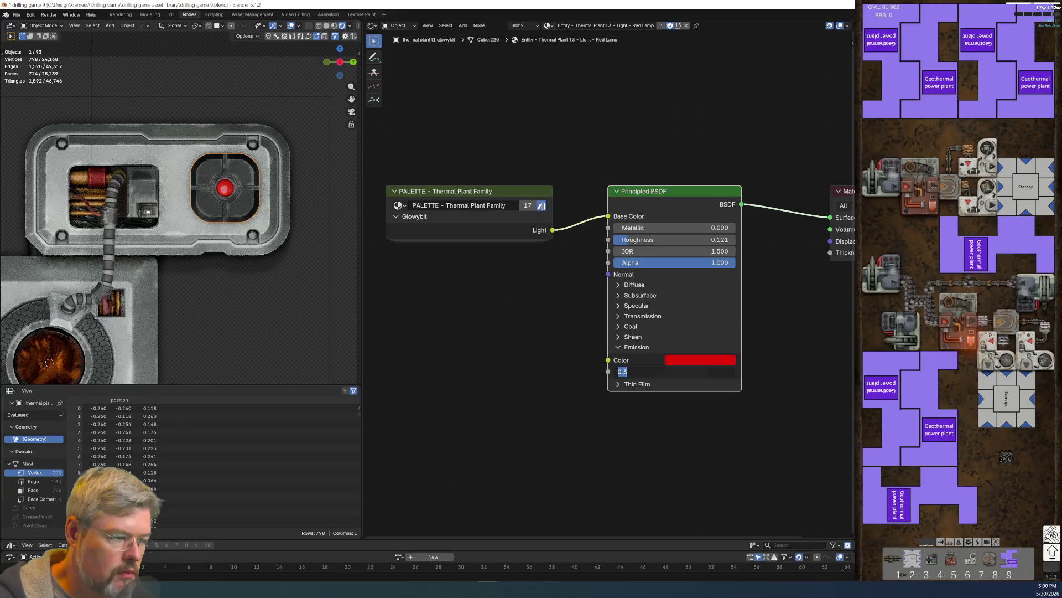
text(0)
key(Return)
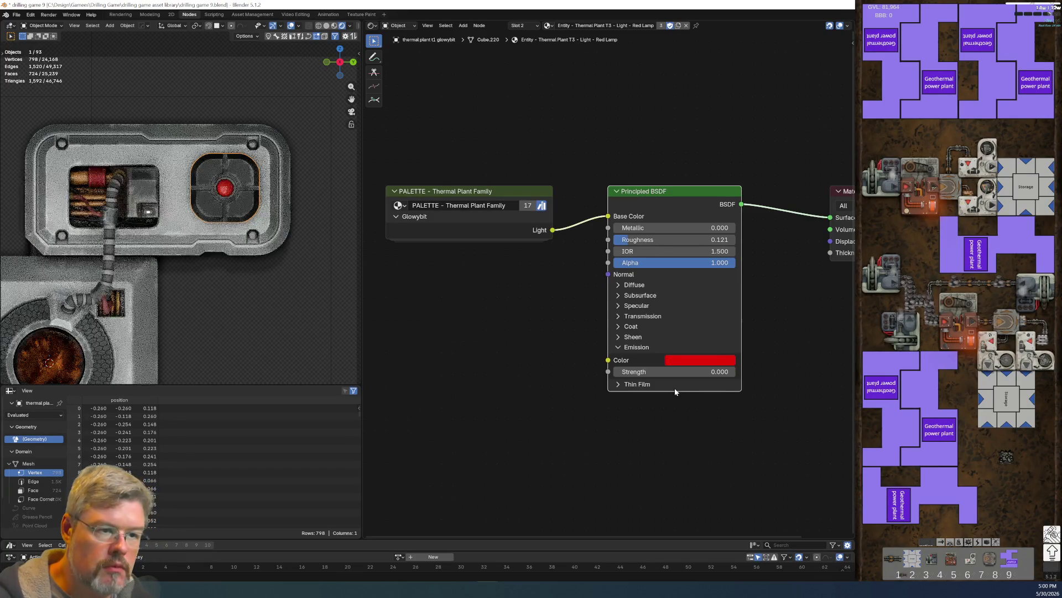
click(674, 371)
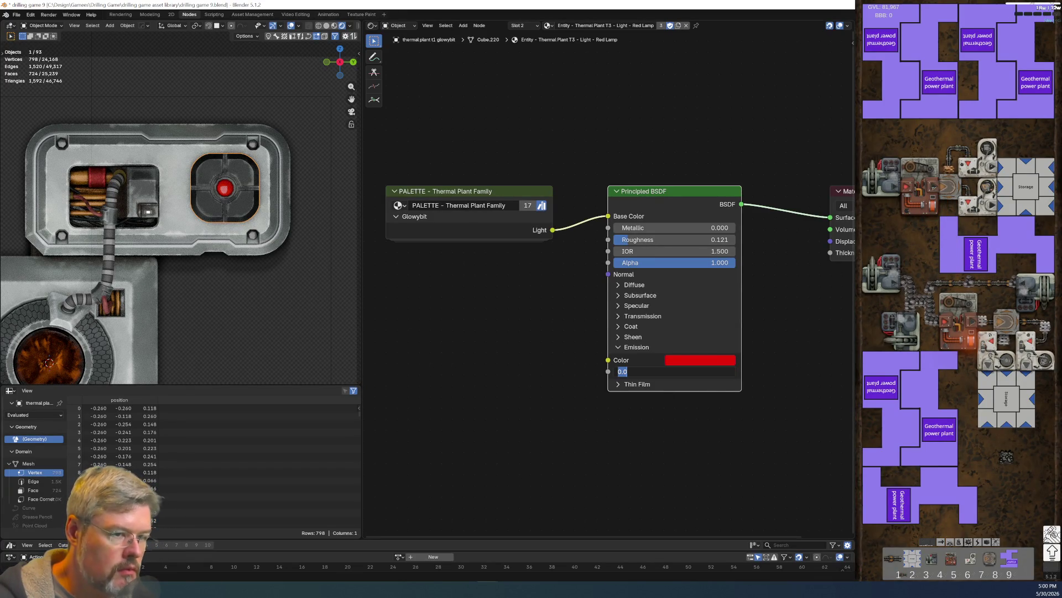
text(1)
key(Return)
Step: Frame all the material nodes, save drilling game 9.blend, and open the Rendering workspace
key(Home)
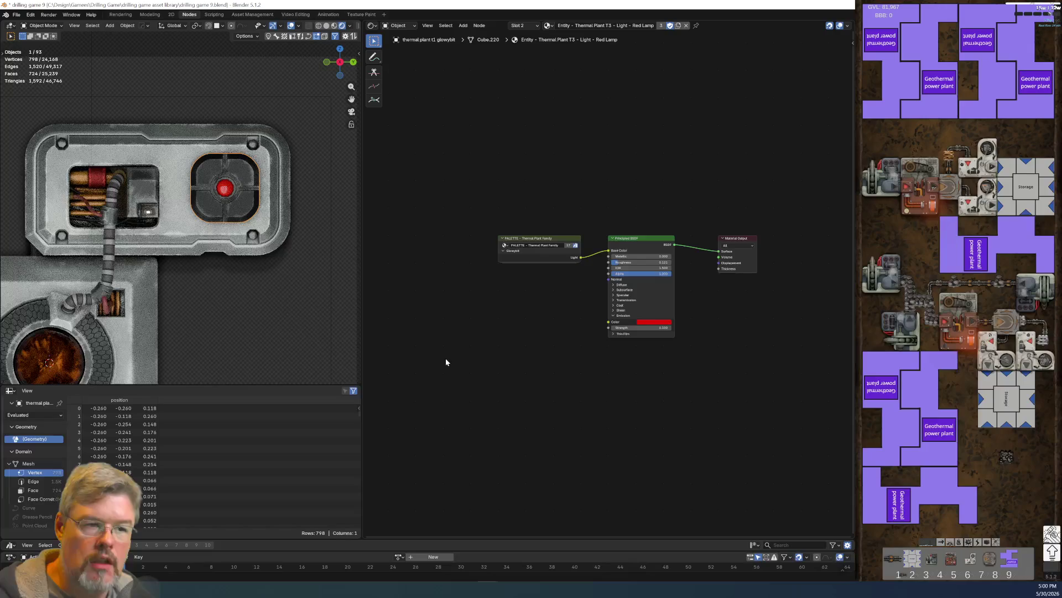
scroll(458, 345, down, 1)
scroll(198, 282, down, 4)
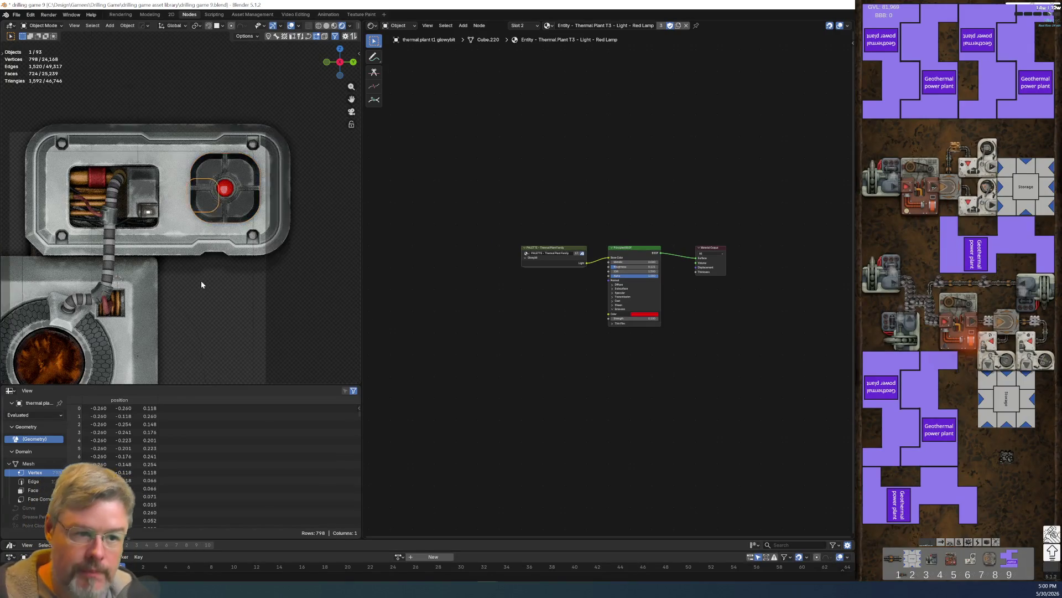
scroll(224, 279, down, 2)
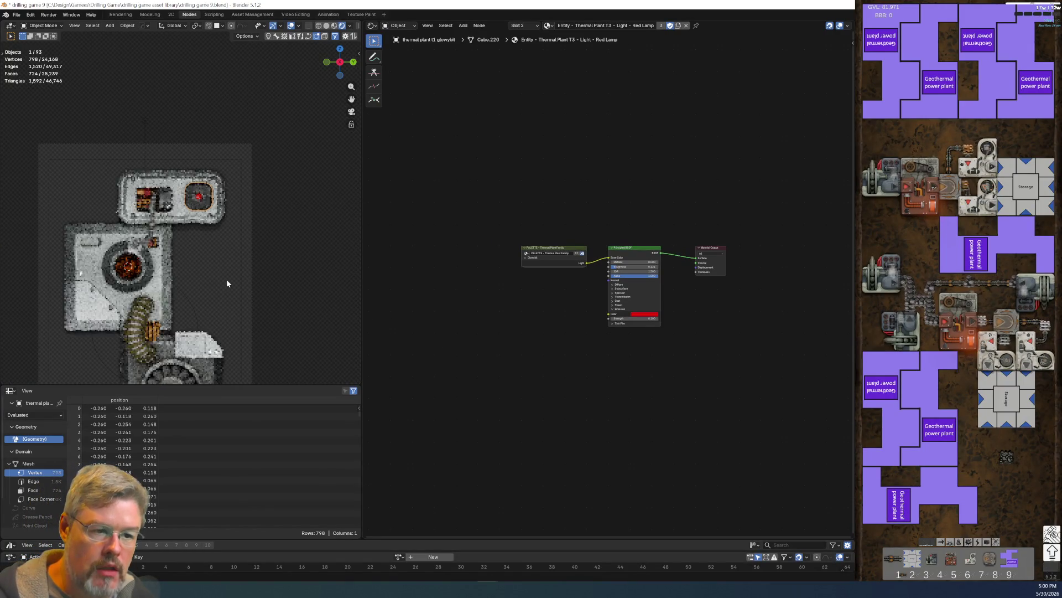
click(16, 15)
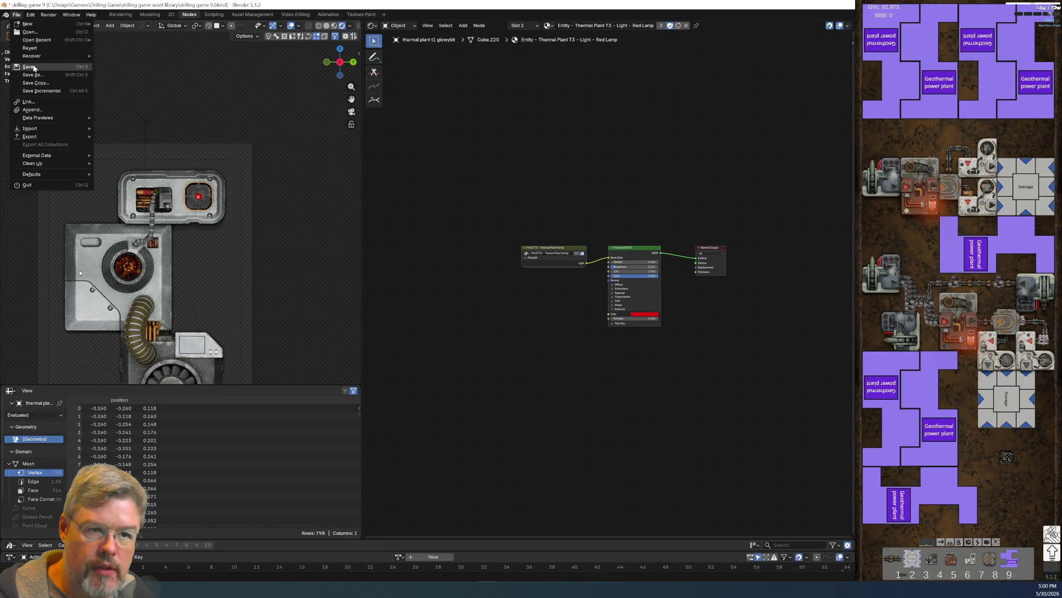
key(ctrl+s)
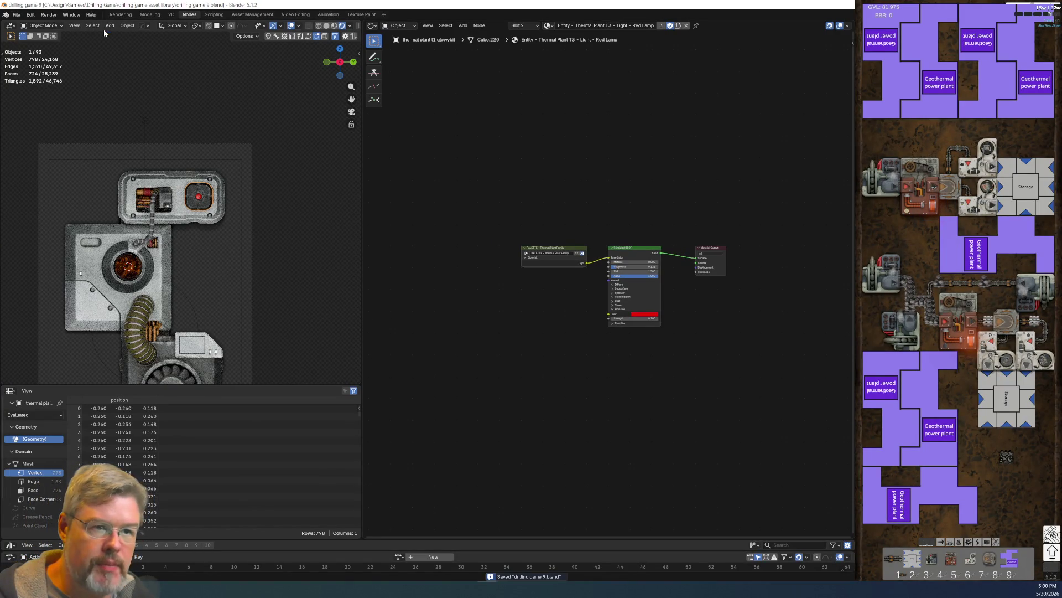
click(118, 15)
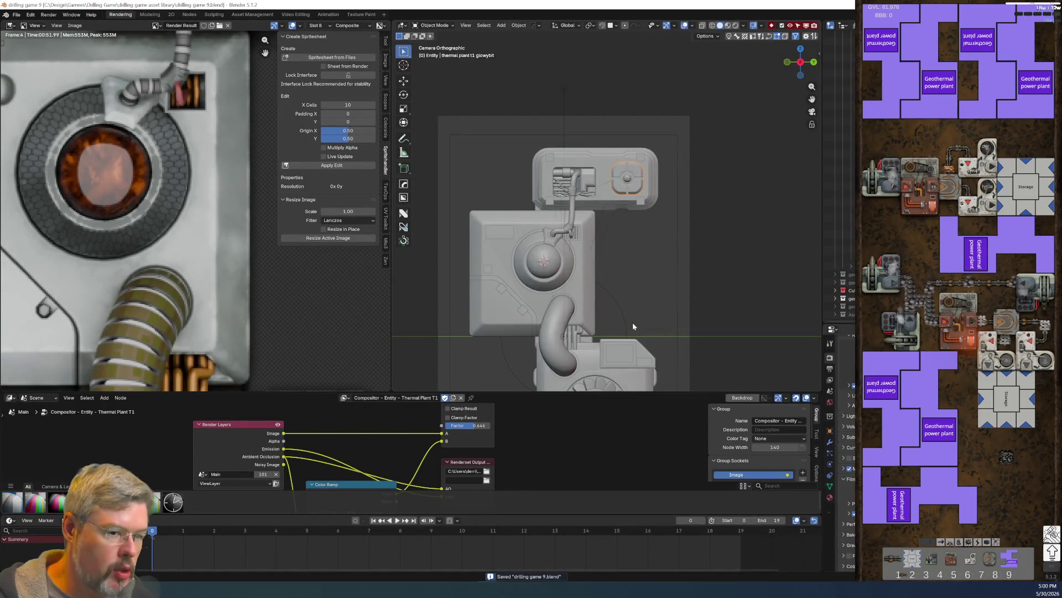
Step: Look over the Thermal Plant T1 render result, then Alt+Tab to the file browser window
scroll(614, 232, down, 3)
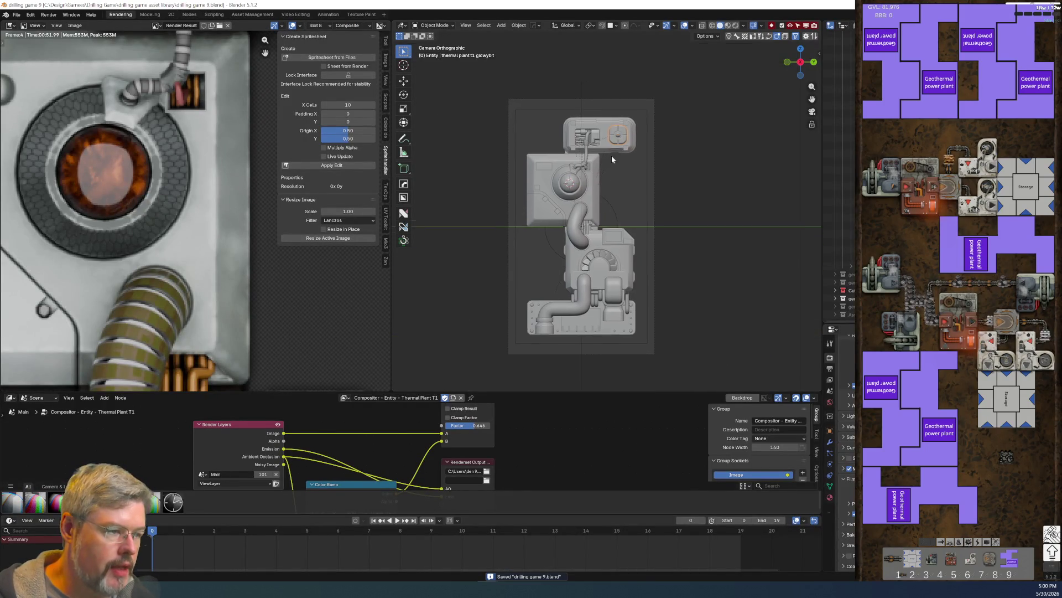
scroll(614, 161, up, 3)
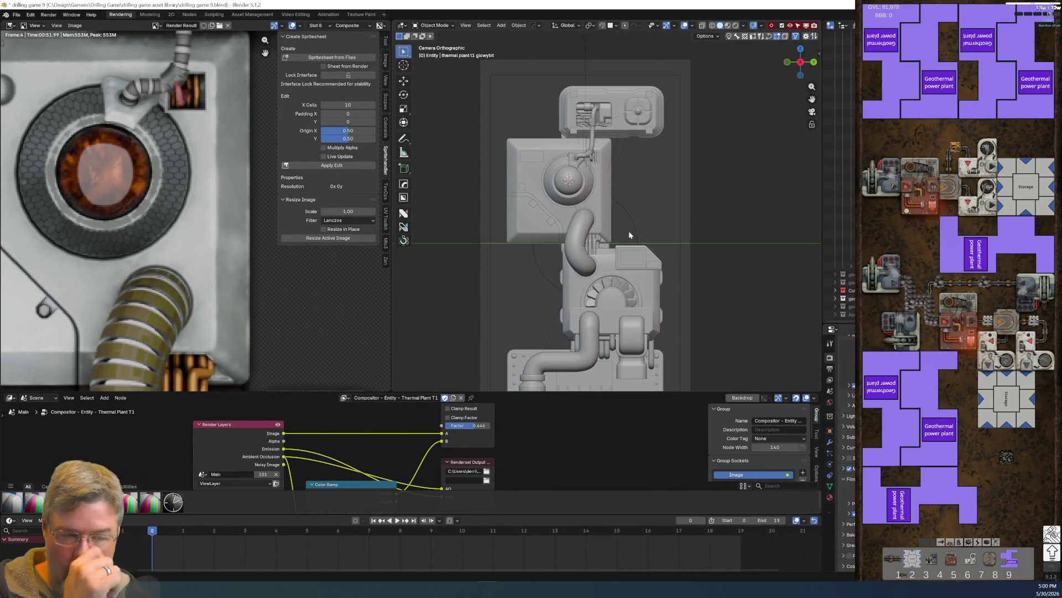
scroll(154, 280, down, 3)
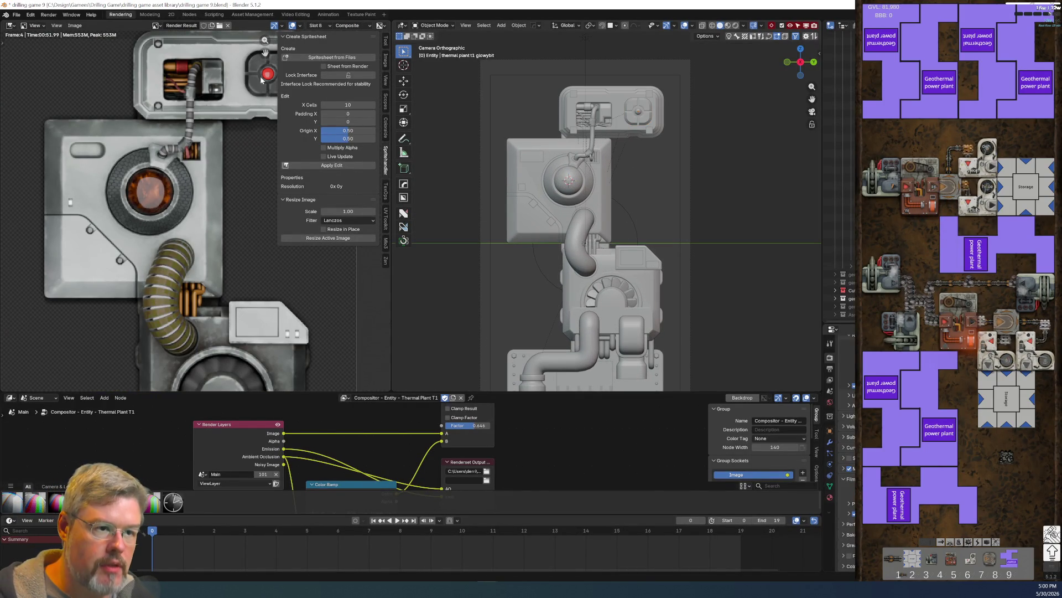
scroll(195, 209, down, 3)
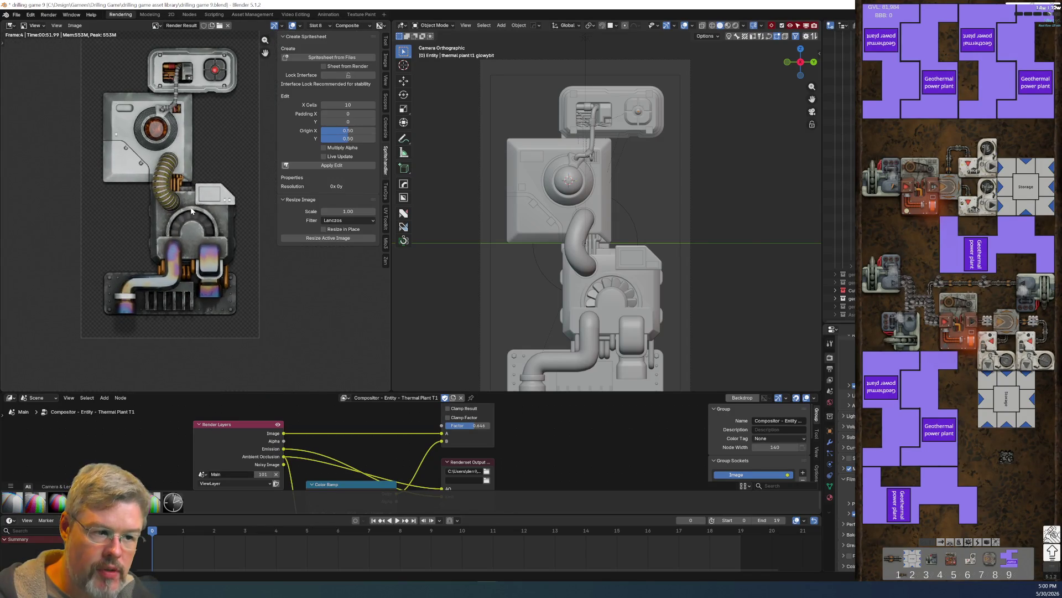
scroll(205, 238, down, 1)
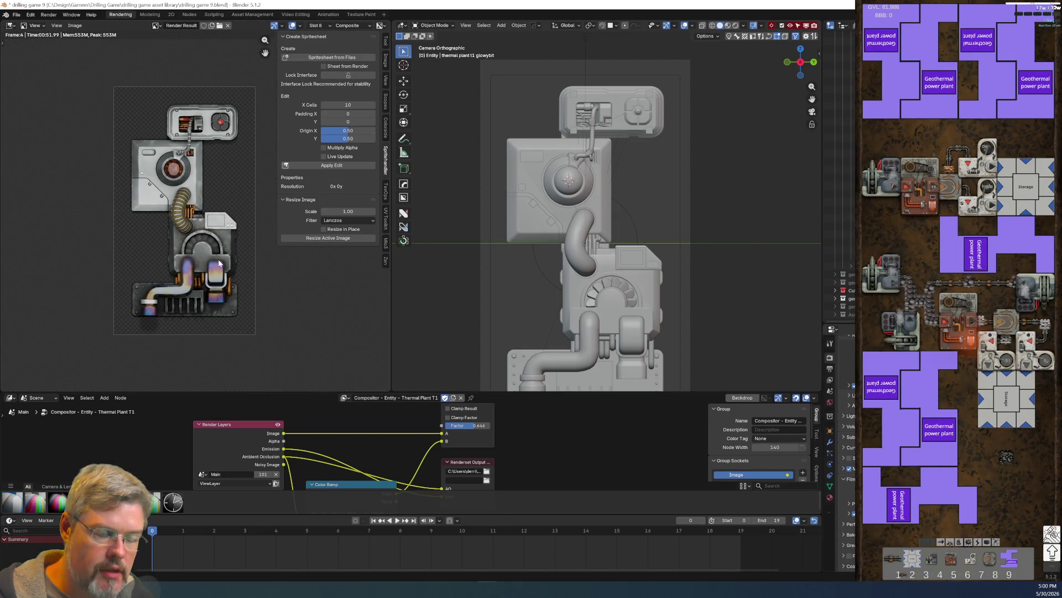
key(alt+Tab)
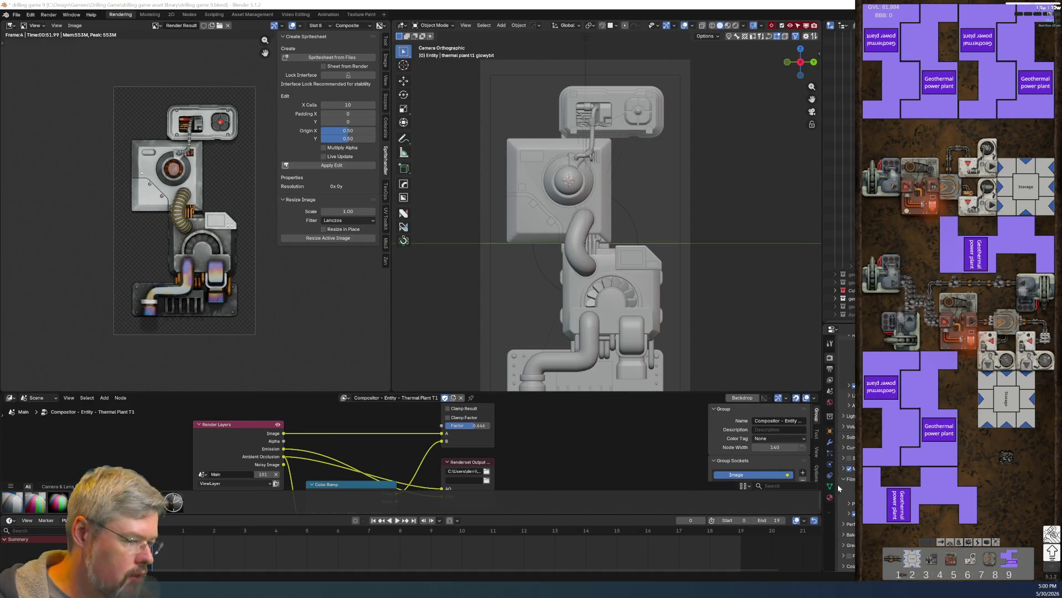
key(alt+Tab)
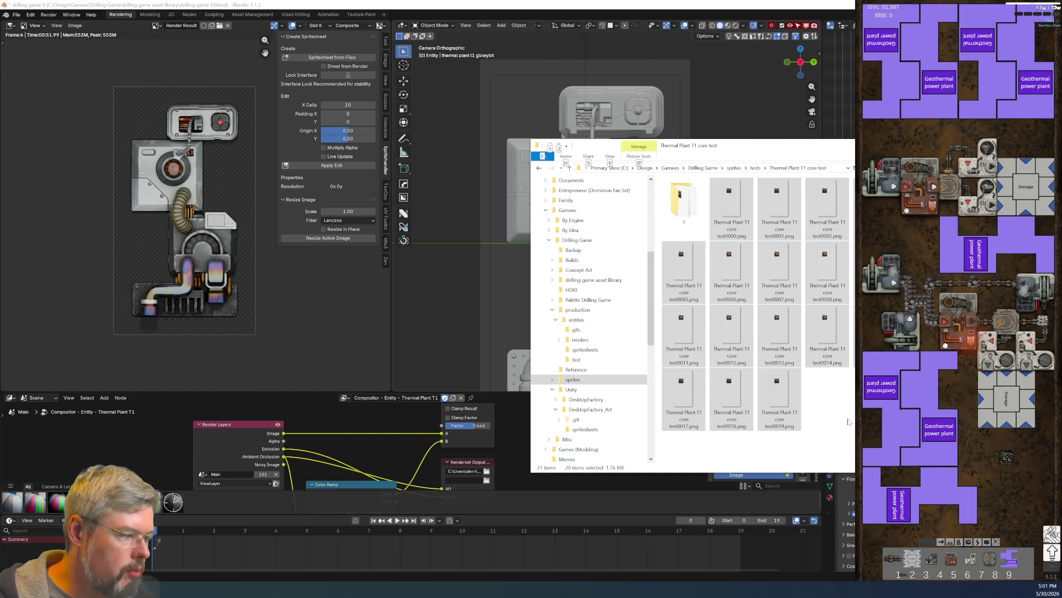
Step: Create a new folder named 2 in the tests folder
click(730, 210)
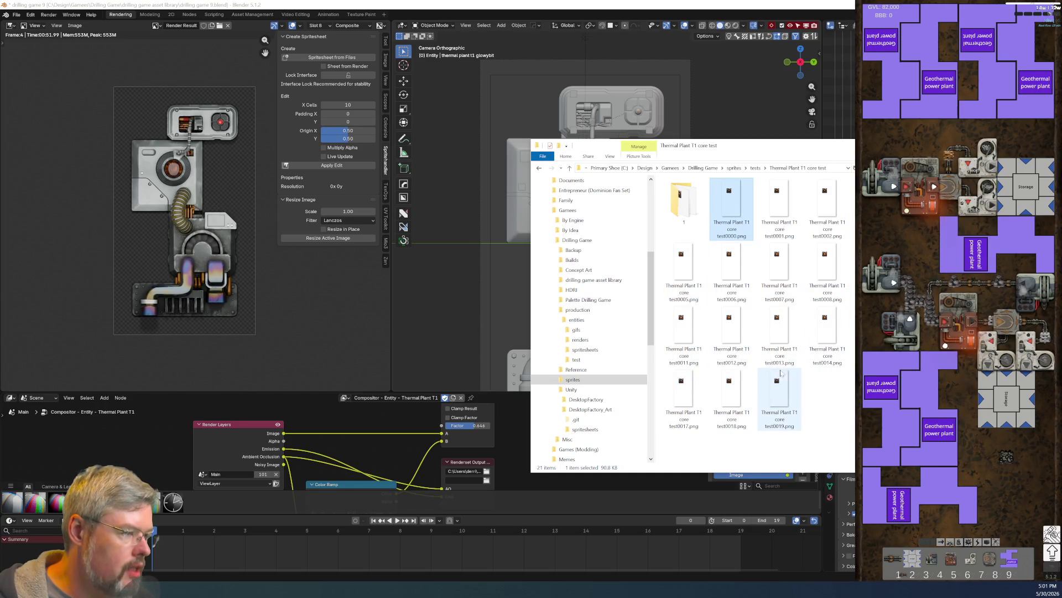
shift+click(769, 393)
click(837, 392)
right_click(838, 392)
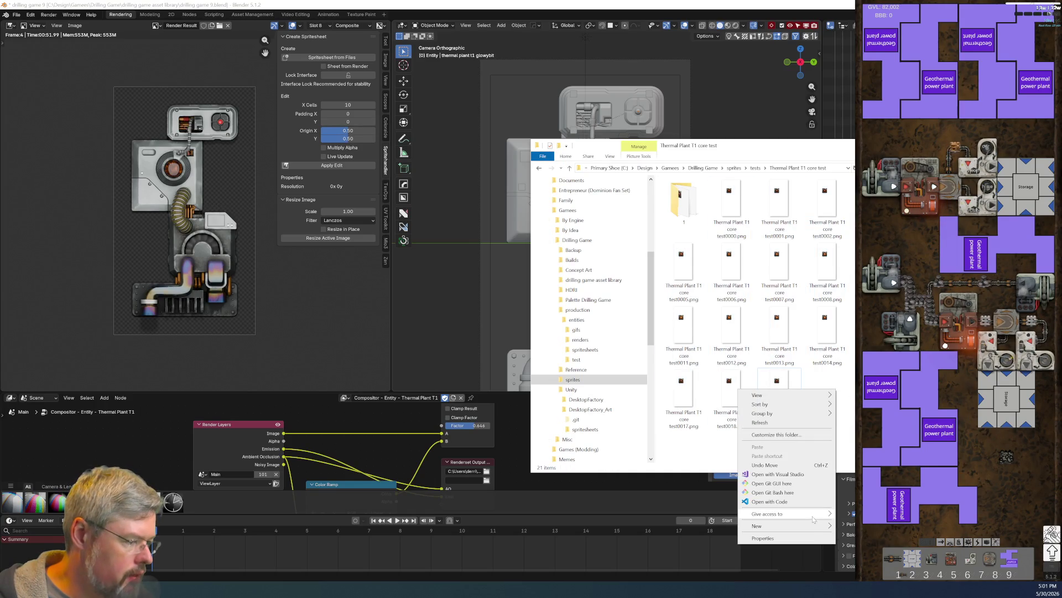
mouse_move(797, 526)
click(850, 449)
text(2)
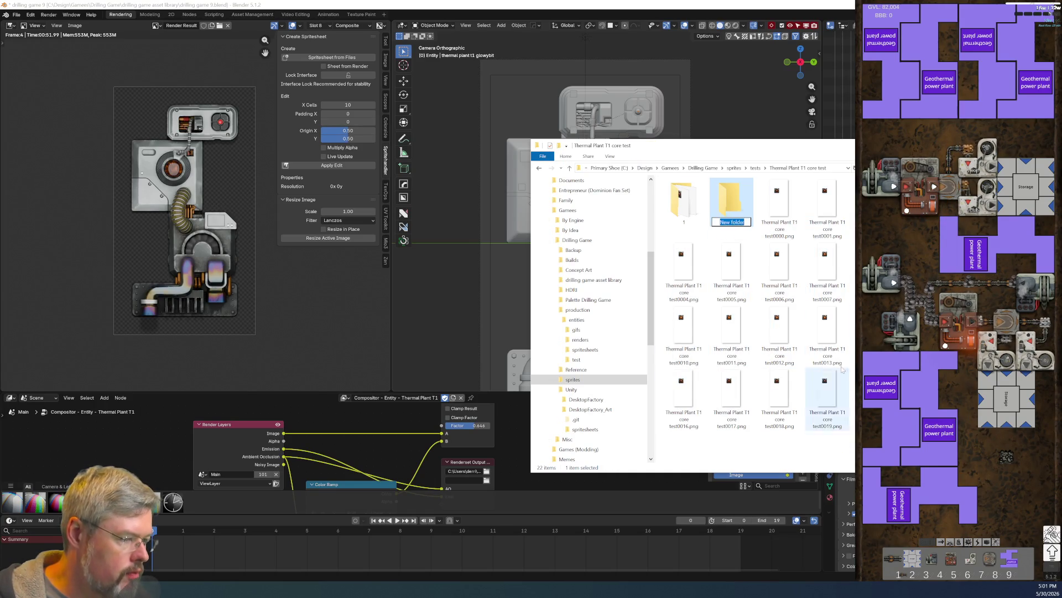
key(Return)
Step: Move the 20 test PNGs into folder 2
click(787, 213)
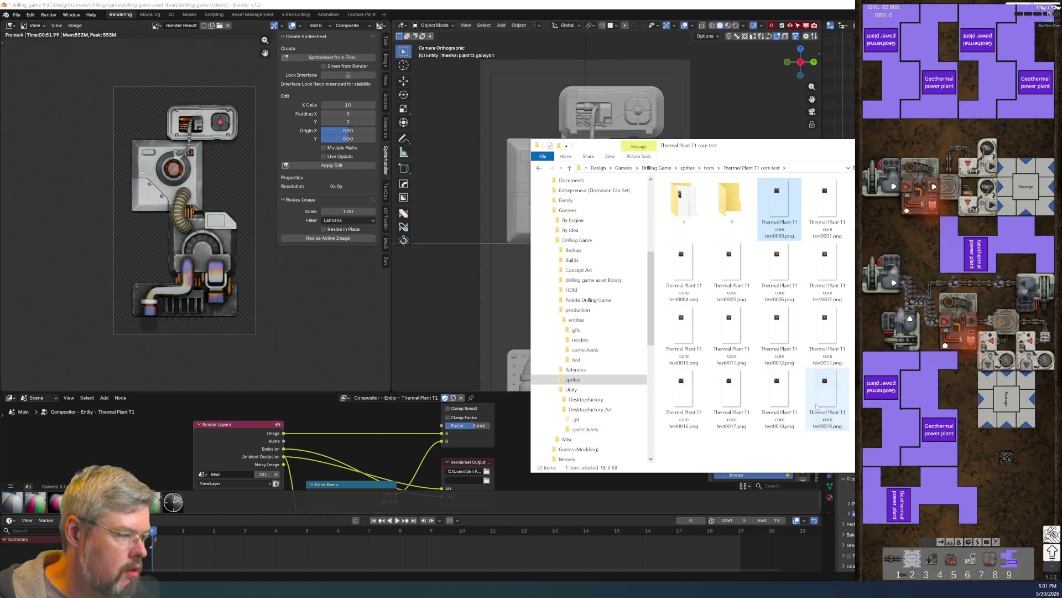
shift+click(827, 396)
drag(767, 370, 728, 180)
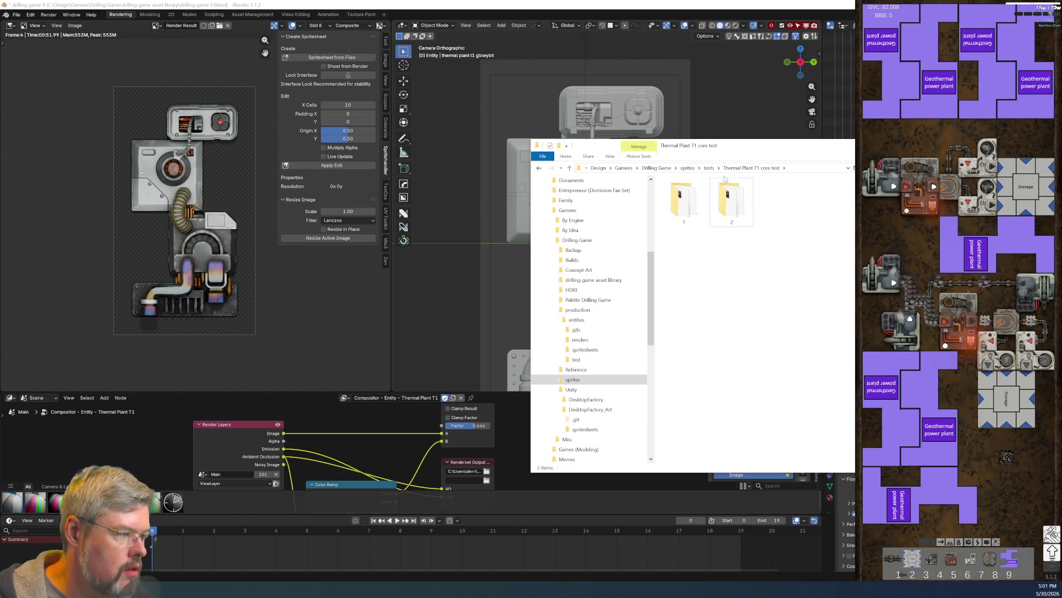
Step: Navigate to production\entities\renders\thermal plant t1 from the Drilling Game folder
click(711, 168)
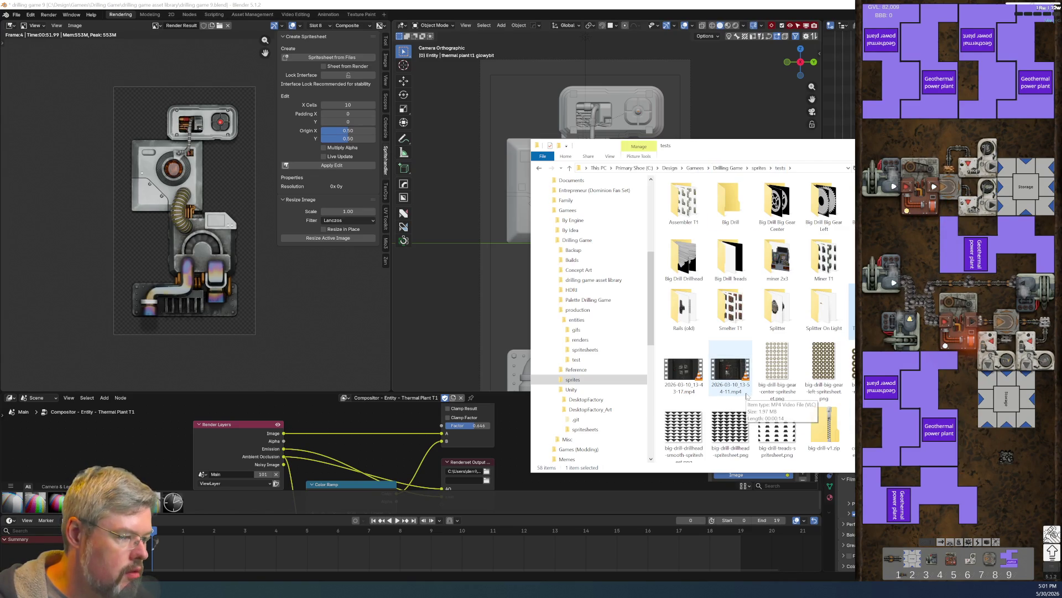
click(759, 168)
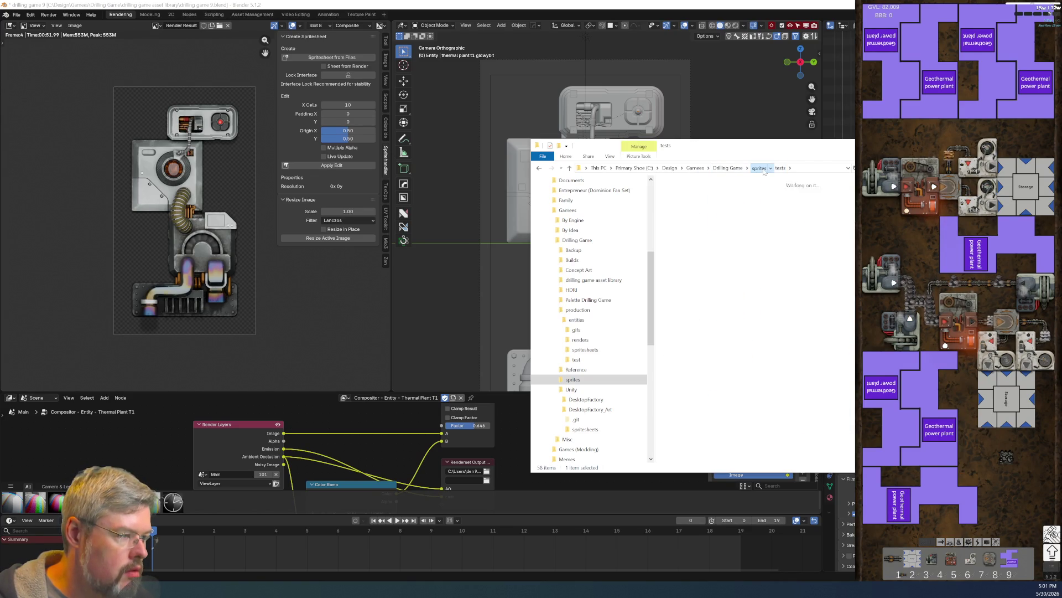
click(798, 376)
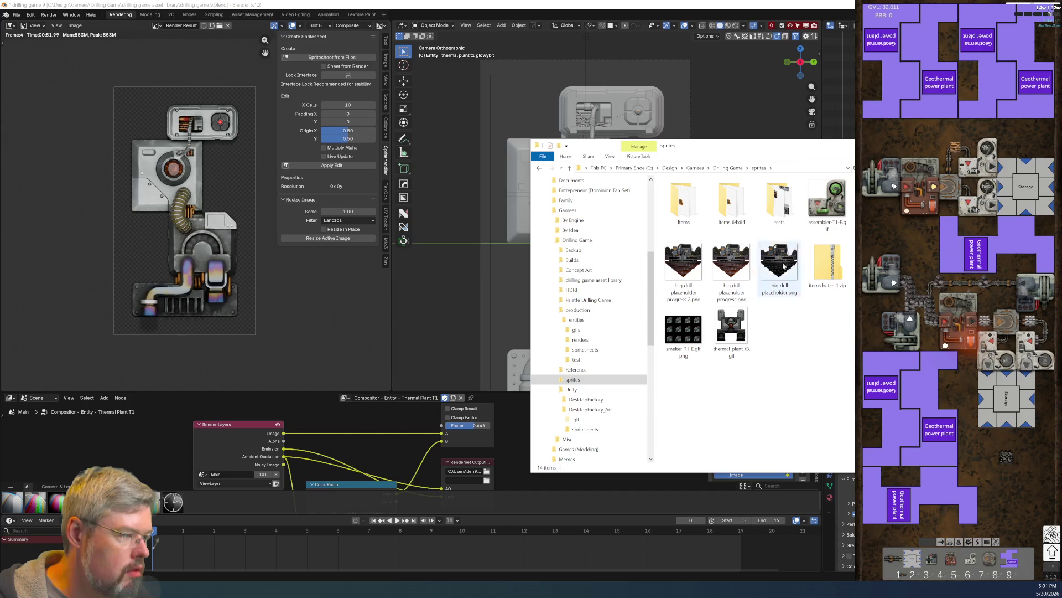
click(728, 168)
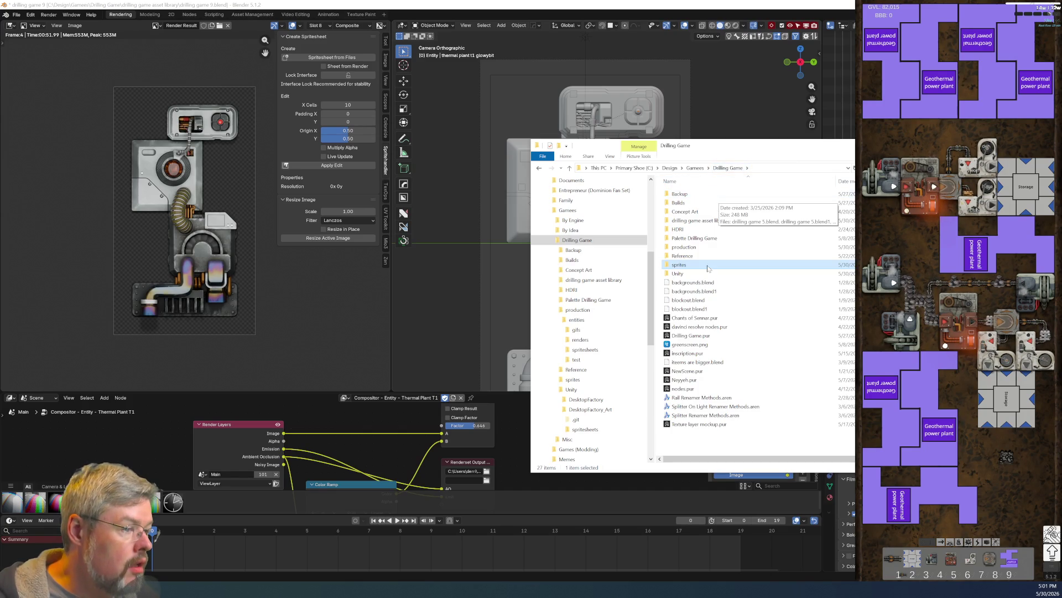
double_click(713, 246)
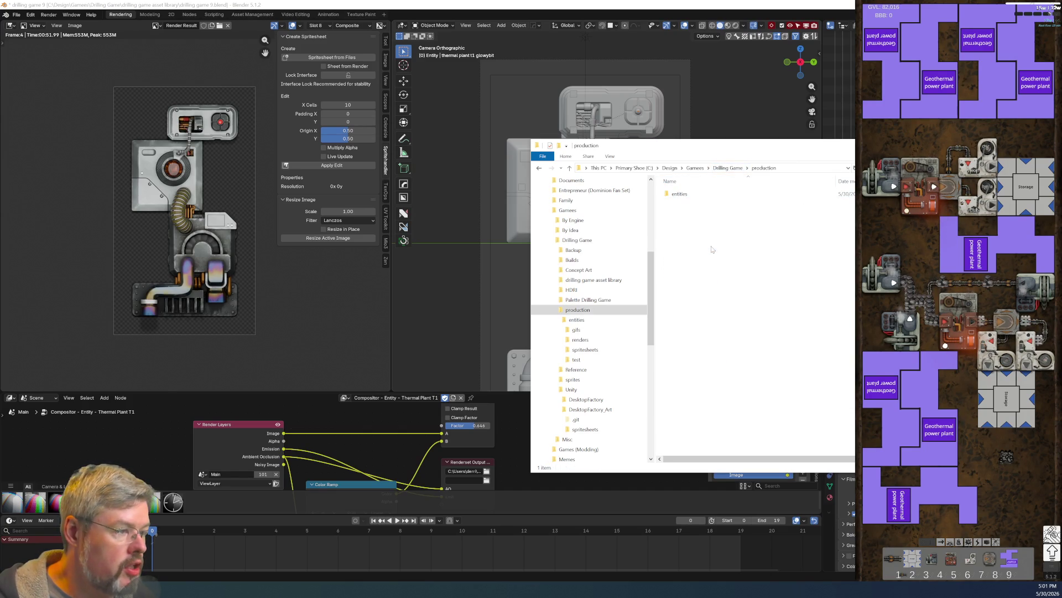
double_click(716, 197)
double_click(709, 203)
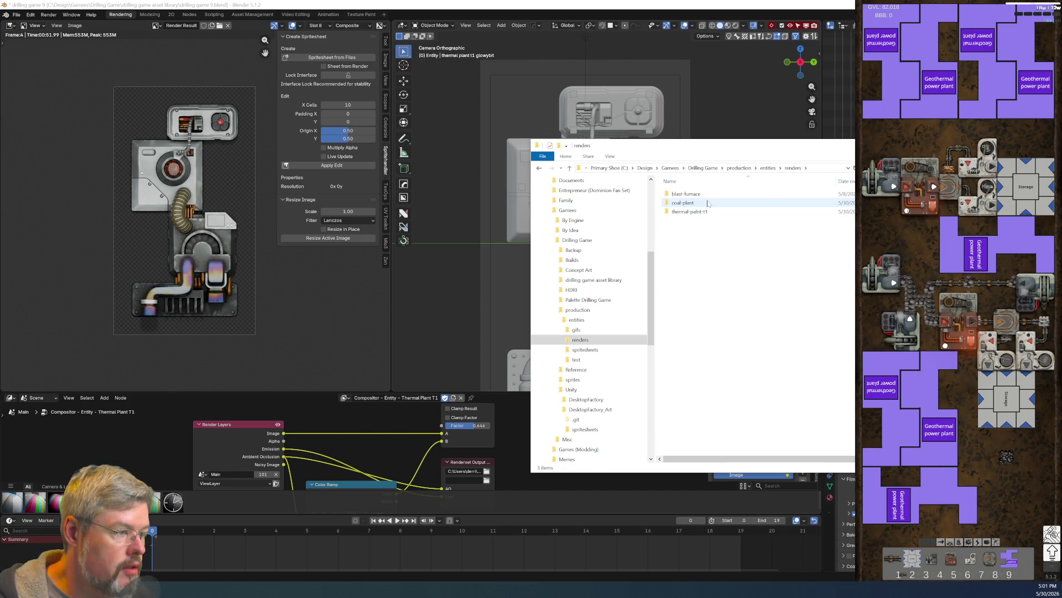
double_click(711, 211)
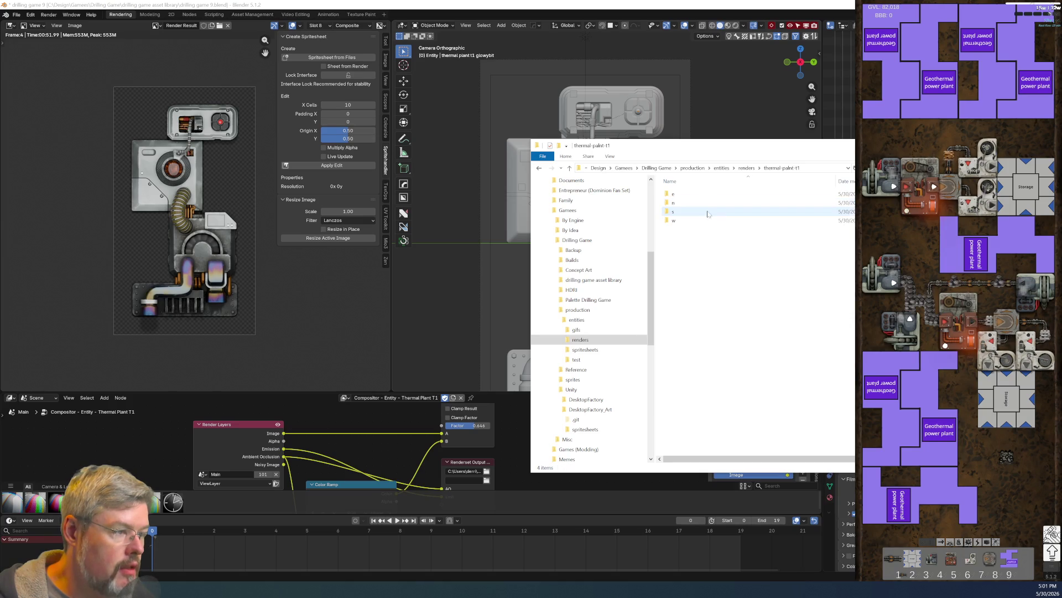
Step: Peek into the e subfolder, return to the thermal plant t1 folder, and switch to Blender
double_click(703, 204)
key(alt+Left)
double_click(697, 203)
key(alt+Left)
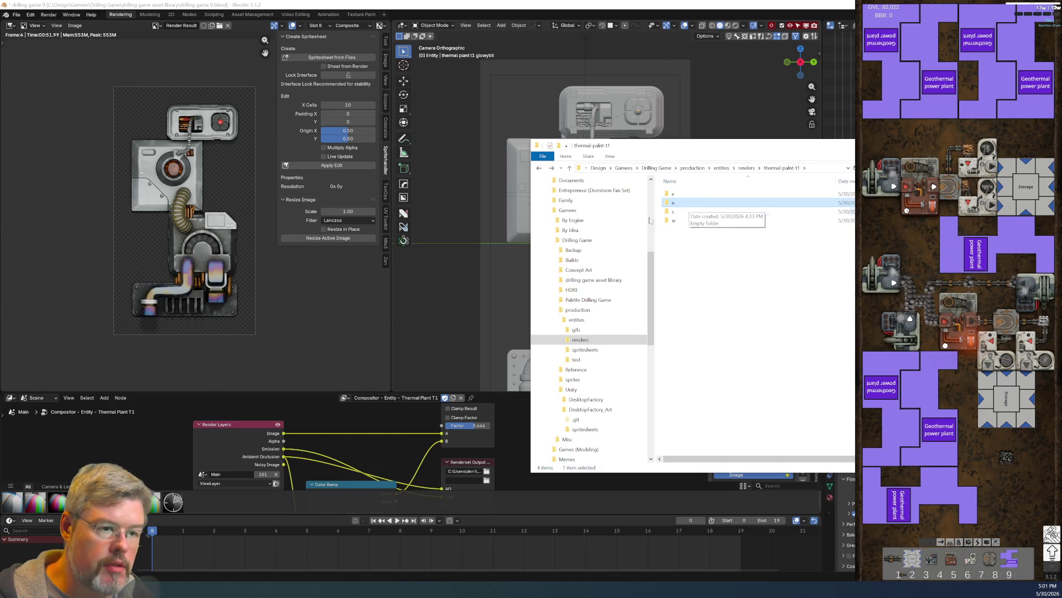
click(75, 25)
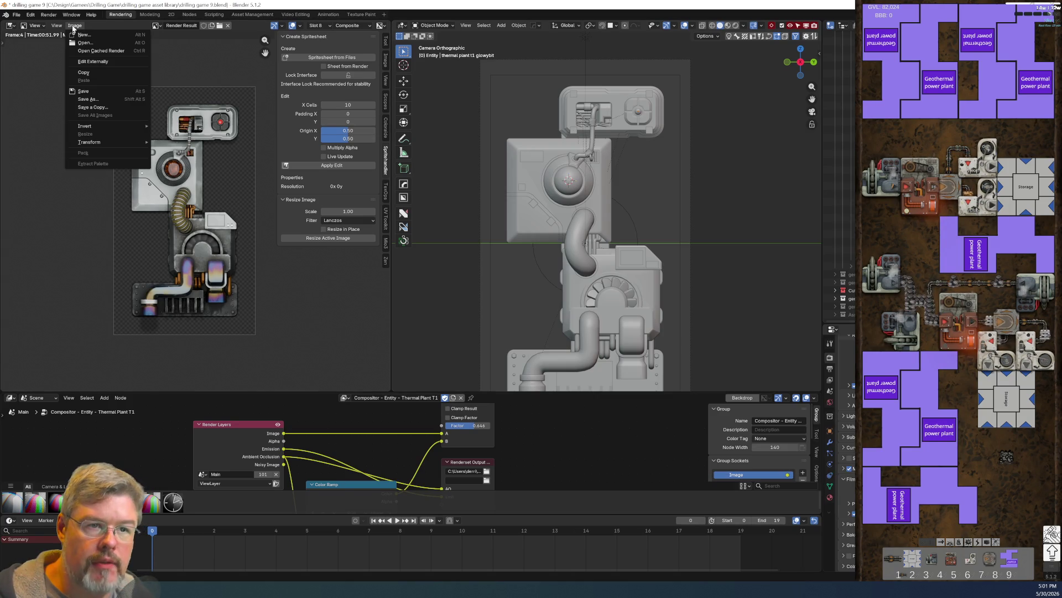
Step: Save the render as 'thermal plant t1 fan motion blur experiment blur.png', replacing 'still'
click(105, 98)
click(516, 503)
key(ctrl+BackSpace)
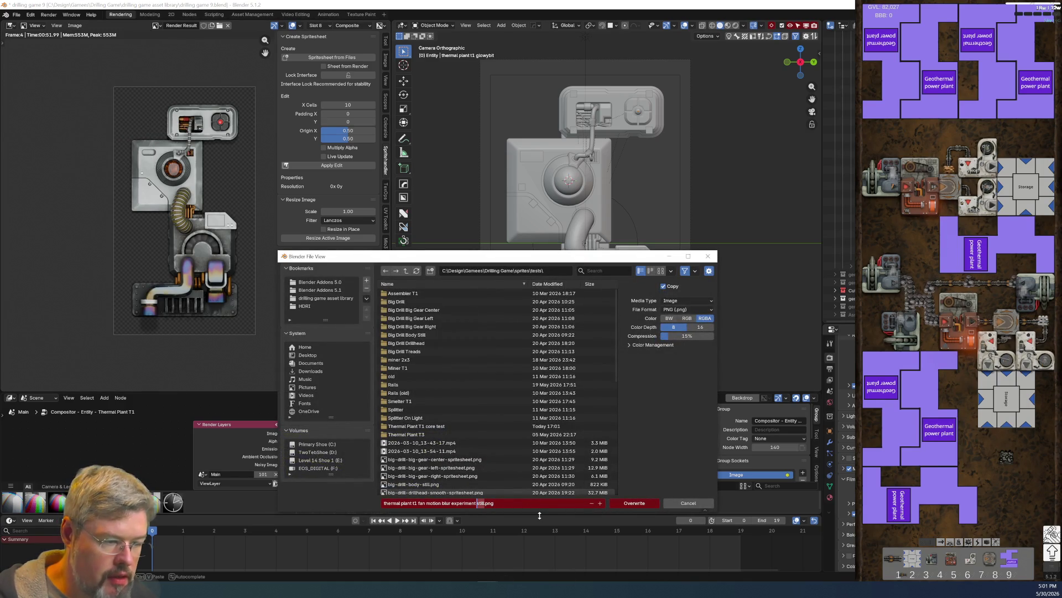
text(mo)
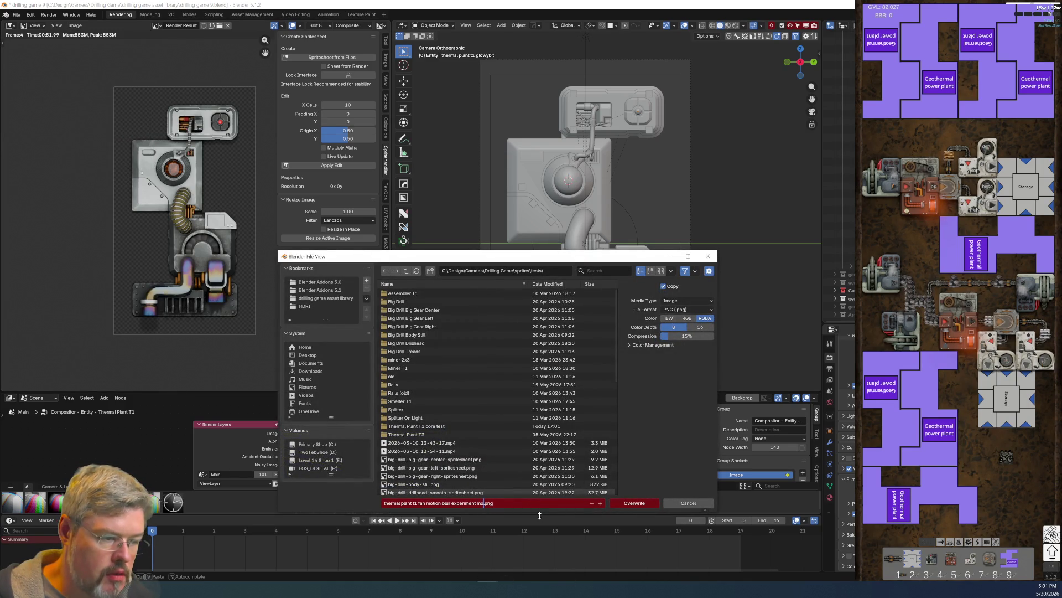
text(lur)
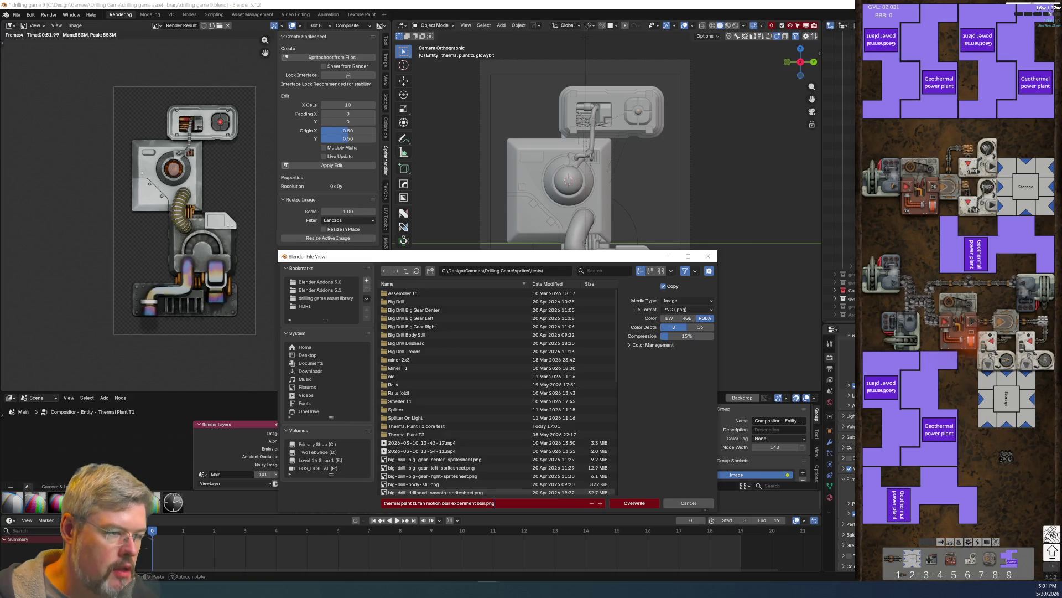
key(Return)
key(alt+Tab)
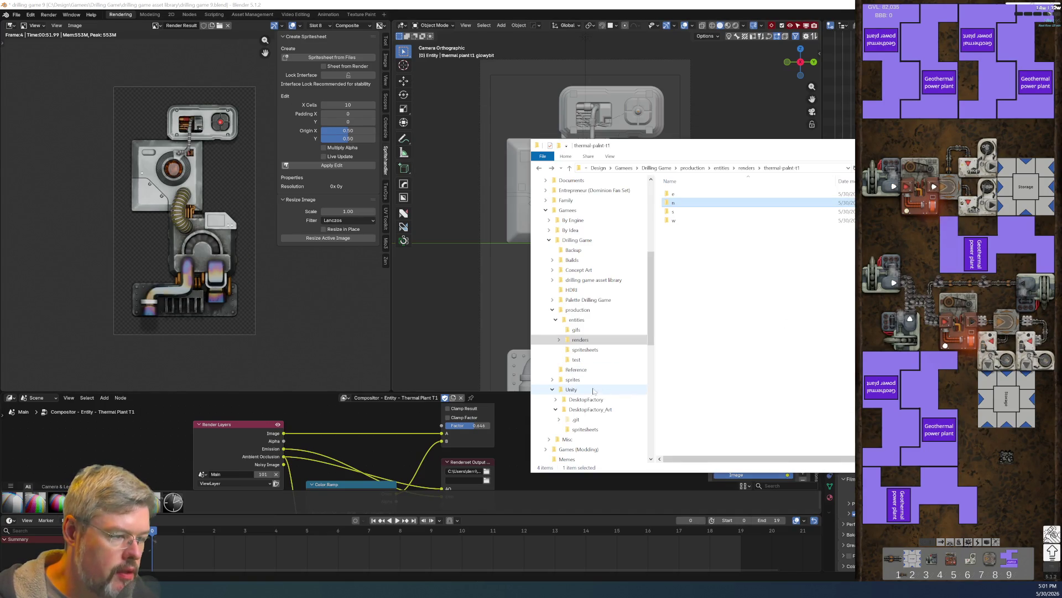
Step: Open sprites\tests and select the fan motion blur still and blur PNGs to compare them
click(573, 380)
double_click(779, 202)
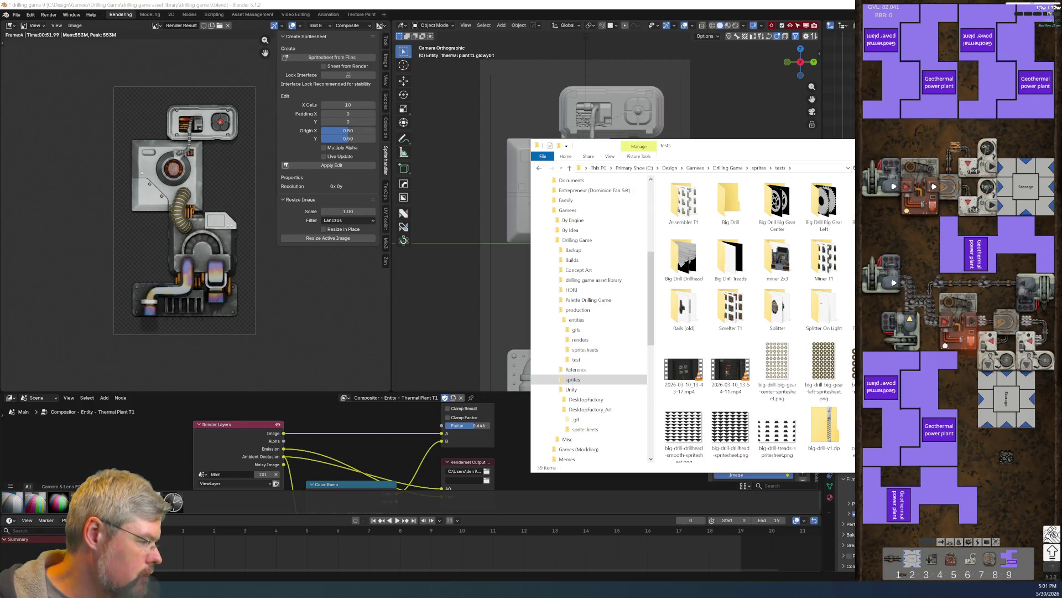
click(945, 345)
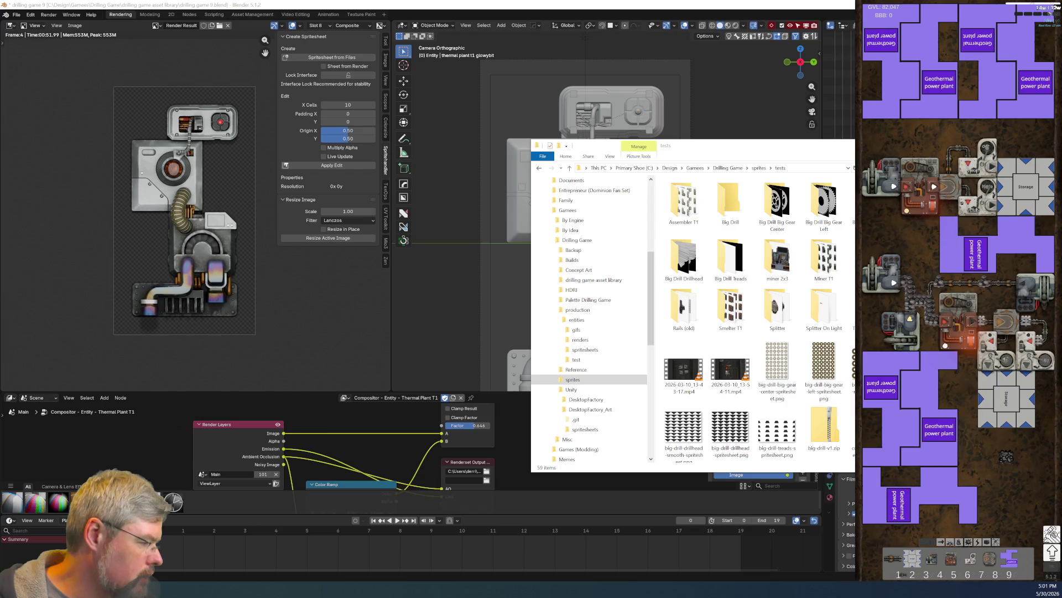
scroll(684, 393, down, 5)
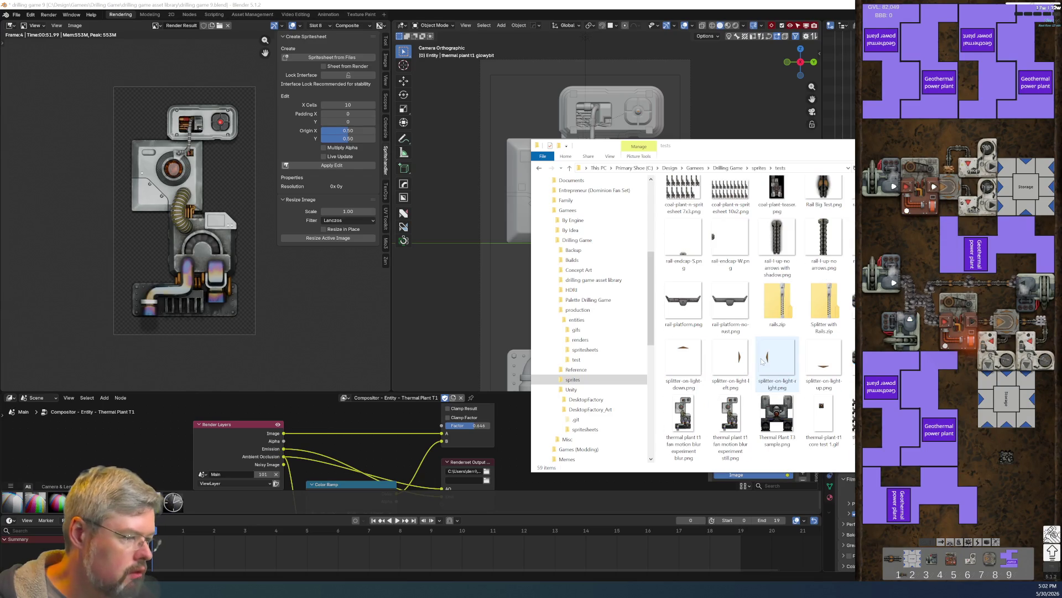
click(726, 411)
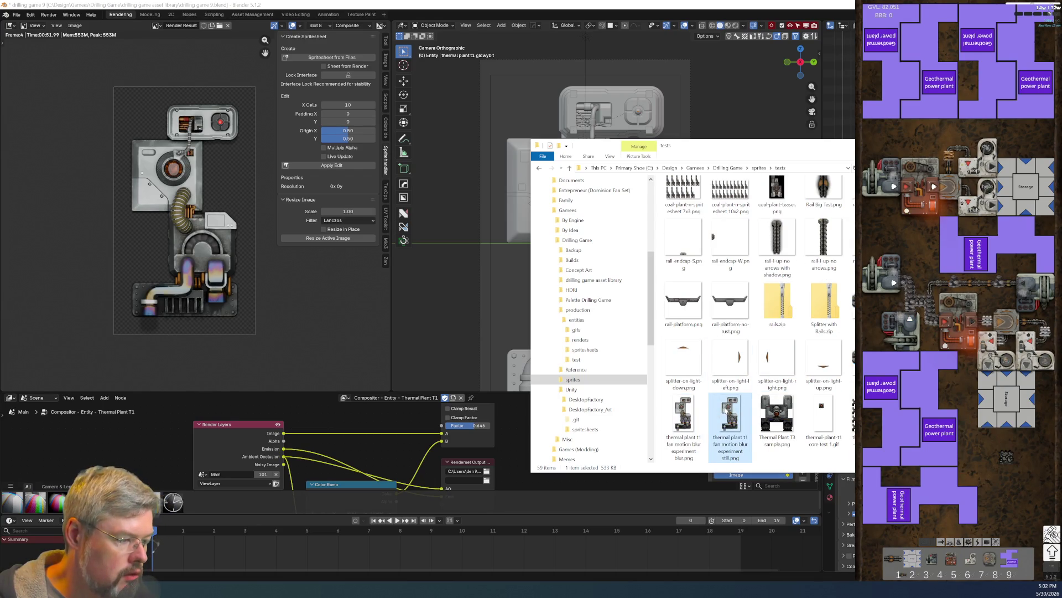
click(684, 412)
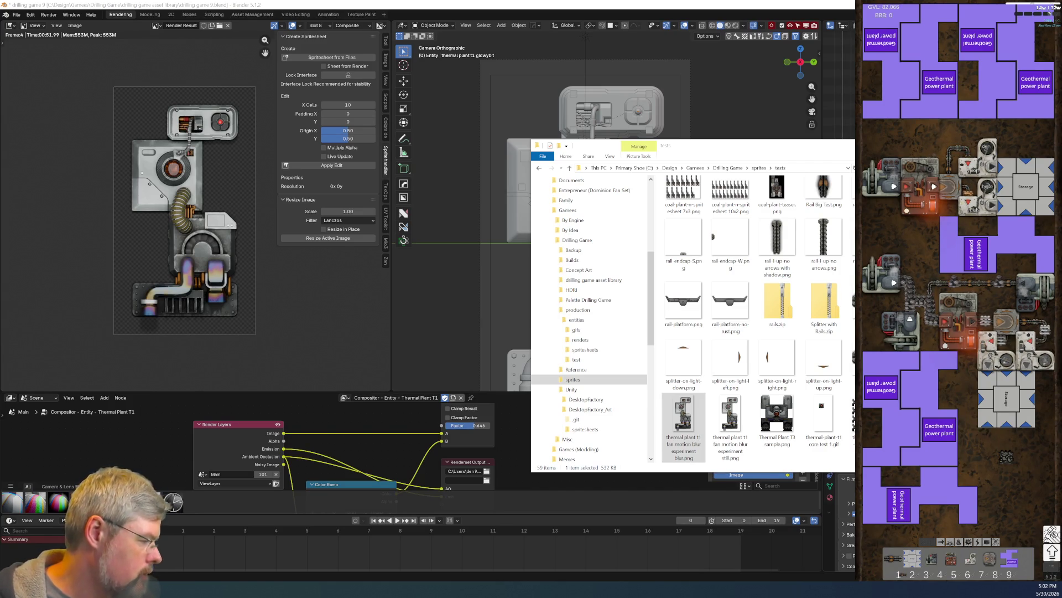
click(187, 290)
click(189, 15)
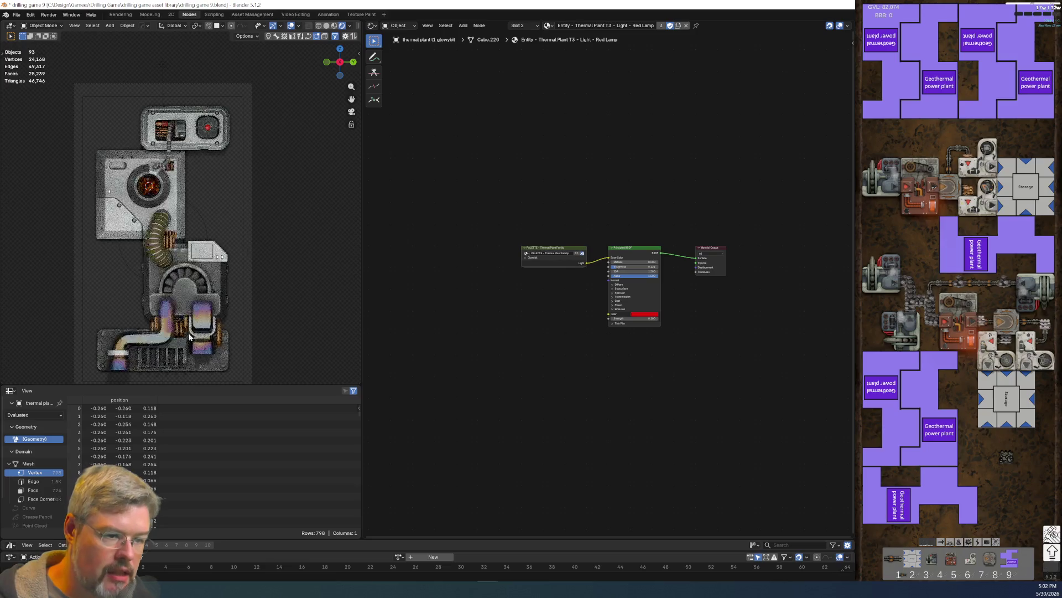
Step: Set the exhaust pipe material's Metallic to 1 after trying 0.6
click(153, 340)
scroll(403, 363, up, 5)
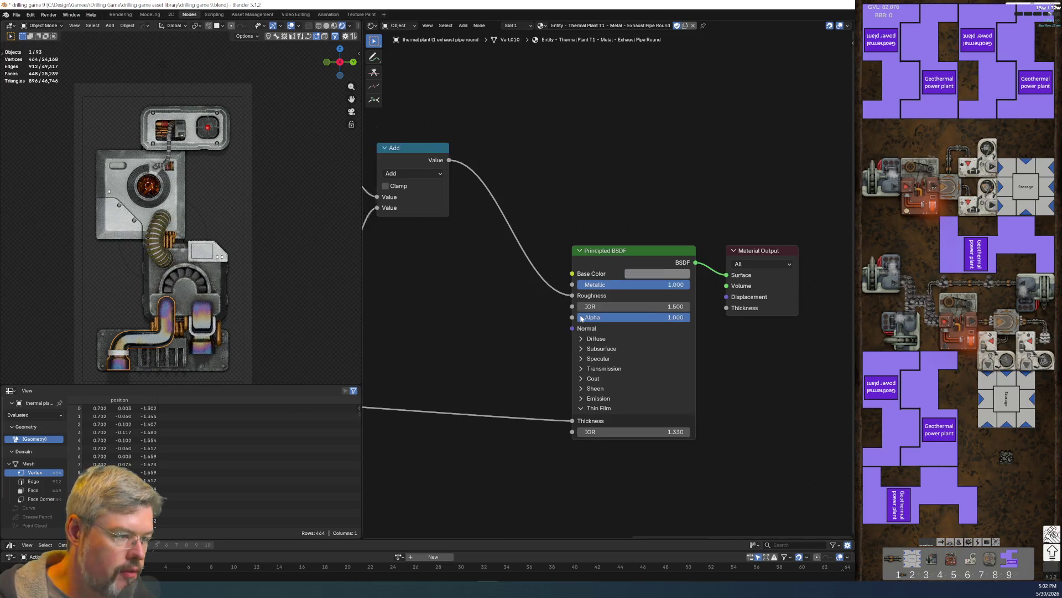
click(658, 282)
text(.6)
key(Return)
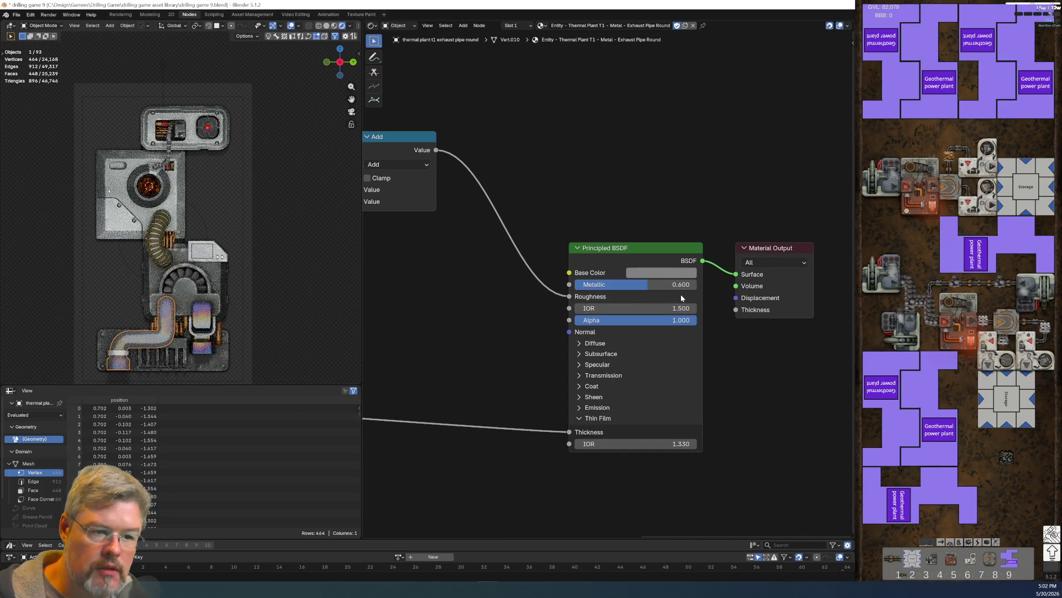
click(664, 284)
text(1)
key(Return)
middle_drag(473, 391, 710, 389)
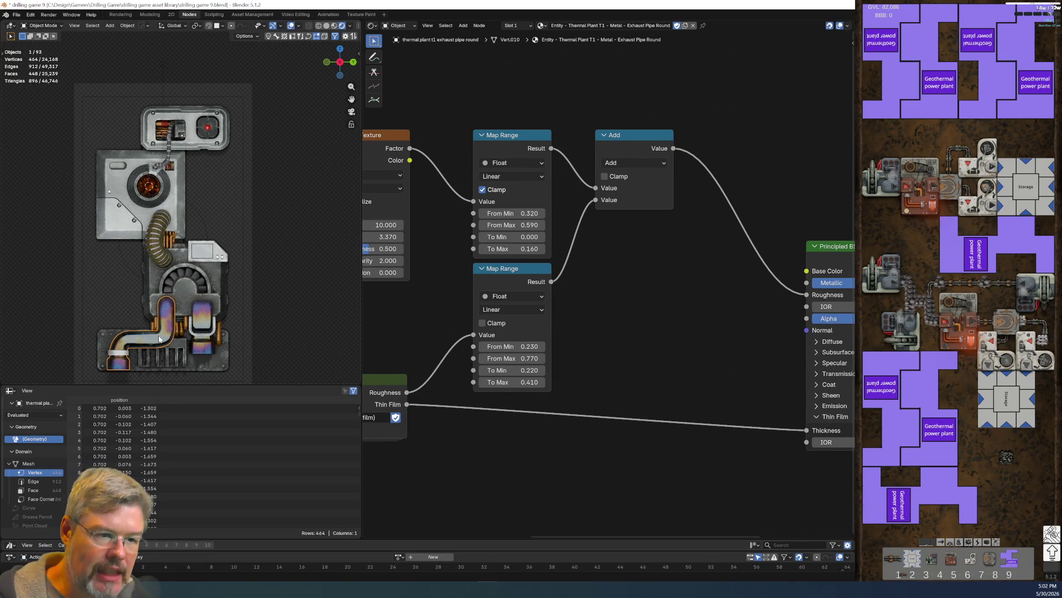
Step: Save, select the general AO plane, and view it in the Modeling workspace with Solid shading
click(17, 14)
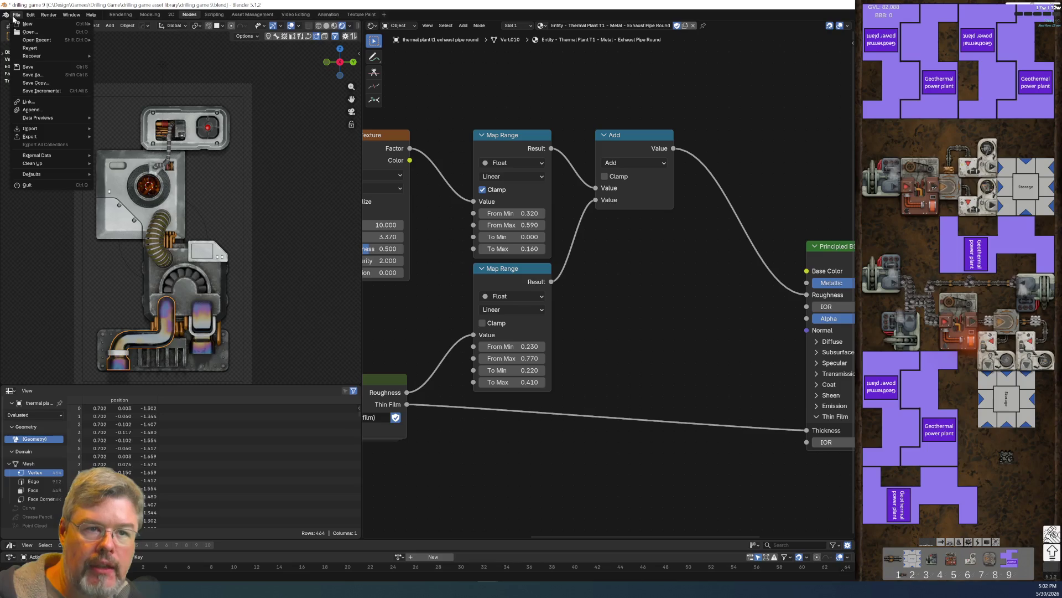
click(37, 70)
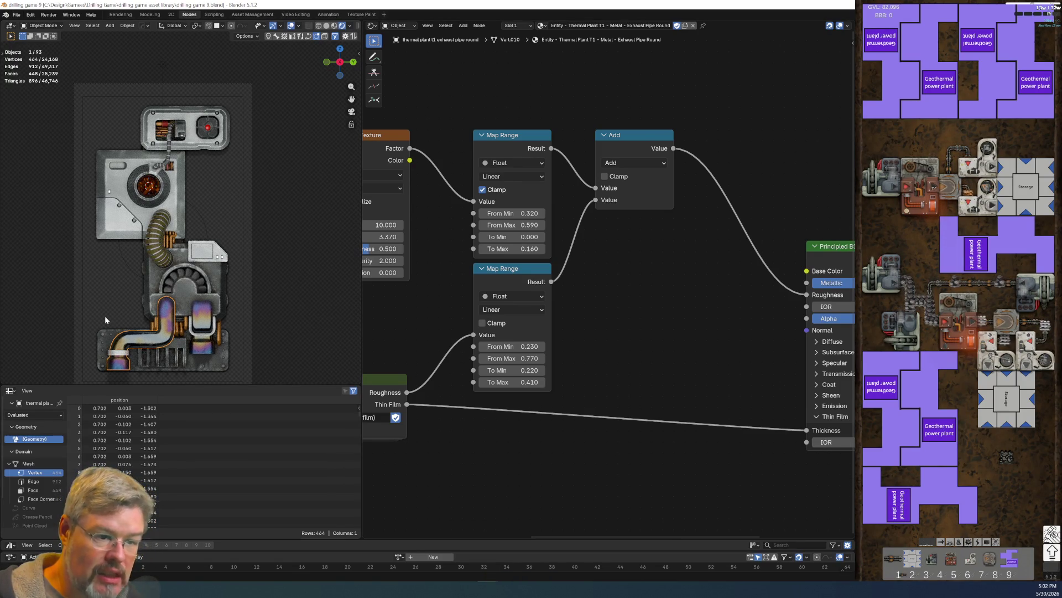
click(120, 274)
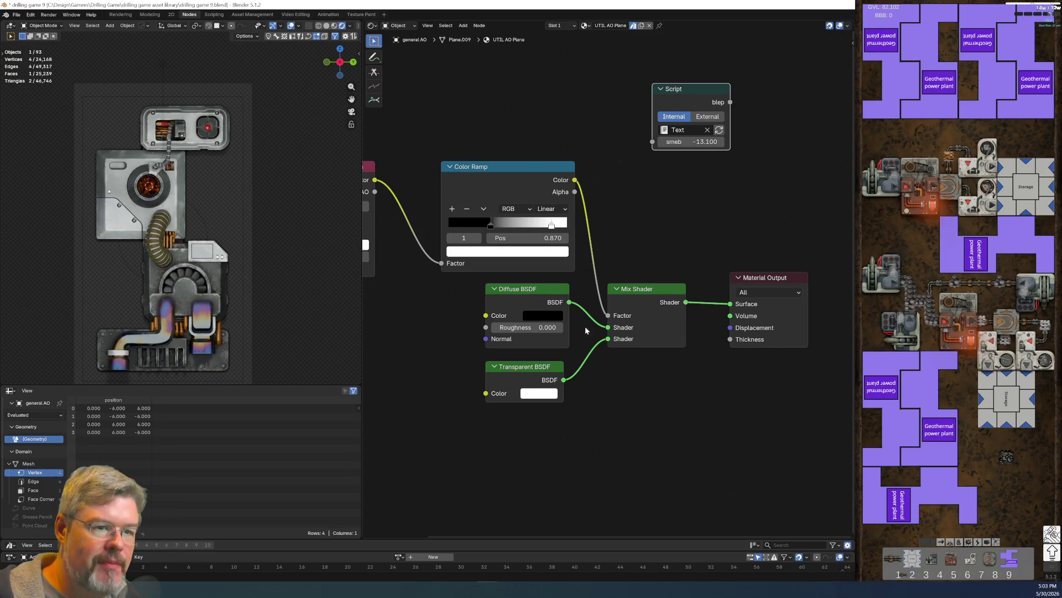
click(150, 14)
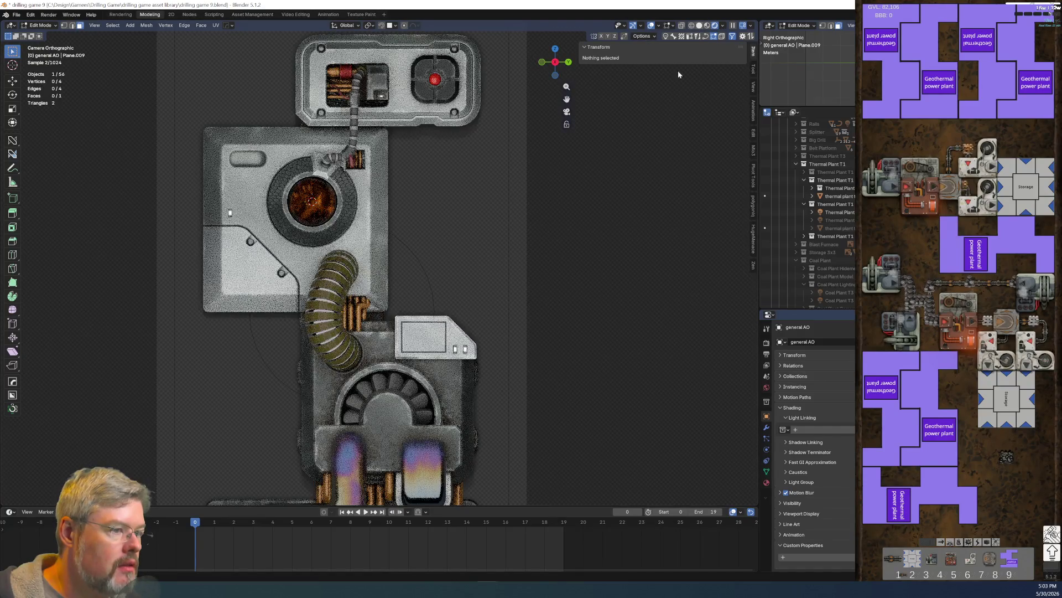
click(699, 25)
scroll(539, 302, down, 2)
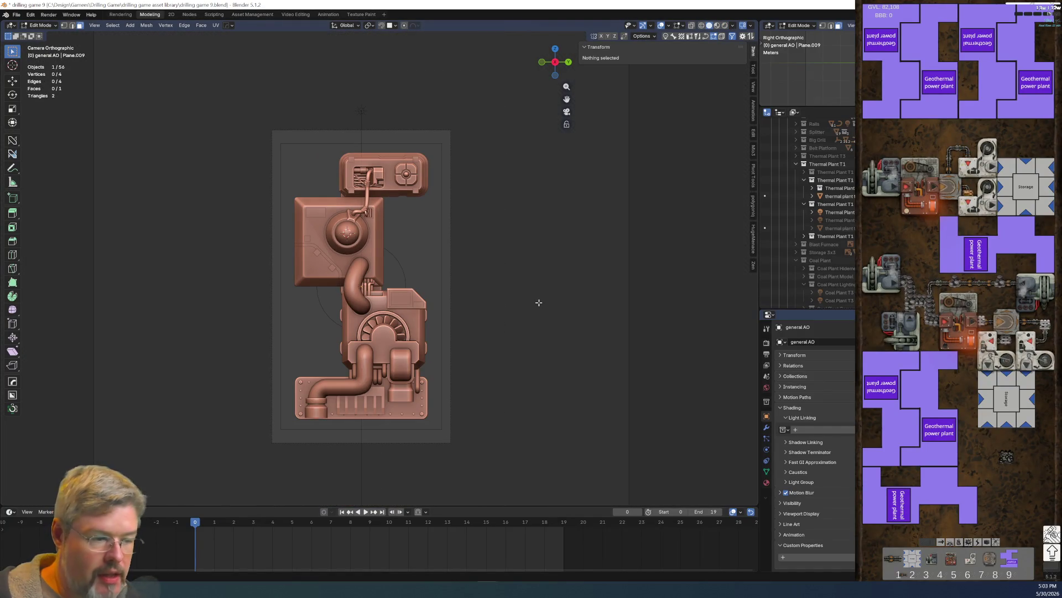
Step: Uncheck the Coal plant active override in the Thermal Plant T1 N AO/S preset's polygoniq Overrides
key(n)
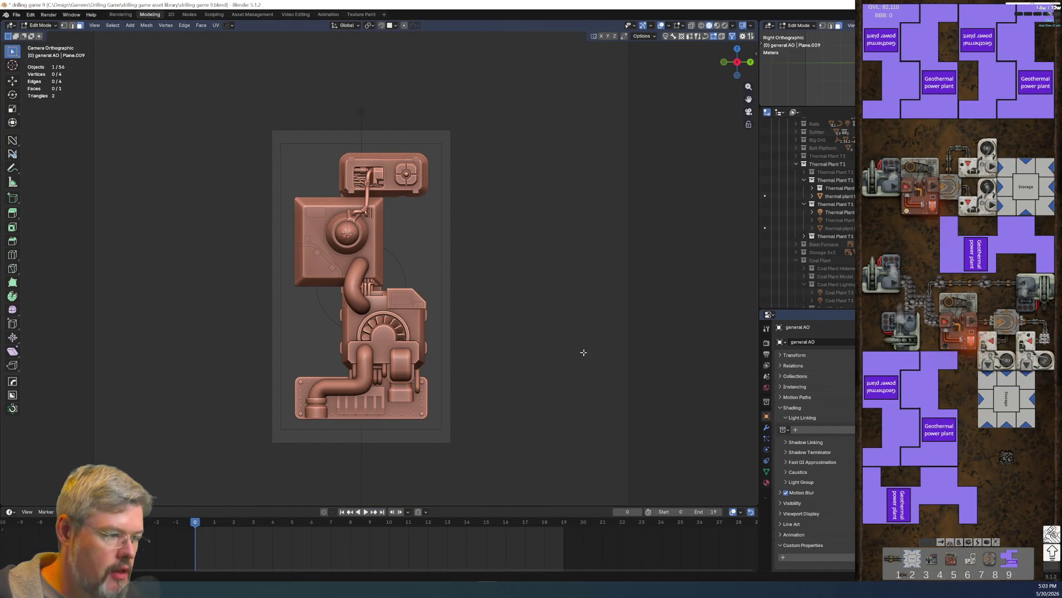
key(n)
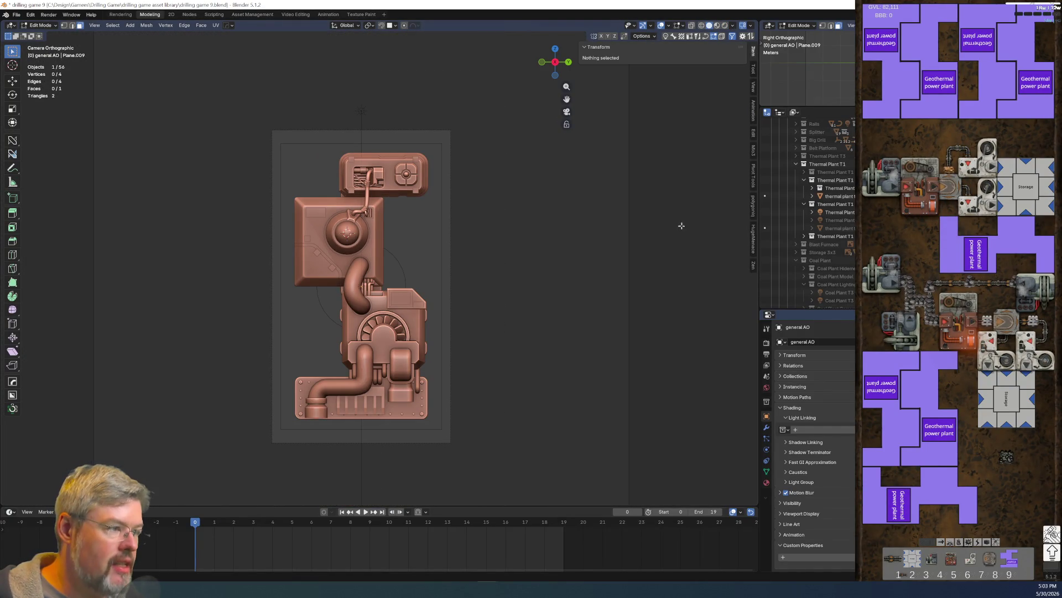
click(753, 204)
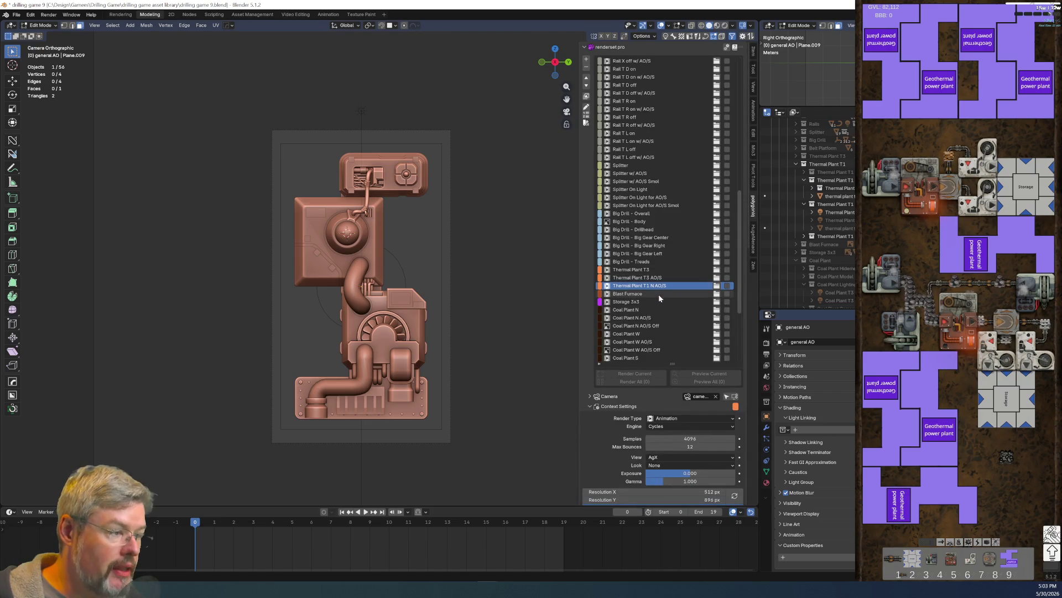
scroll(702, 345, down, 15)
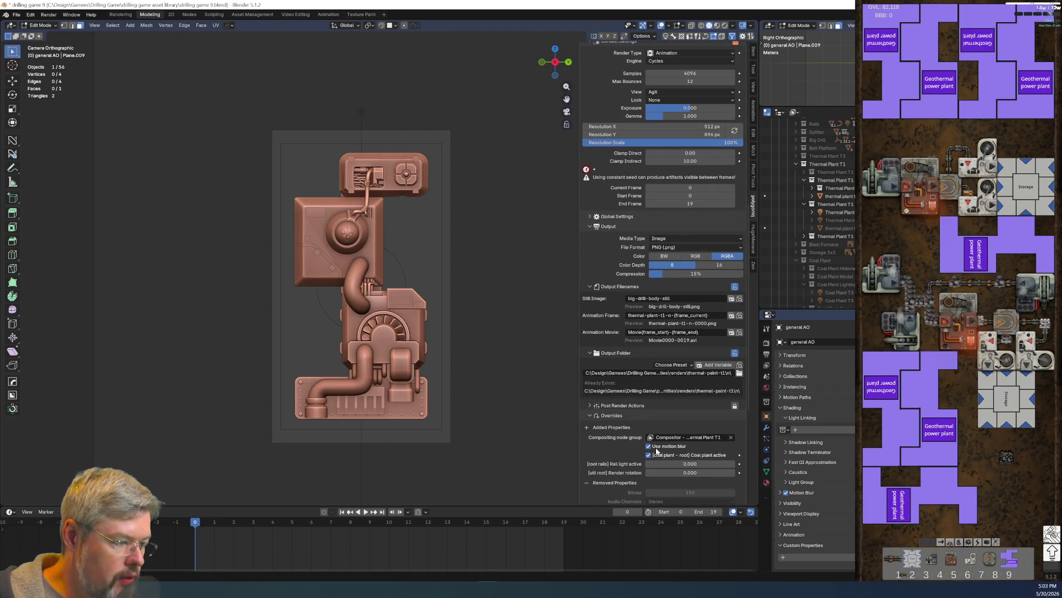
scroll(637, 462, down, 2)
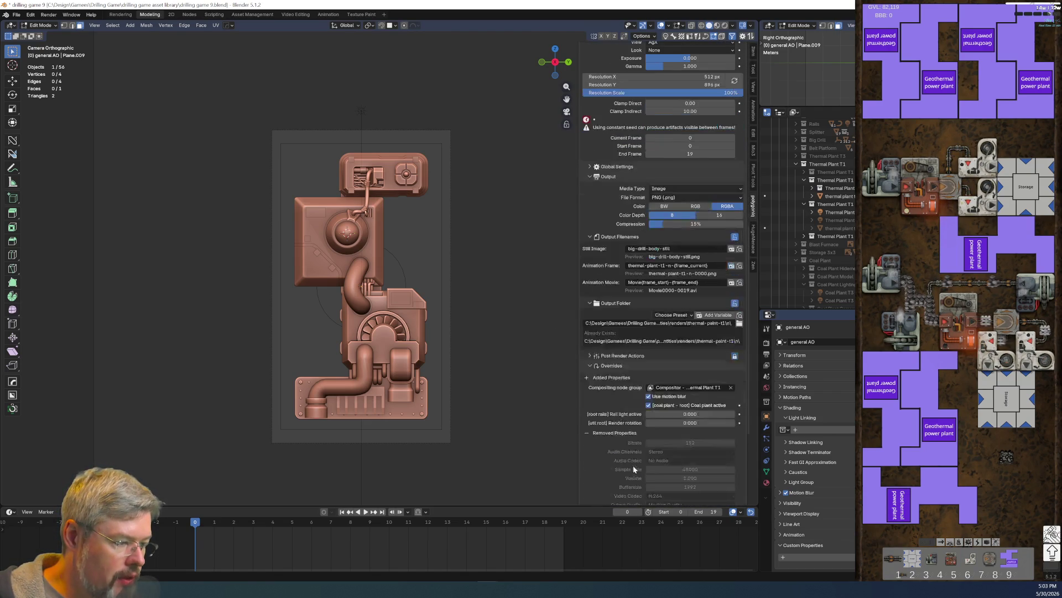
click(649, 405)
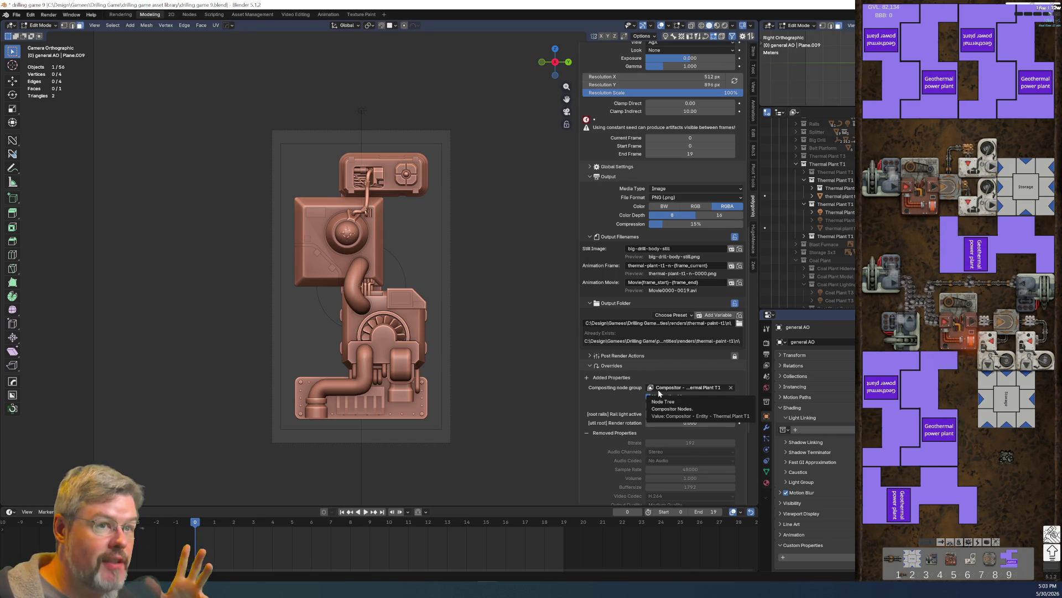
scroll(658, 393, up, 8)
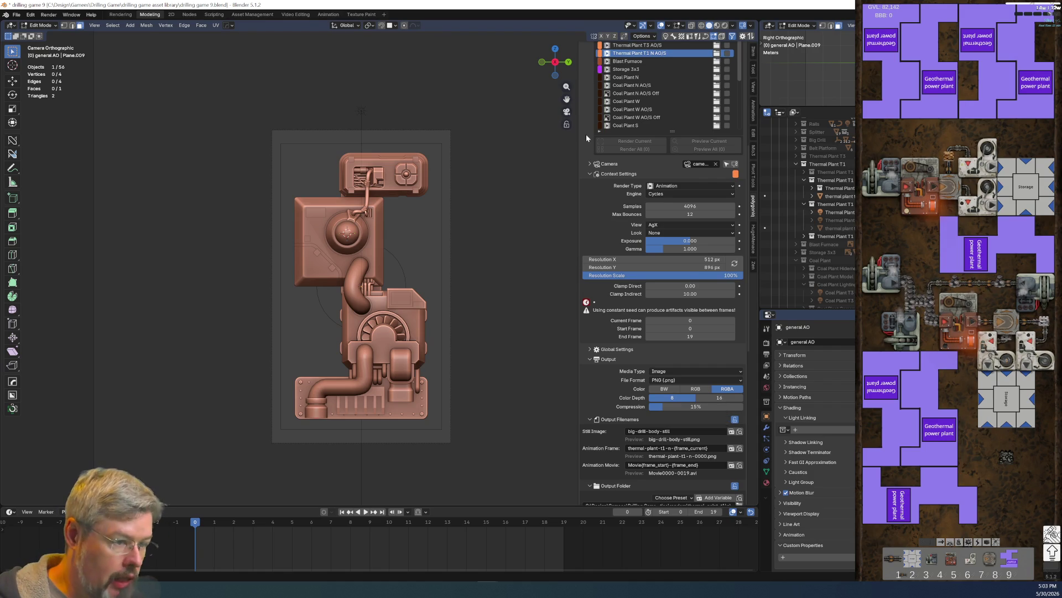
Step: Save the file, switch the viewport to Rendered shading, and return to Object Mode
click(16, 15)
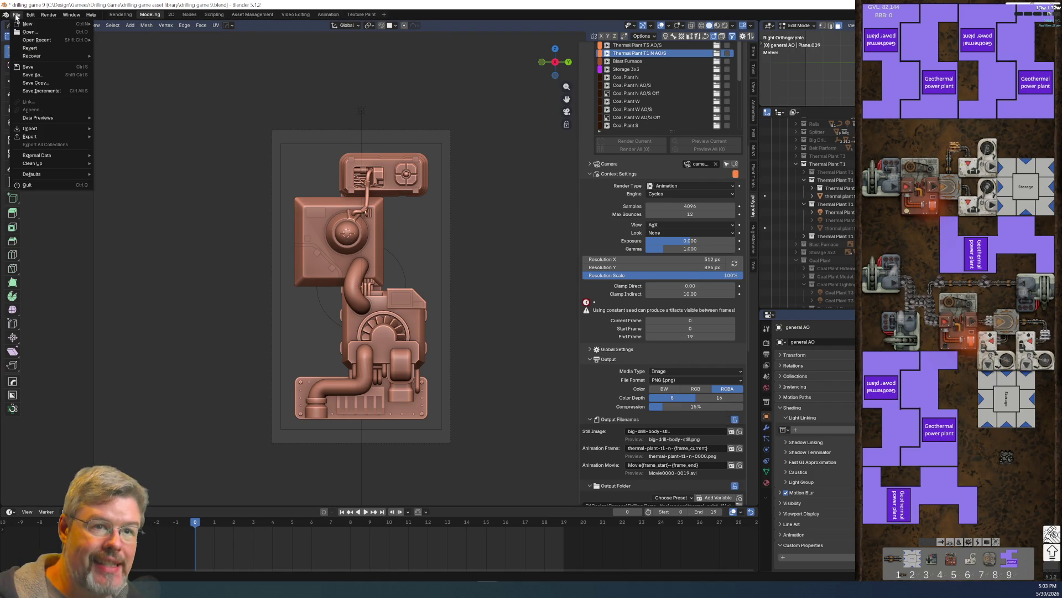
click(27, 66)
click(725, 25)
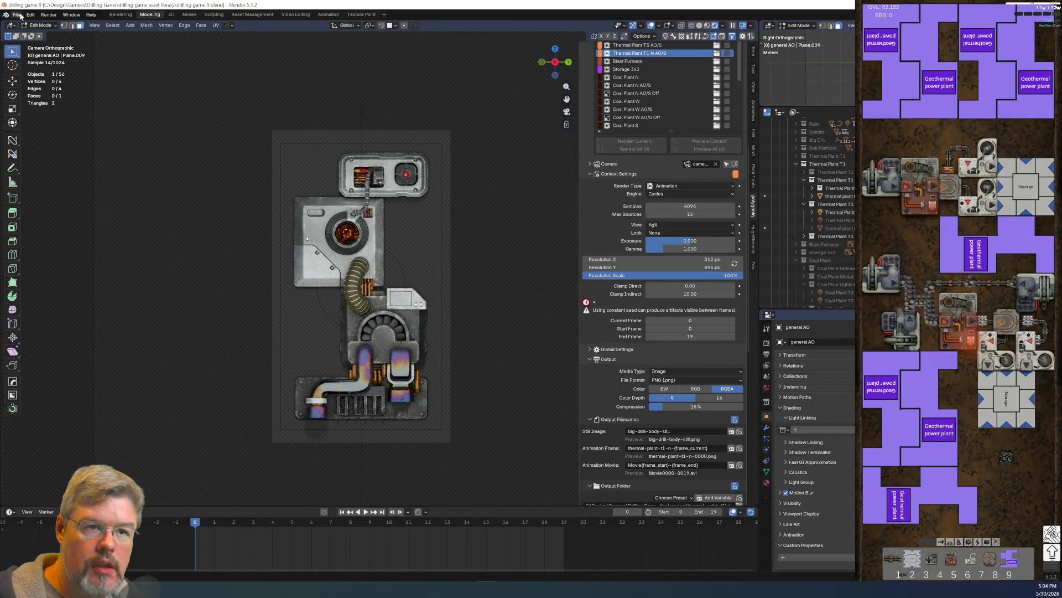
key(Tab)
click(346, 190)
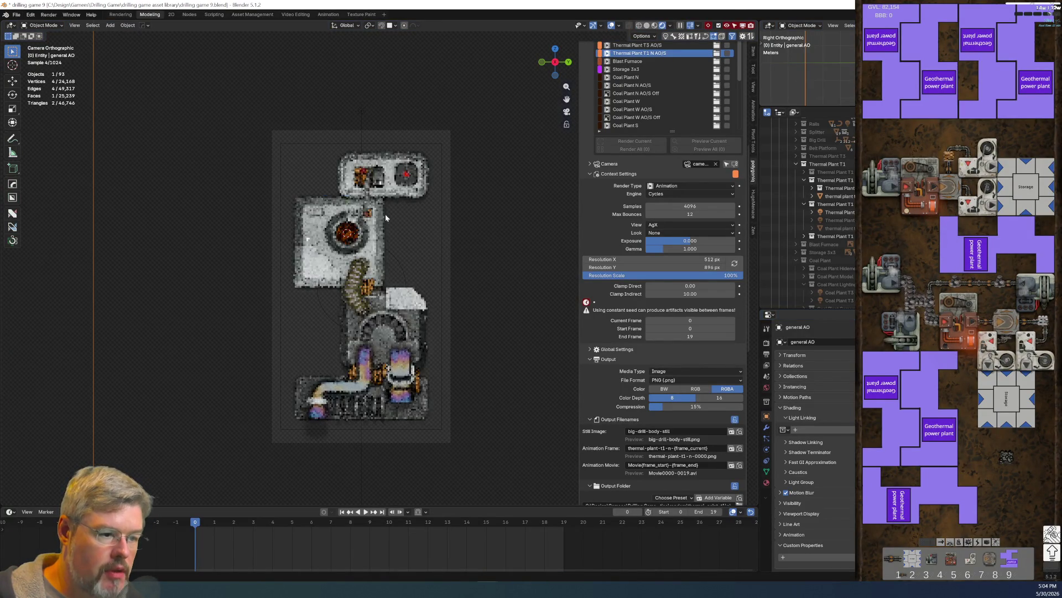
Step: Select the thermal plant t1 root and collapse the Thermal Plant T1 and Coal Plant outliner entries
click(395, 257)
scroll(396, 257, down, 5)
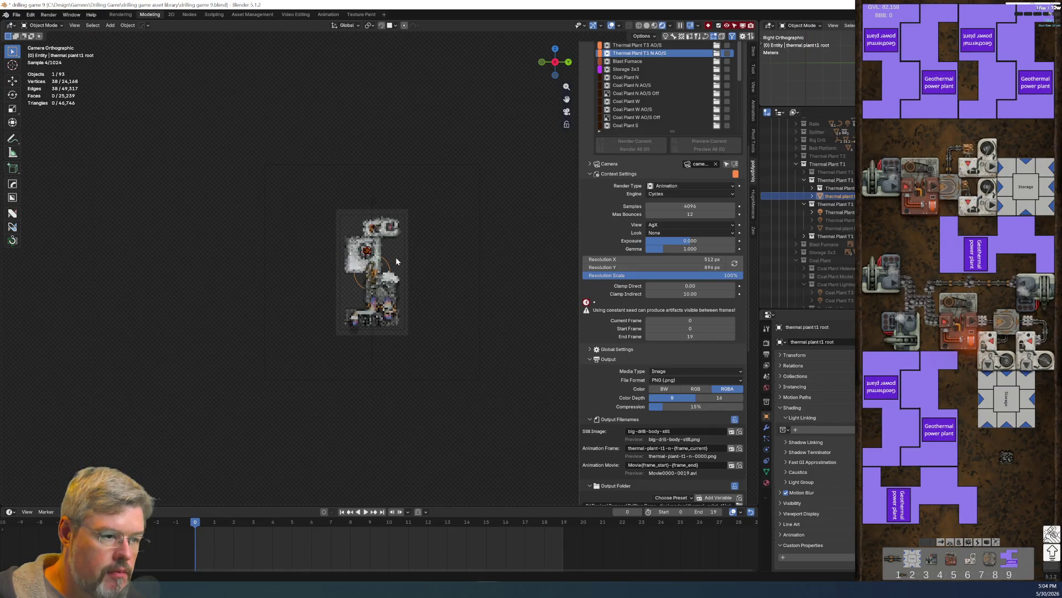
click(804, 204)
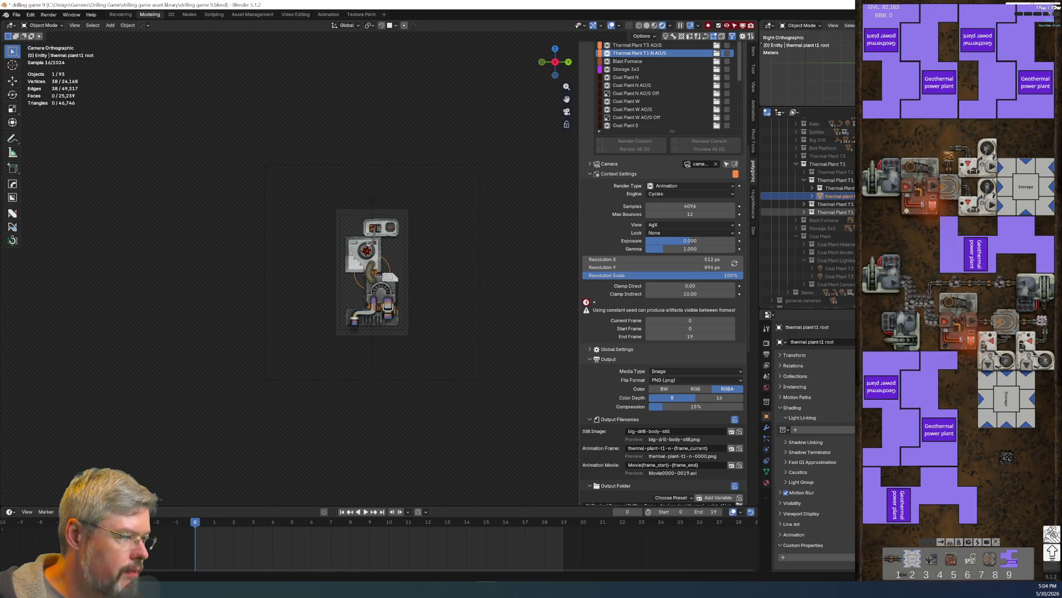
scroll(427, 324, up, 3)
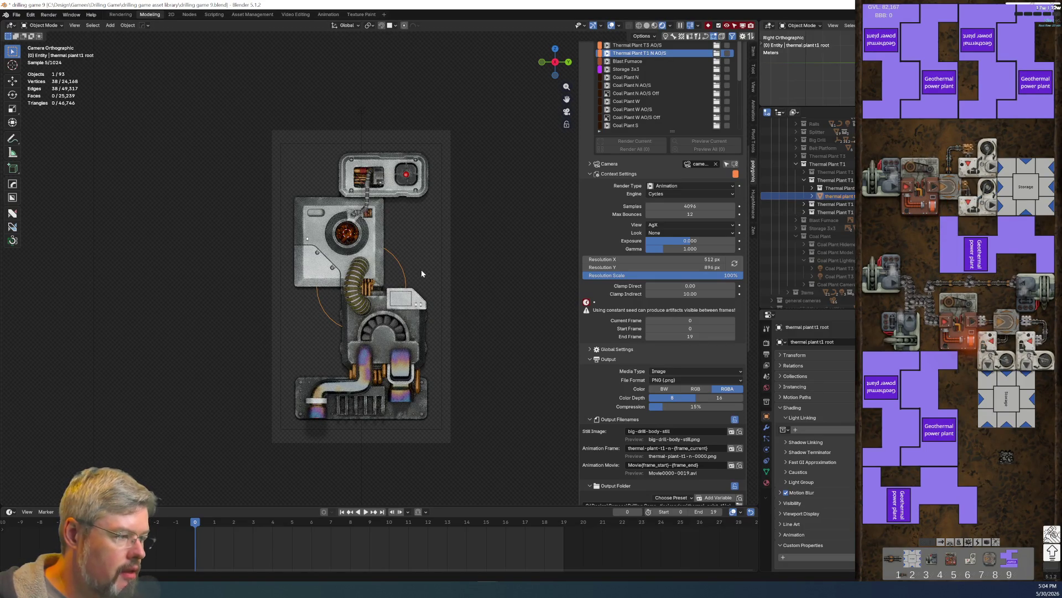
click(796, 235)
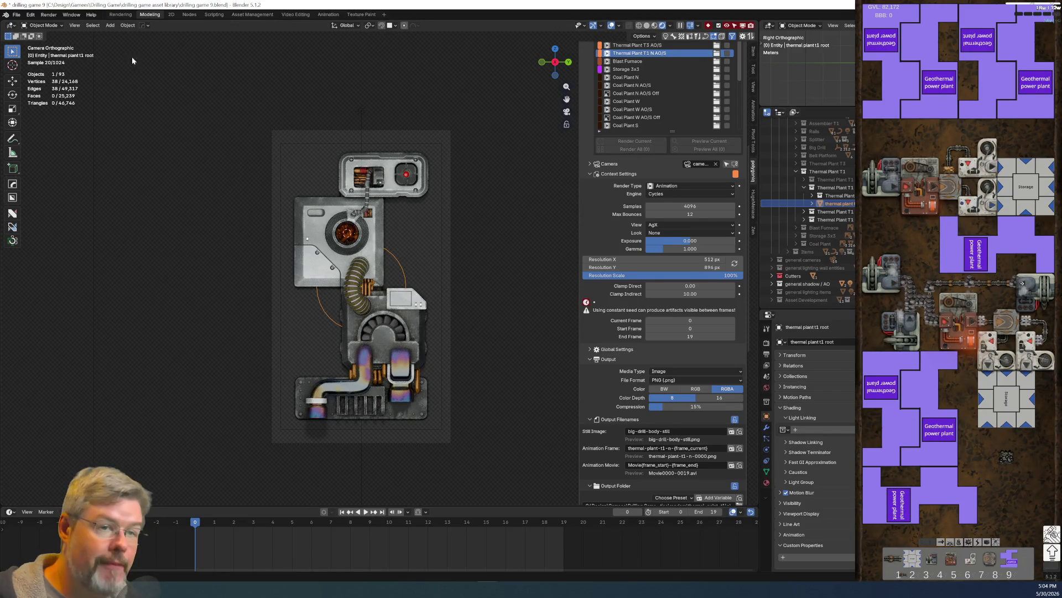
Step: Save drilling game 9.blend again
click(17, 15)
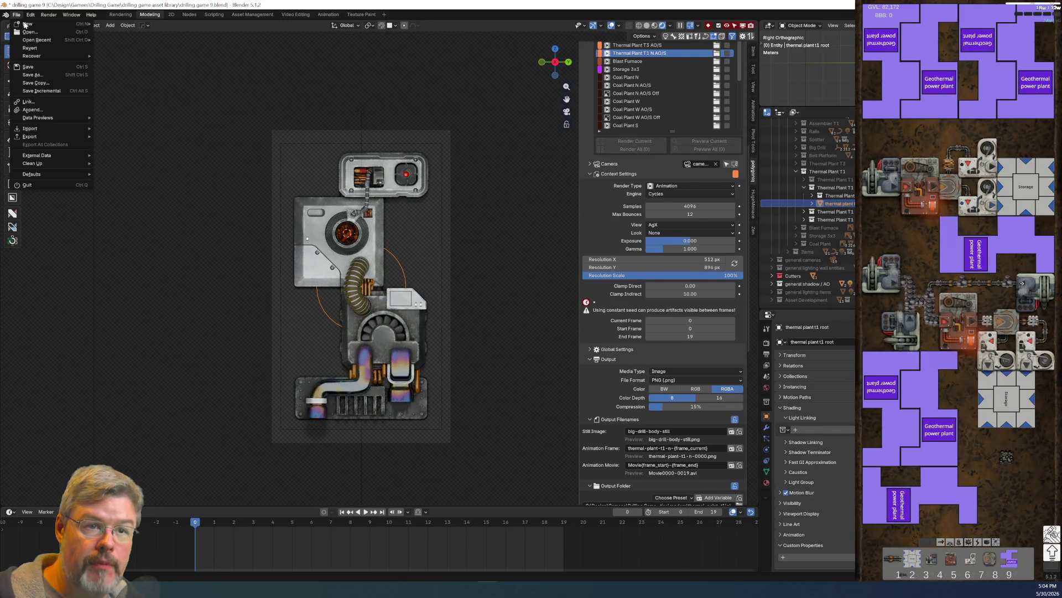
click(50, 68)
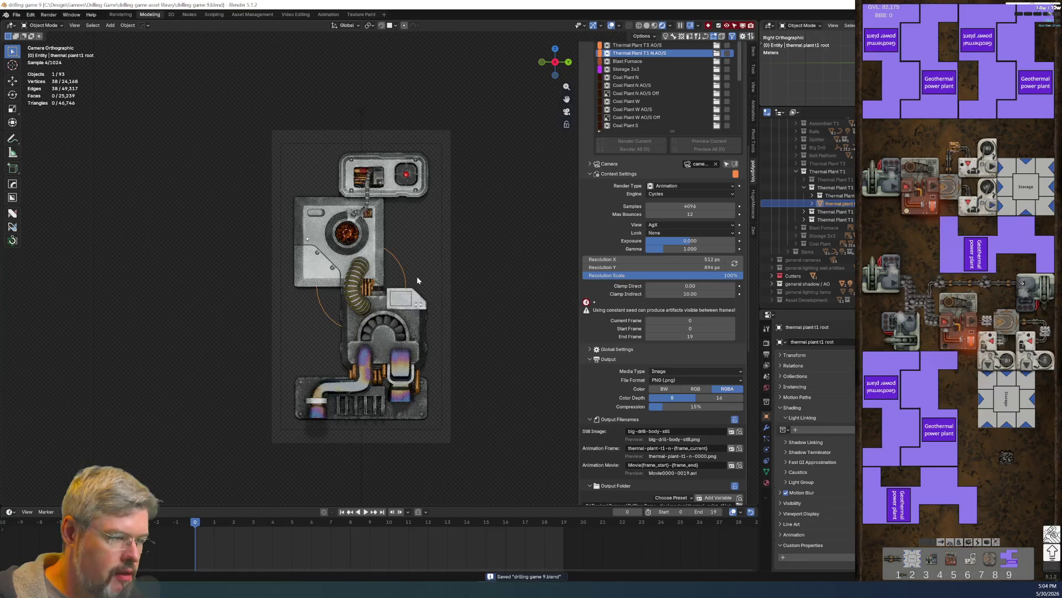
scroll(631, 118, up, 4)
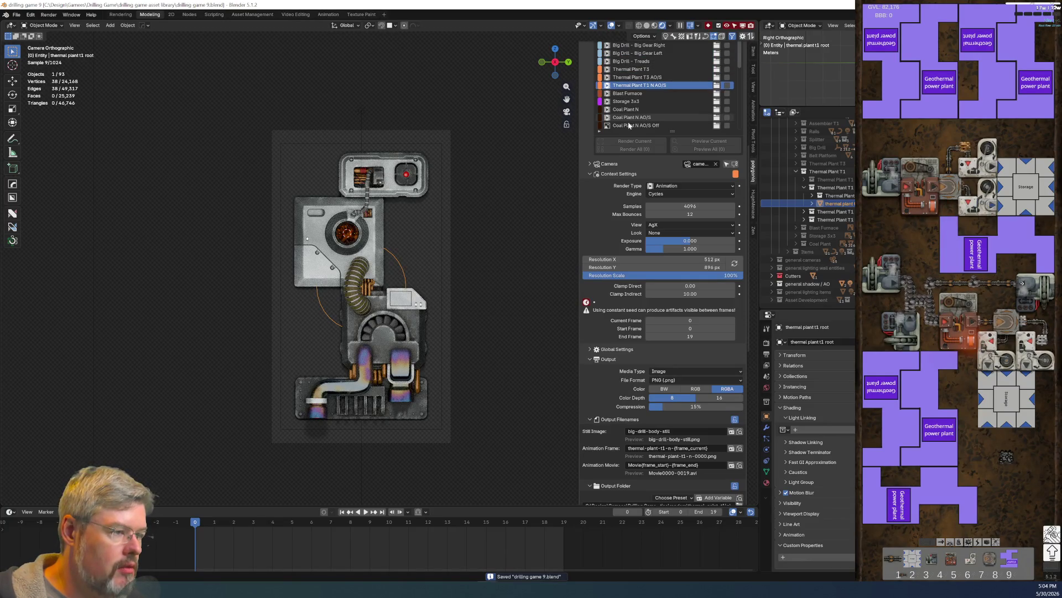
Step: Collapse the Context and Overrides sections, expand Output, and shorten the render preset list
click(590, 175)
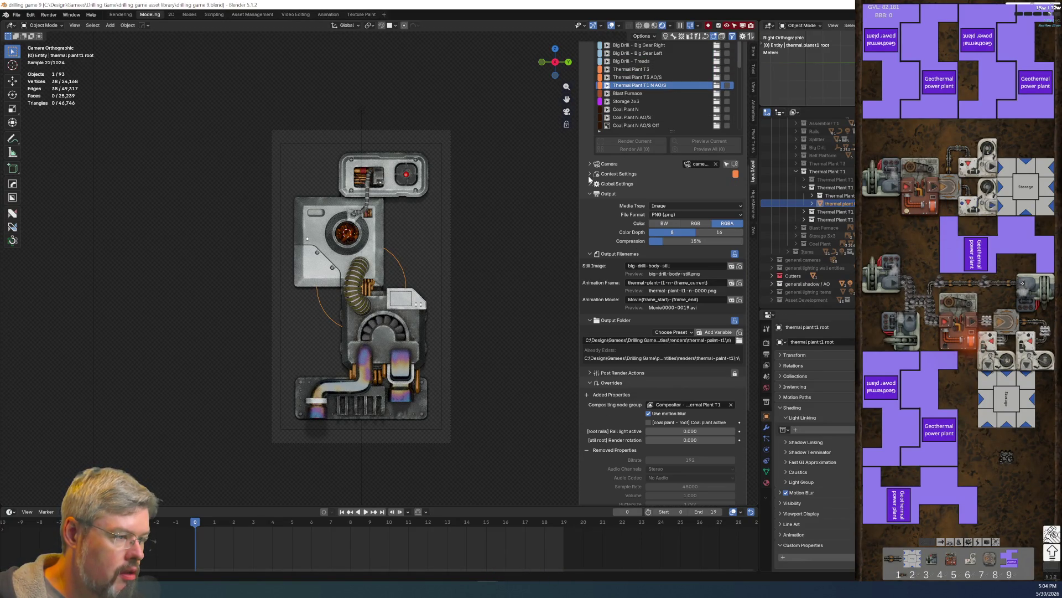
click(591, 195)
click(590, 205)
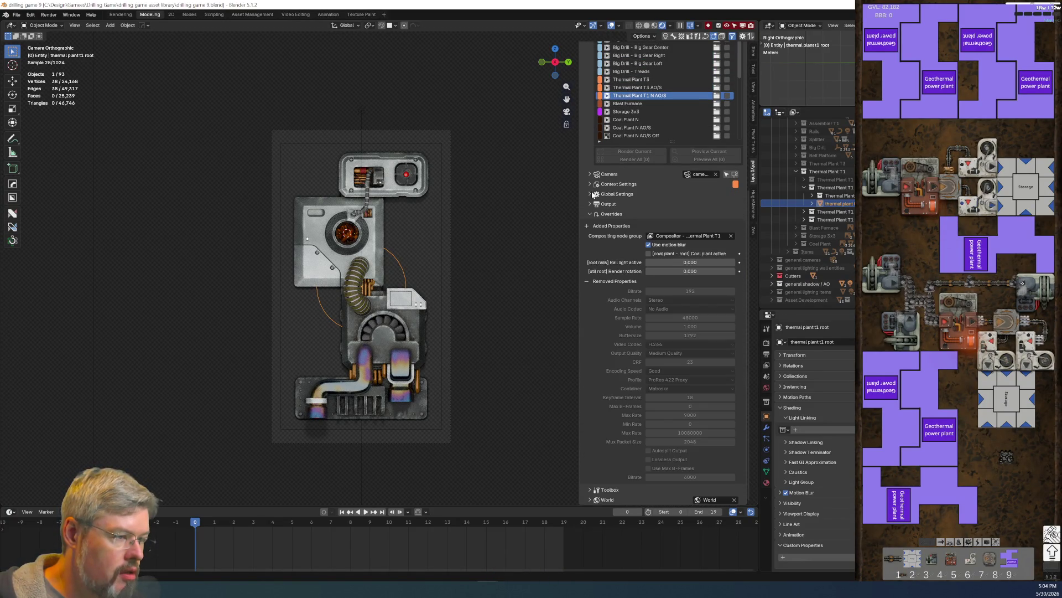
scroll(589, 211, up, 5)
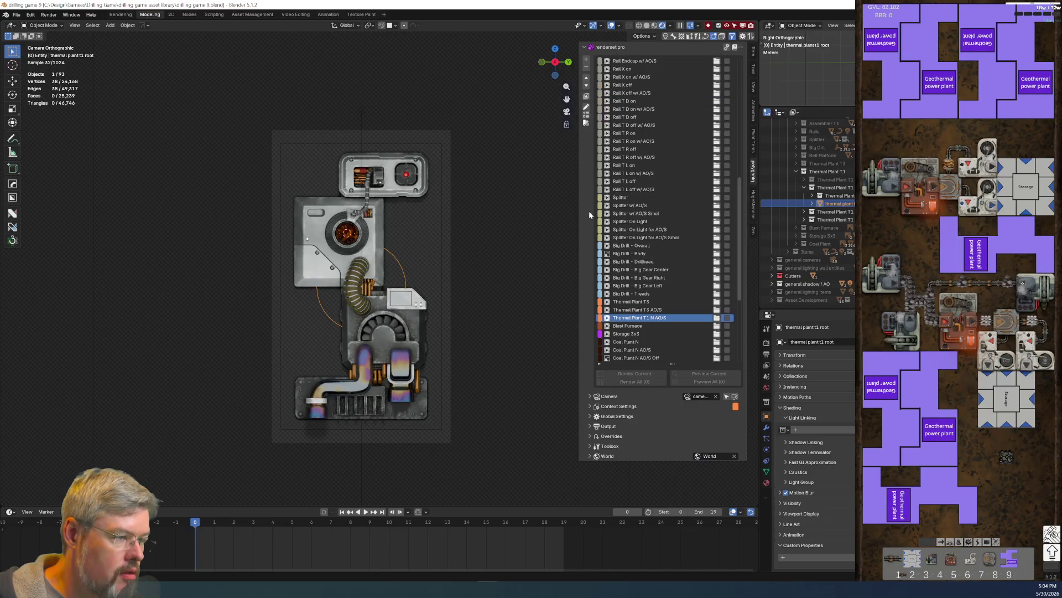
click(590, 436)
scroll(603, 406, down, 4)
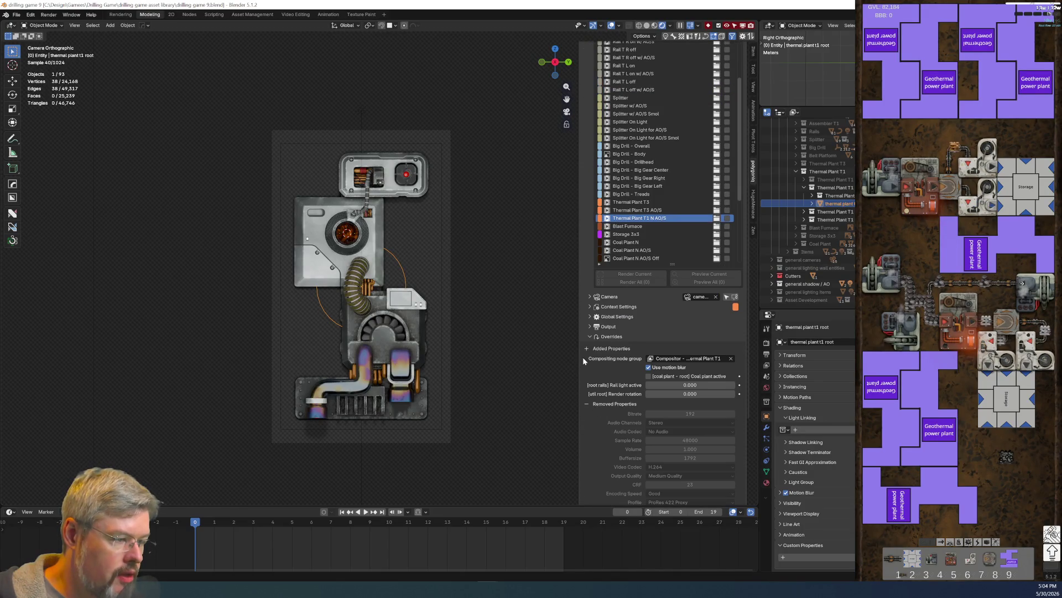
click(589, 336)
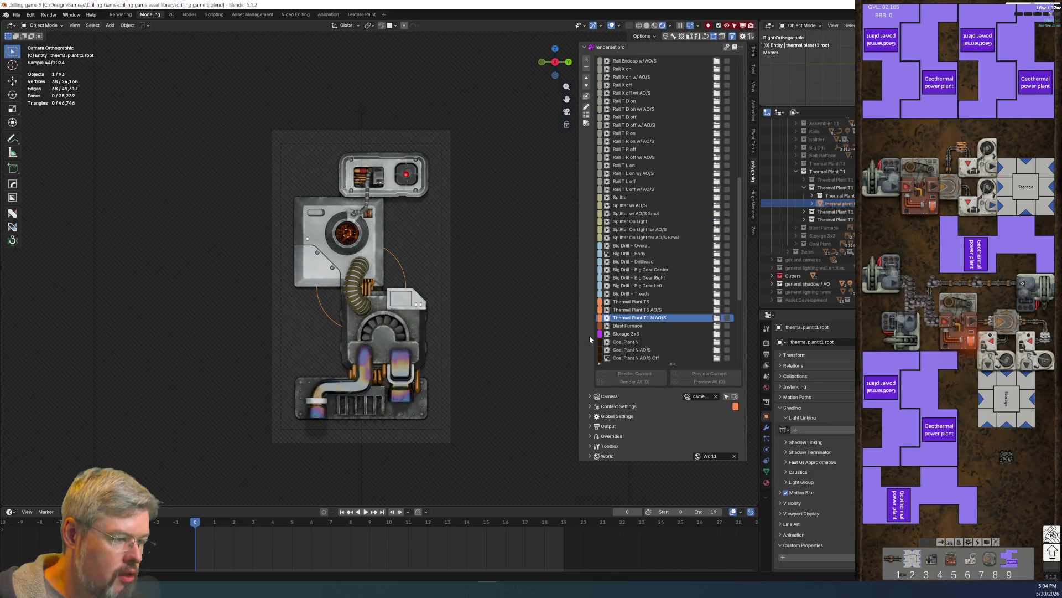
click(591, 426)
drag(672, 363, 683, 227)
scroll(676, 177, down, 5)
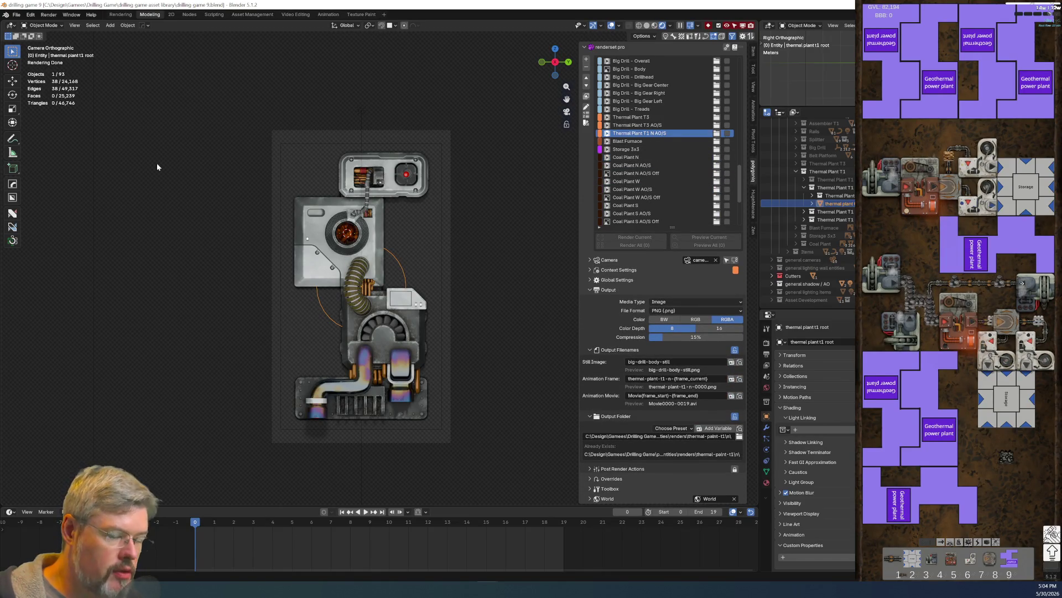
Step: Add a render set entry named Thermal Plant T1 W AO/S and expand its Overrides
click(16, 14)
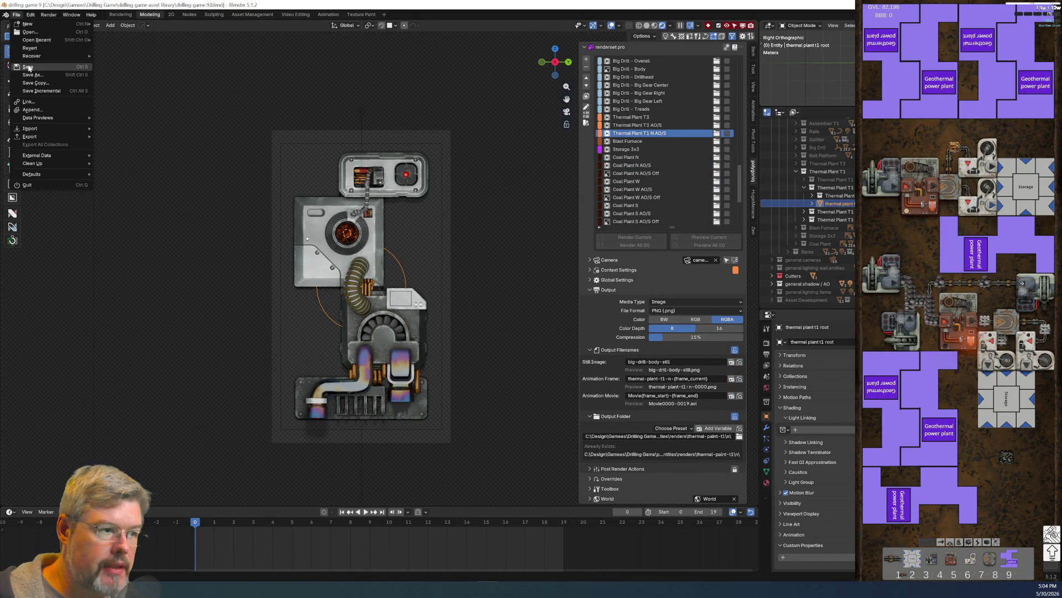
click(587, 59)
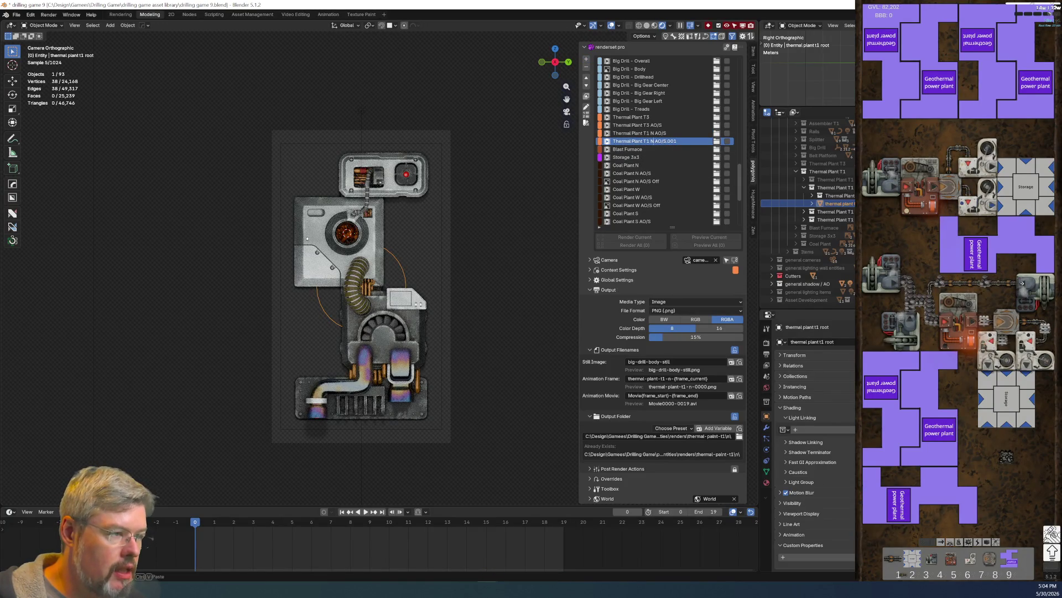
key(BackSpace)
key(BackSpace)
key(BackSpace)
key(Return)
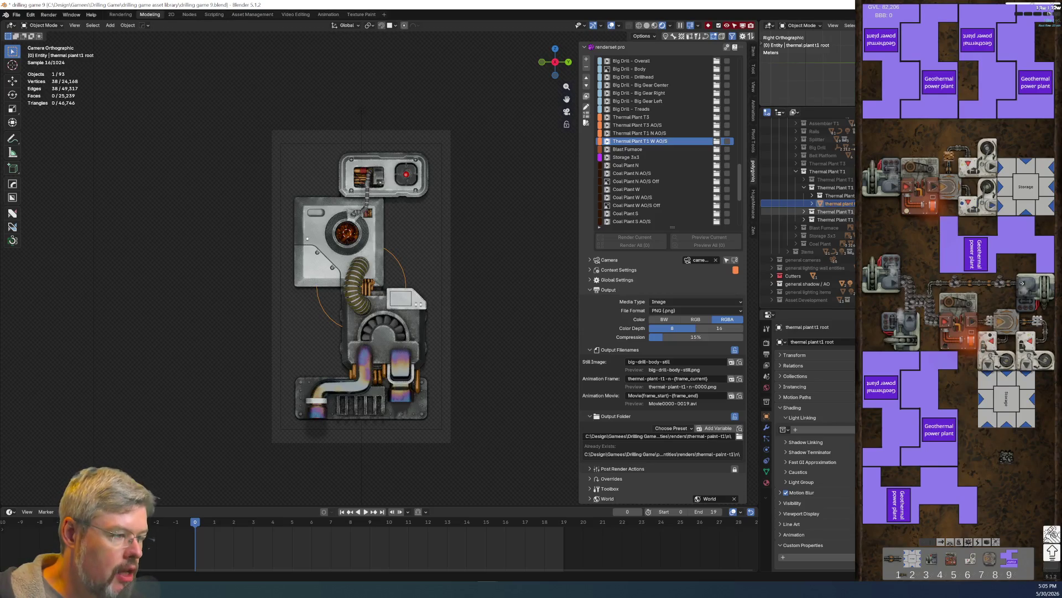
click(596, 479)
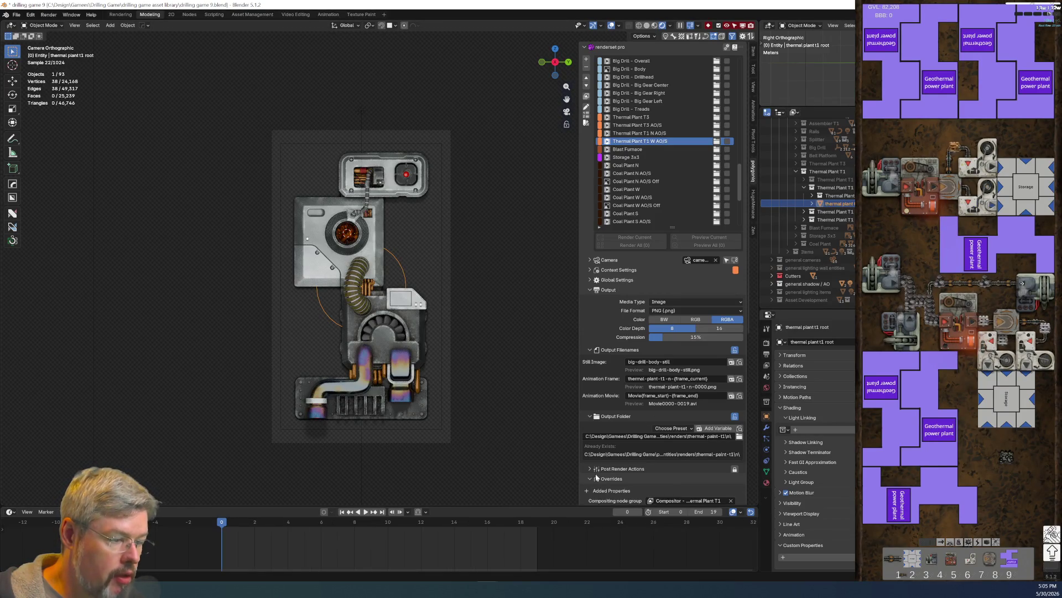
Step: Try a 1.571 render rotation override, then undo it back to 0
scroll(637, 476, down, 3)
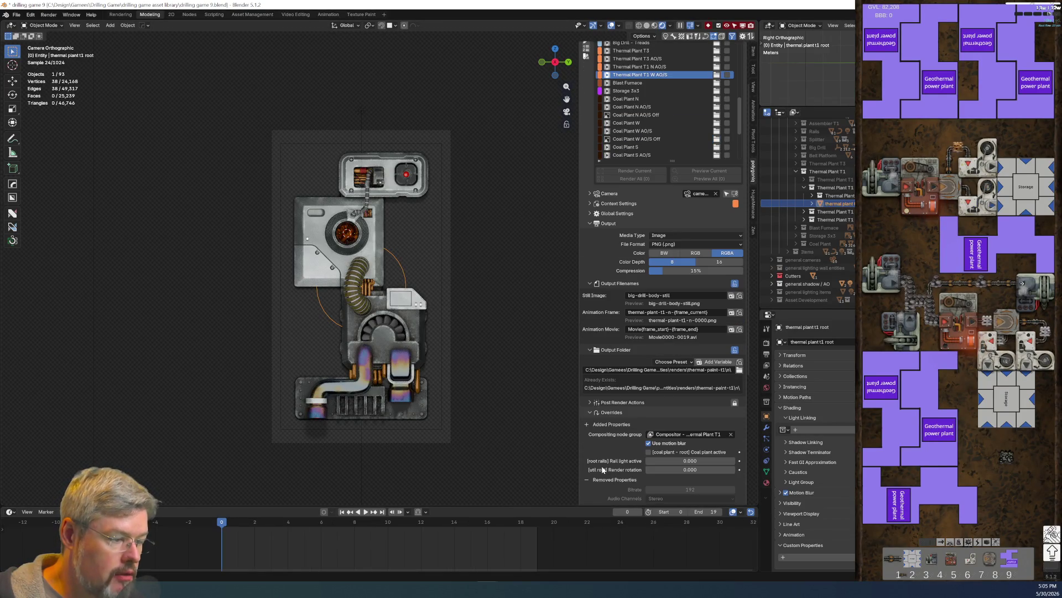
click(684, 470)
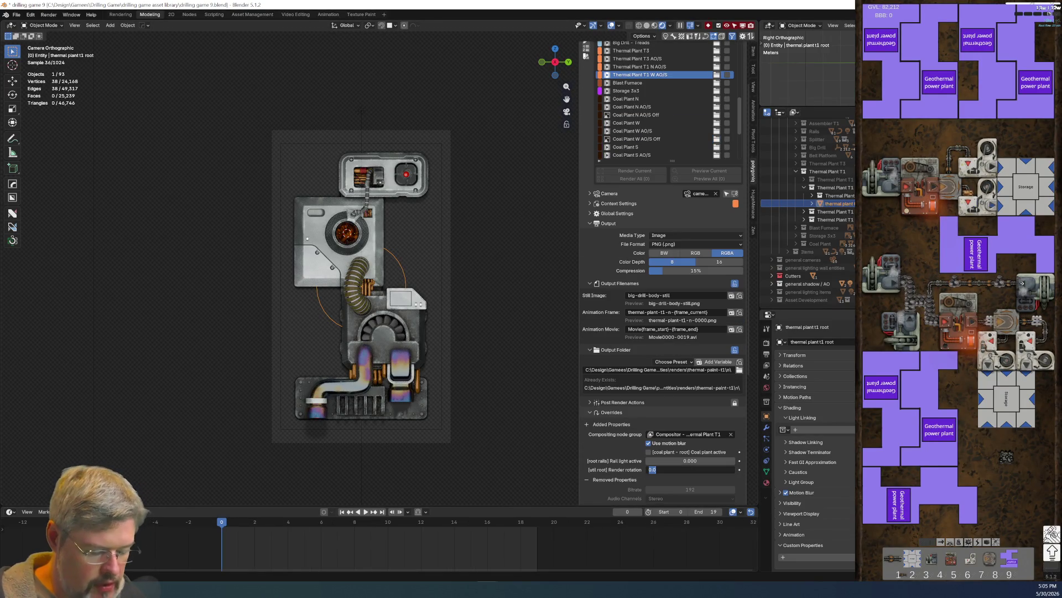
text(pi/2)
text(1.571)
key(Return)
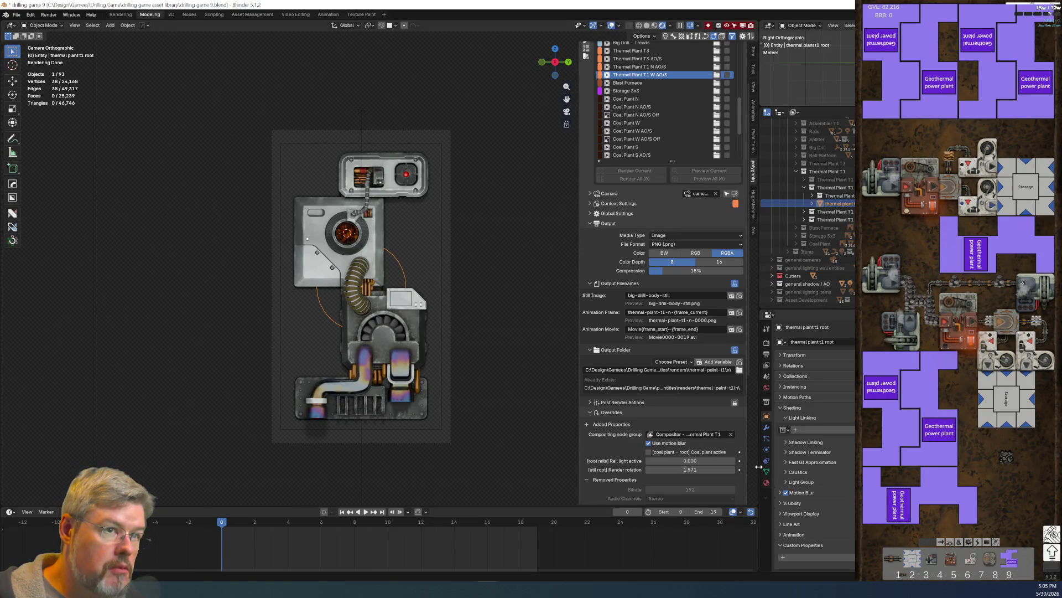
key(ctrl+z)
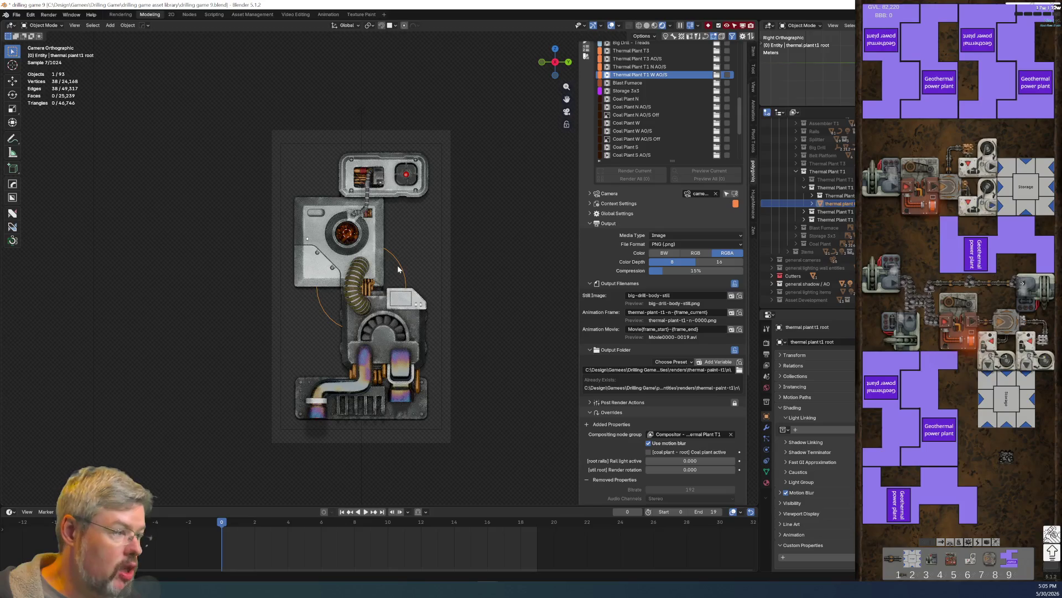
Step: Re-enable the Coal Plant collection for rendering and copy coal plant - root's X rotation driver
scroll(797, 274, up, 3)
scroll(795, 274, down, 3)
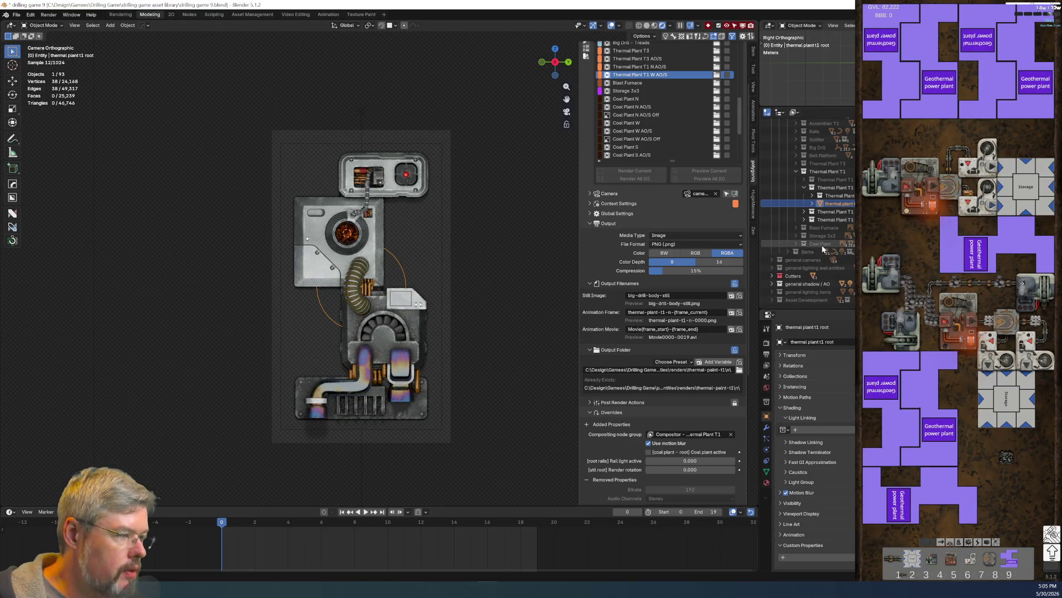
click(795, 243)
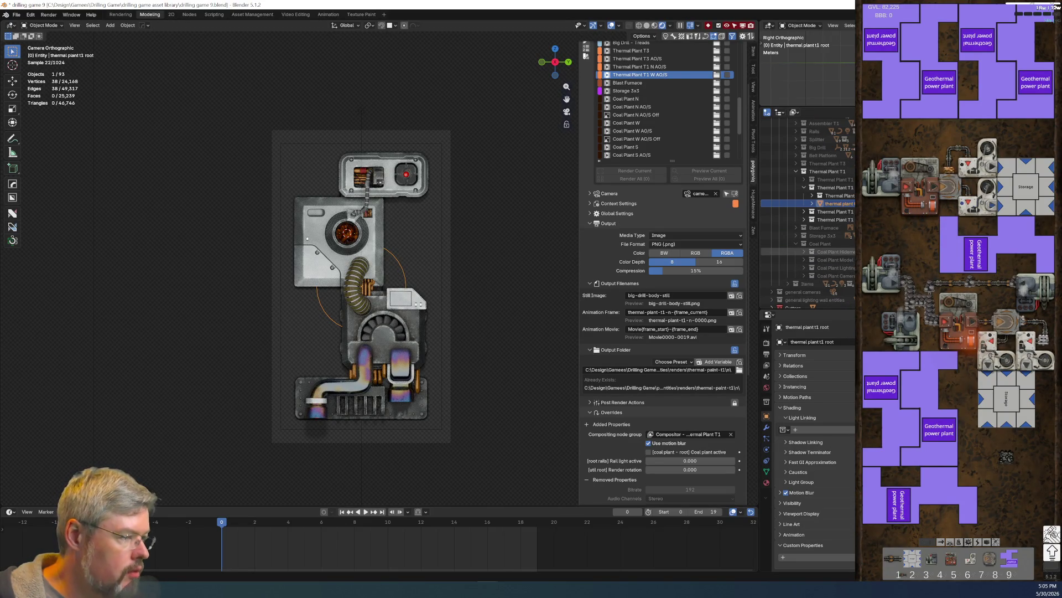
key(alt+e)
click(804, 259)
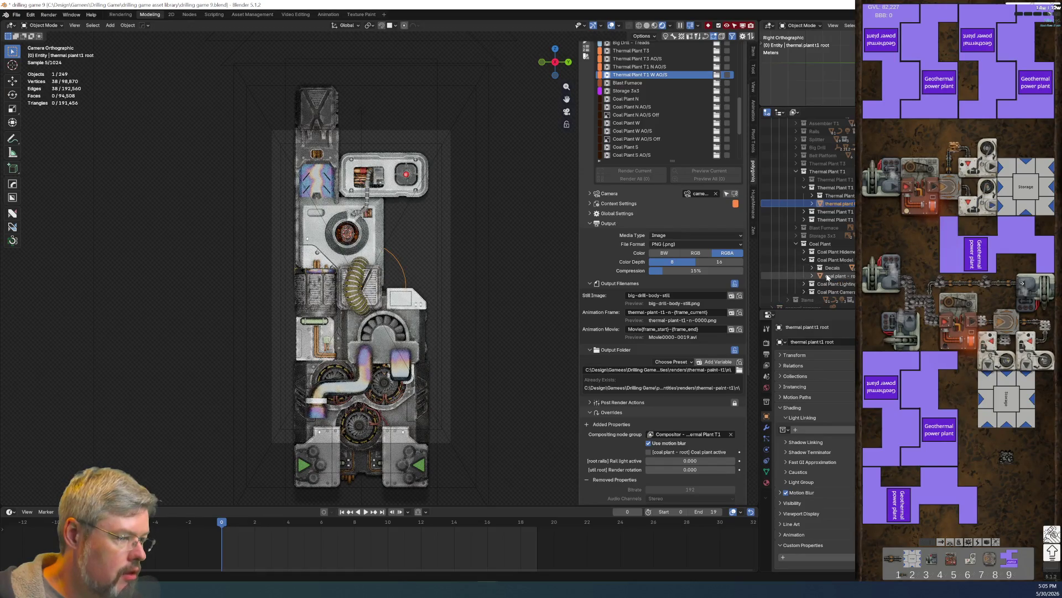
click(832, 276)
click(754, 52)
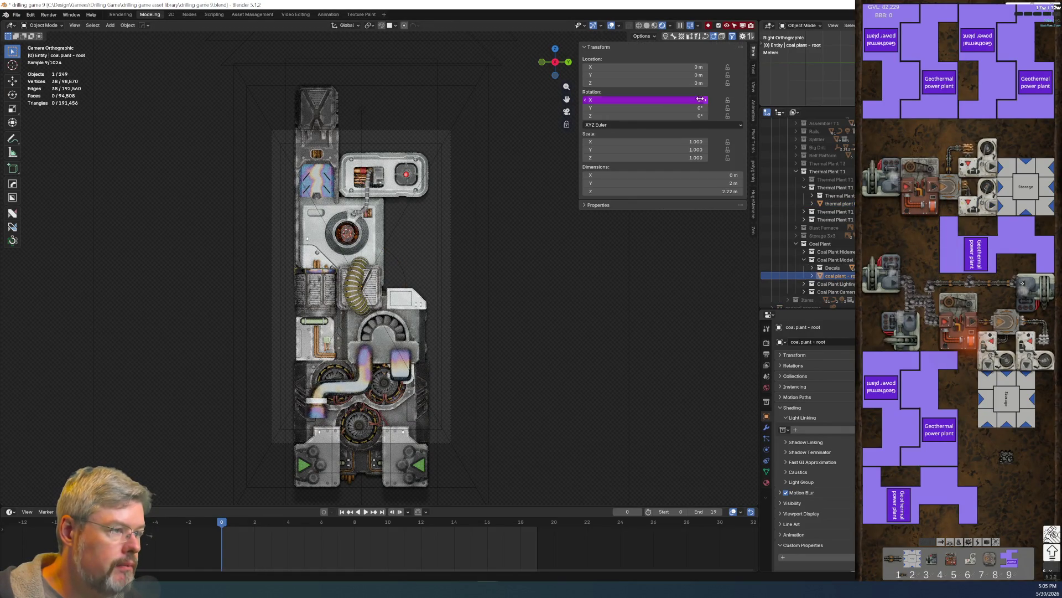
right_click(679, 98)
click(675, 114)
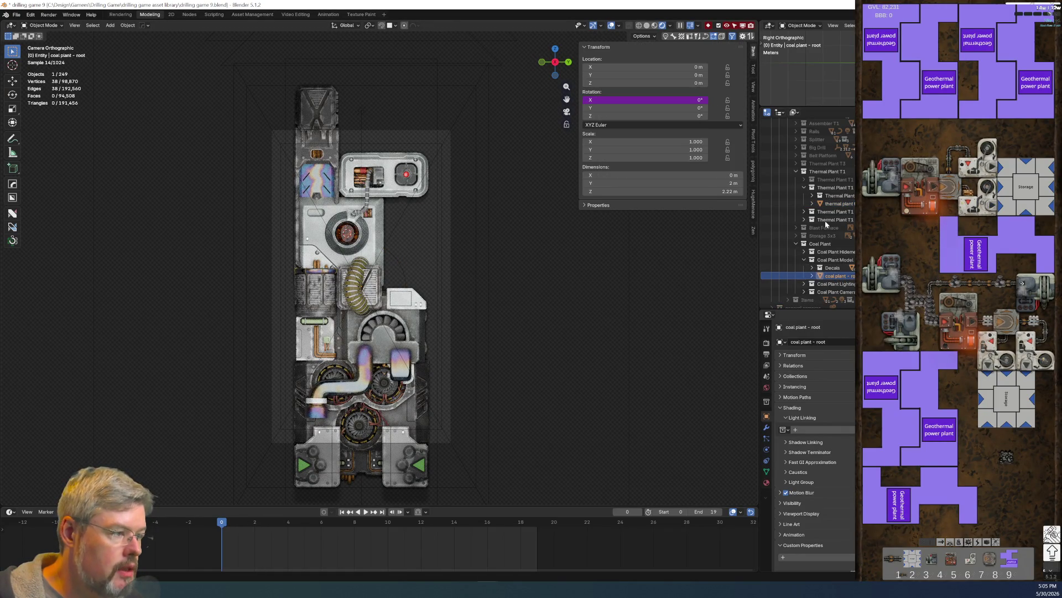
Step: Paste that driver onto thermal plant t1 root's X rotation and return to renderset settings
click(804, 260)
click(796, 243)
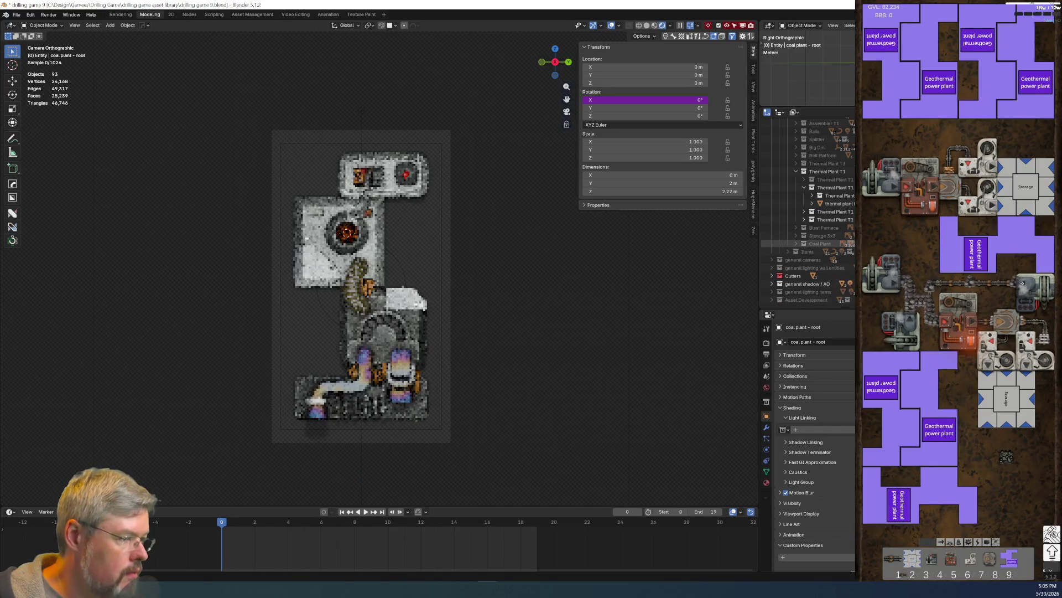
click(805, 202)
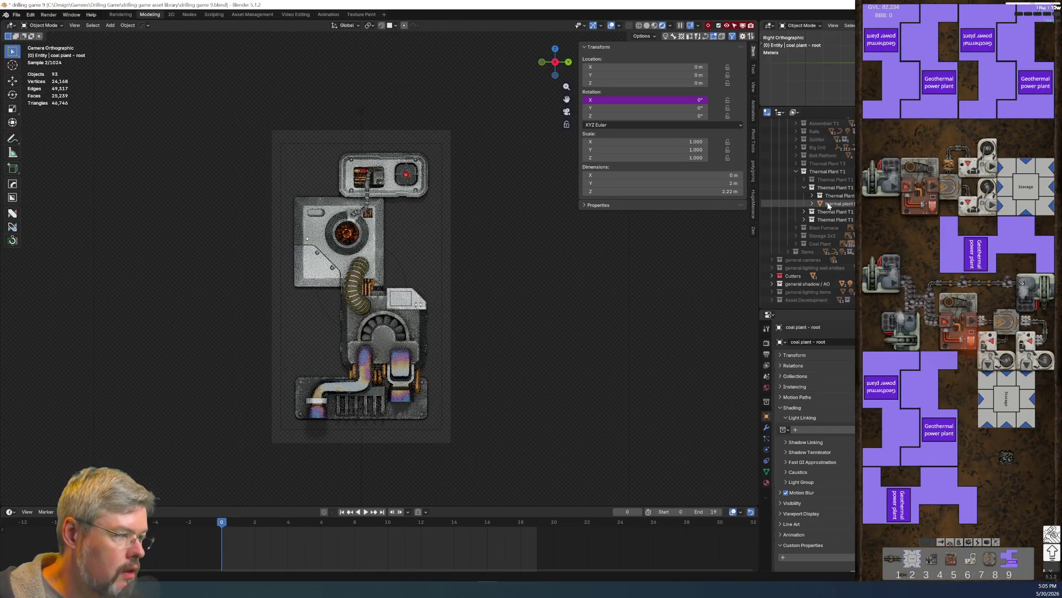
right_click(655, 100)
click(645, 123)
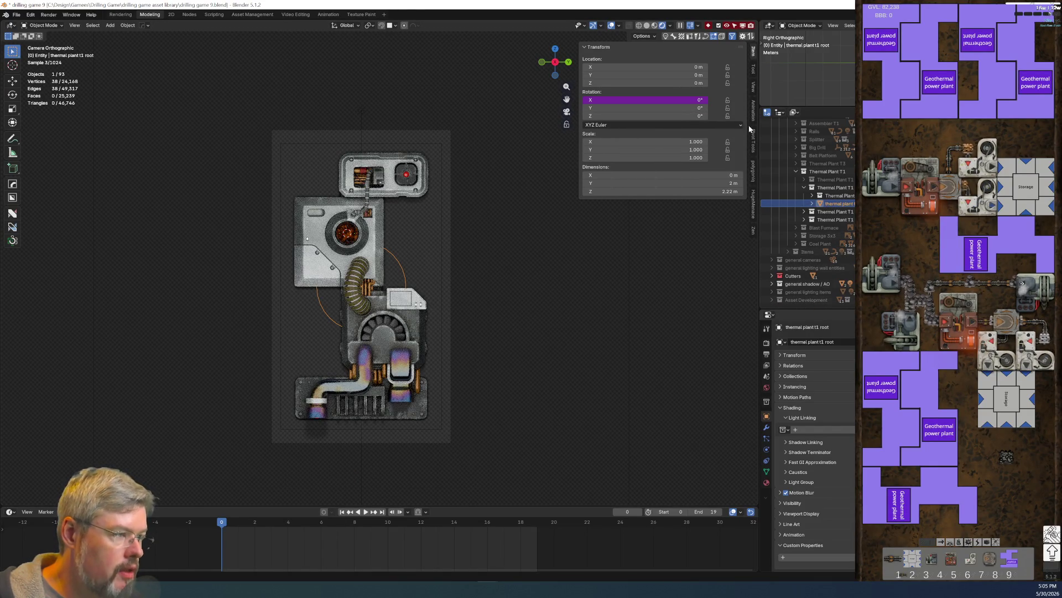
click(753, 168)
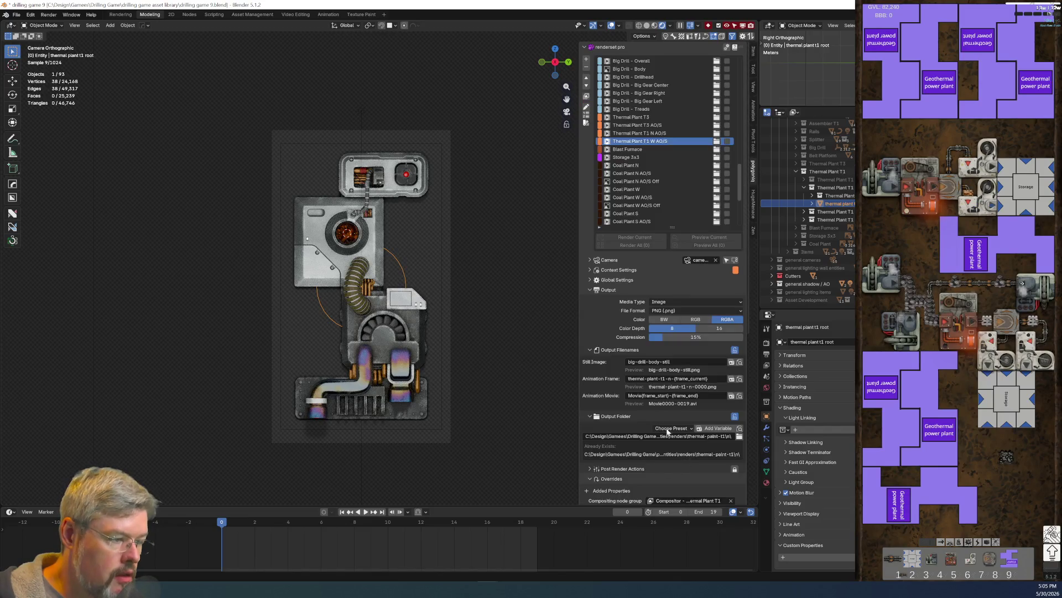
Step: Save the file and set the render rotation override to 1.571 (90°)
scroll(658, 440, down, 8)
click(18, 17)
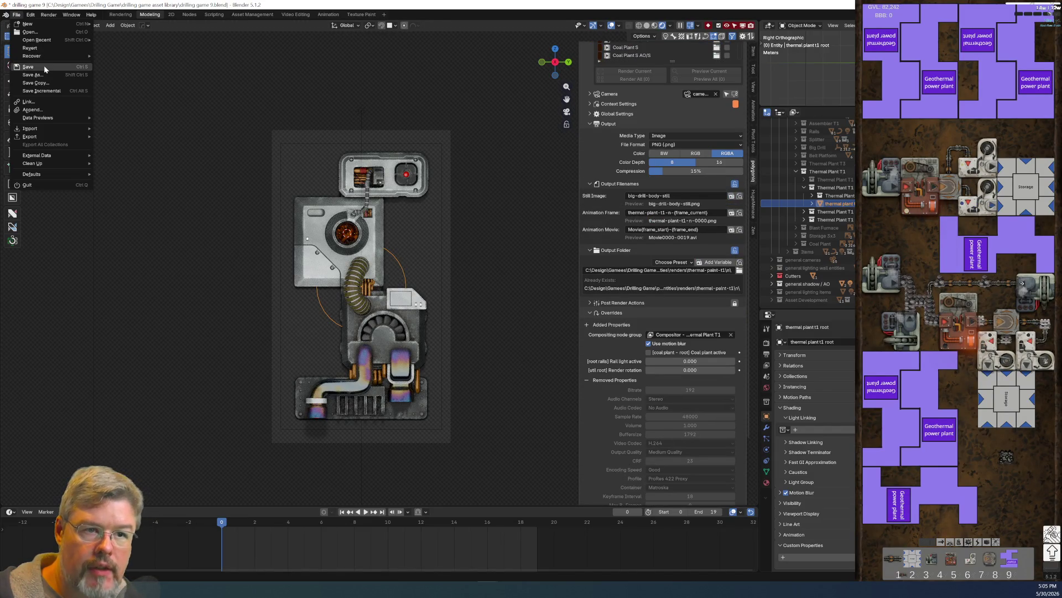
click(44, 66)
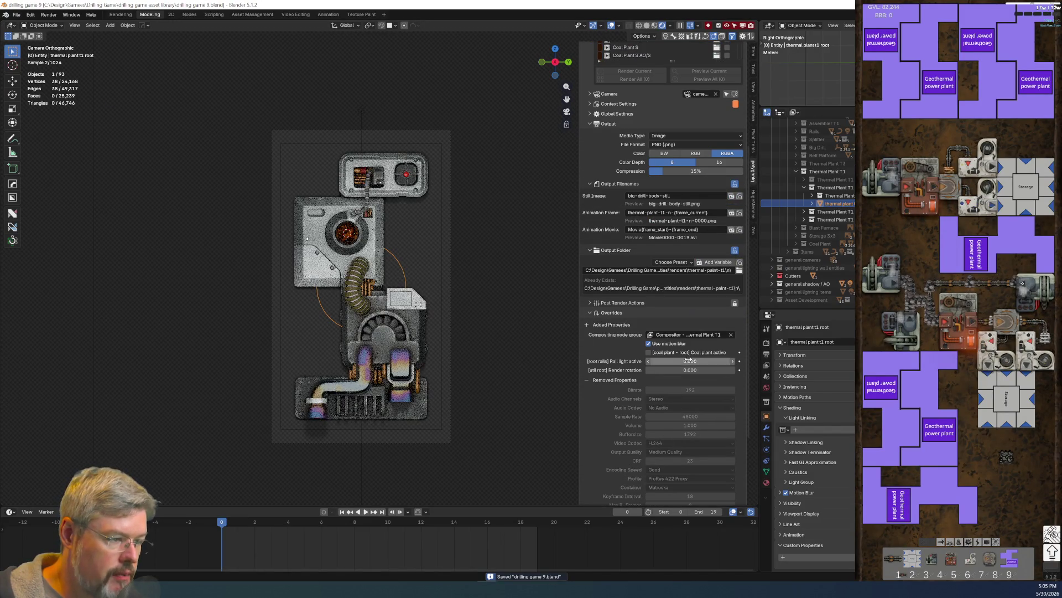
click(689, 370)
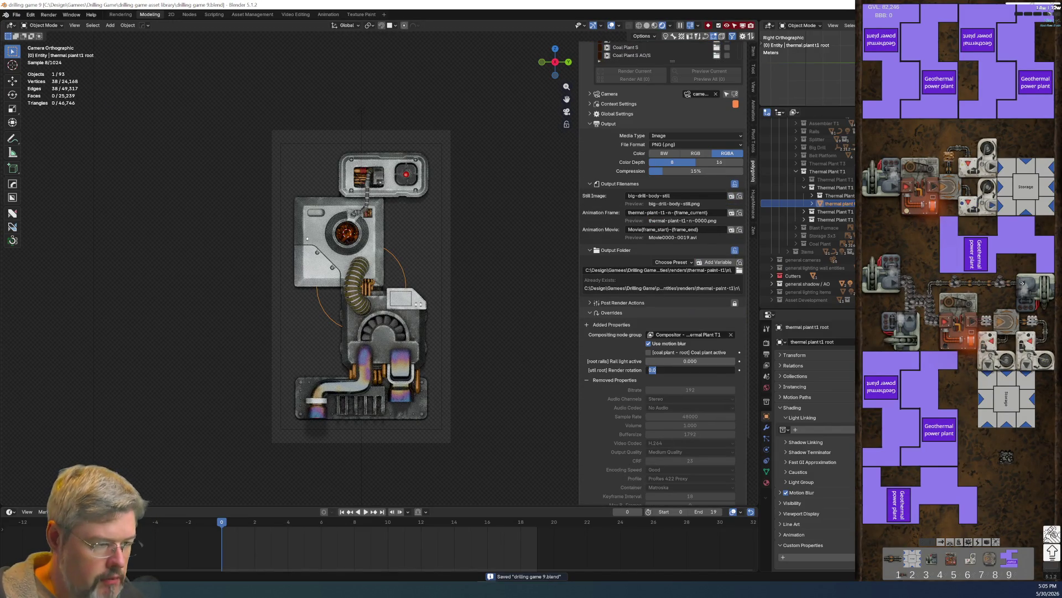
text(pi/2)
key(Return)
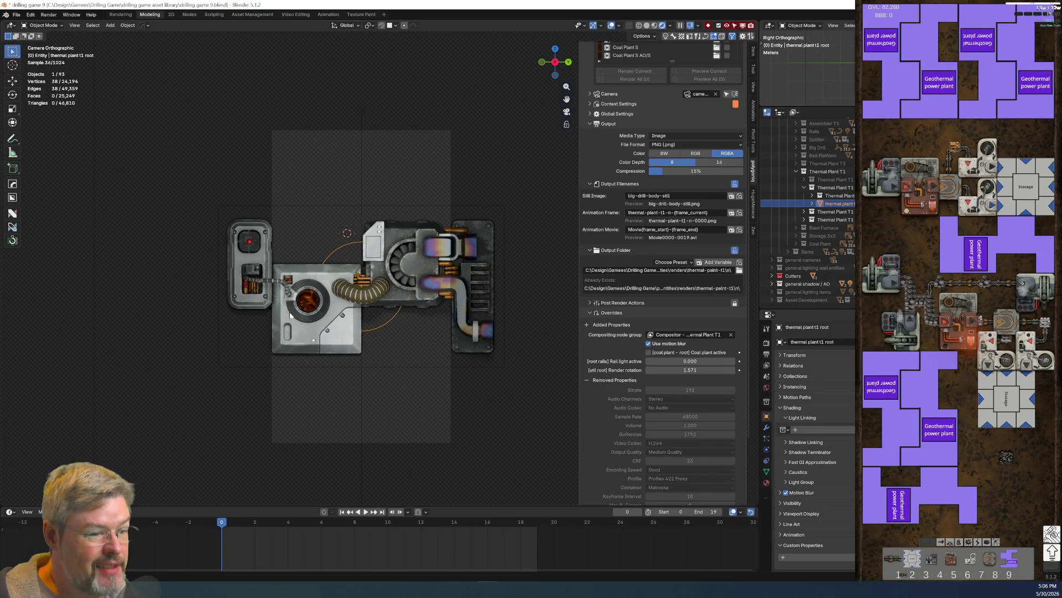
Step: Place the edit cursor before the n direction letter in the animation frame filename
scroll(666, 401, up, 3)
scroll(666, 400, up, 7)
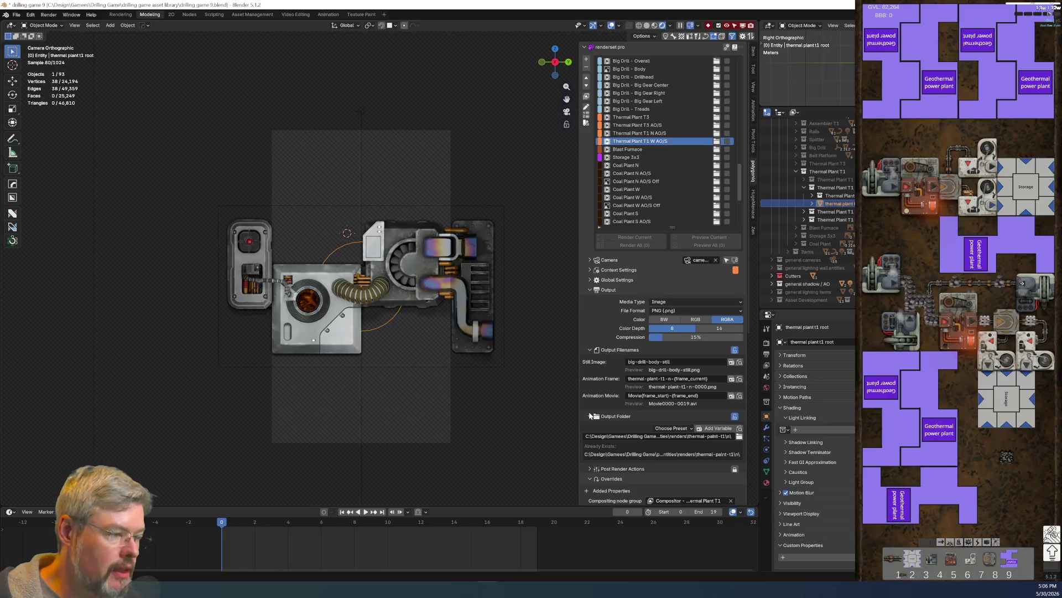
scroll(666, 332, down, 5)
click(671, 296)
click(669, 296)
Step: Confirm the thermal-plant-t1-w filename and set the output folder to the w subfolder
key(Return)
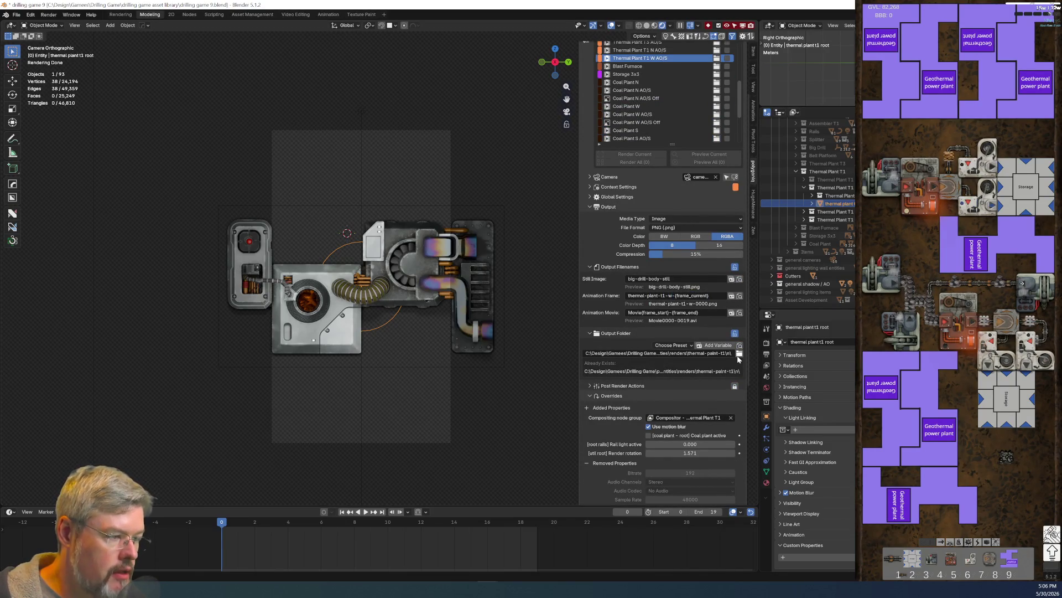
click(739, 354)
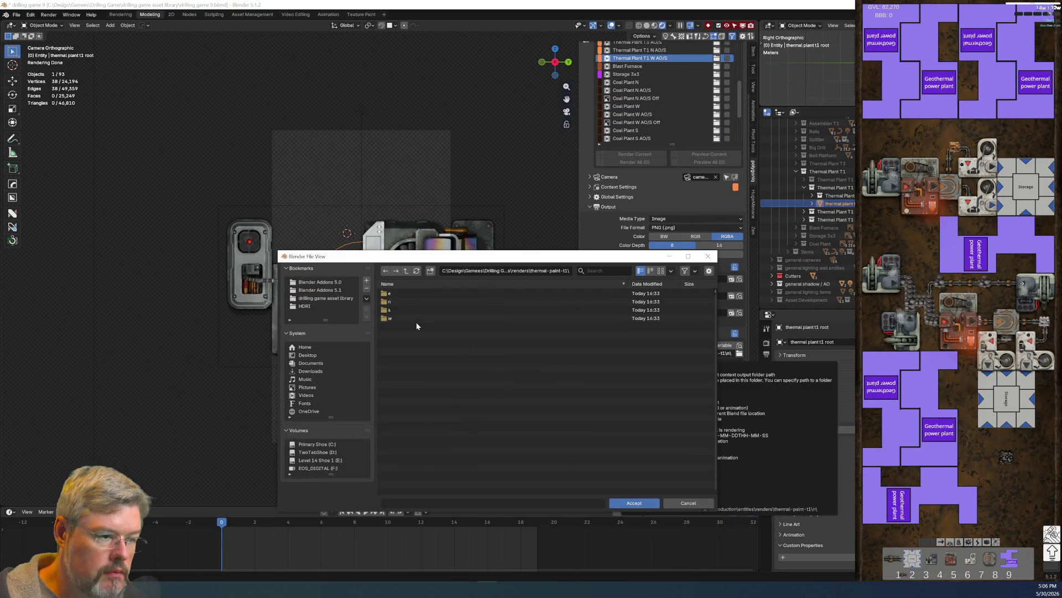
double_click(410, 318)
click(634, 504)
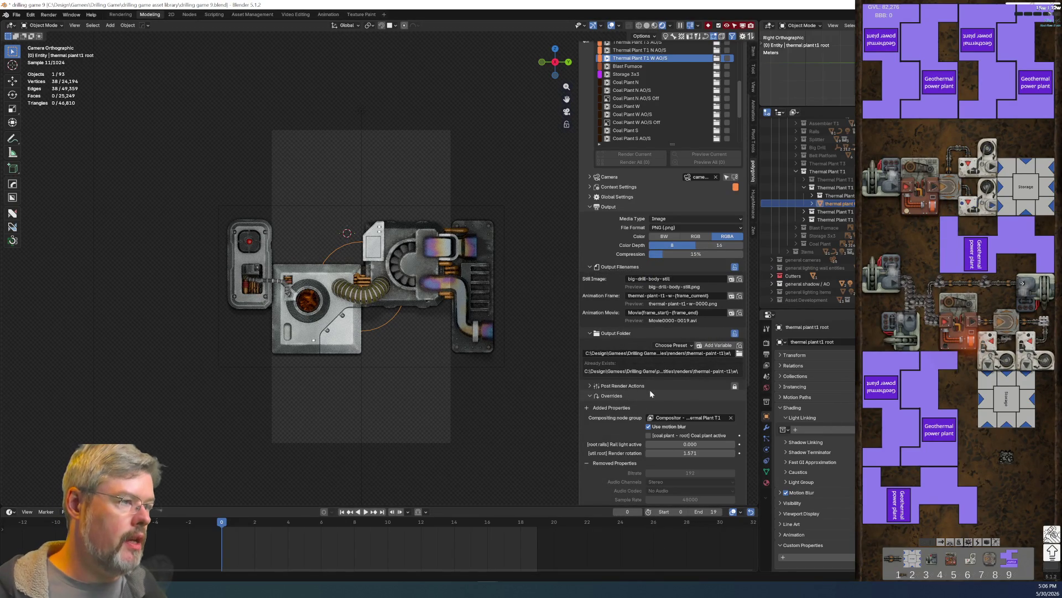
scroll(646, 220, up, 3)
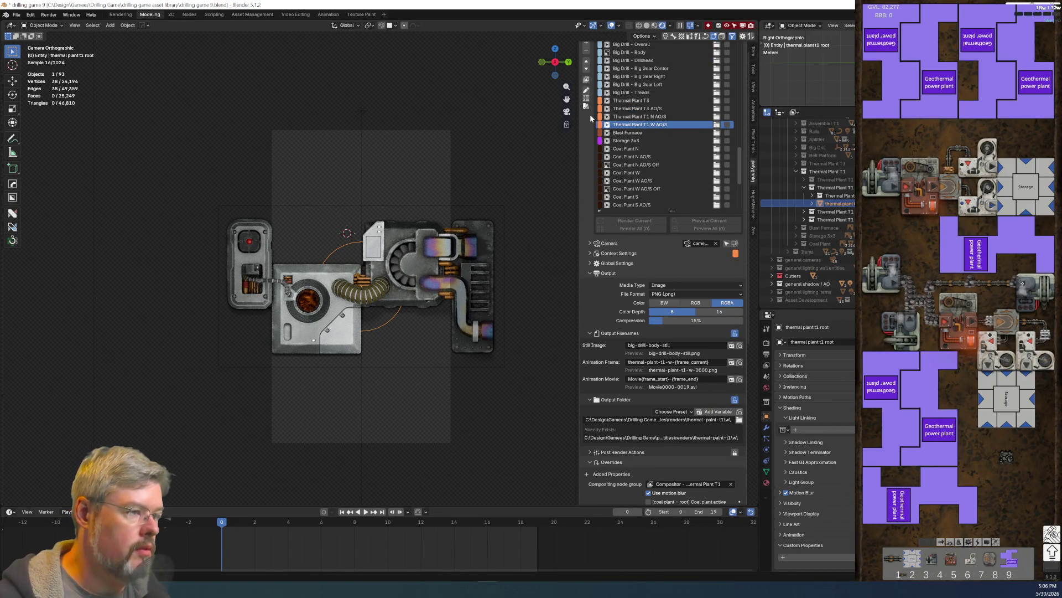
Step: Duplicate the W render set and rename the copy Thermal Plant T1 S AO/S
scroll(619, 163, up, 2)
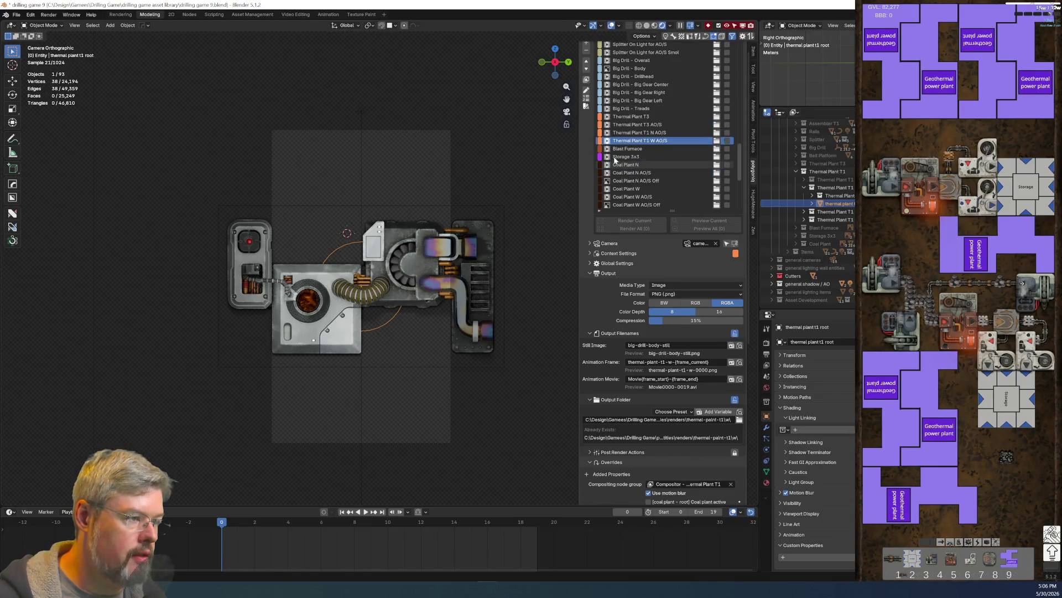
scroll(619, 163, up, 1)
click(587, 59)
double_click(652, 165)
text(S)
key(Return)
double_click(652, 165)
key(End)
key(BackSpace)
key(BackSpace)
key(BackSpace)
key(Return)
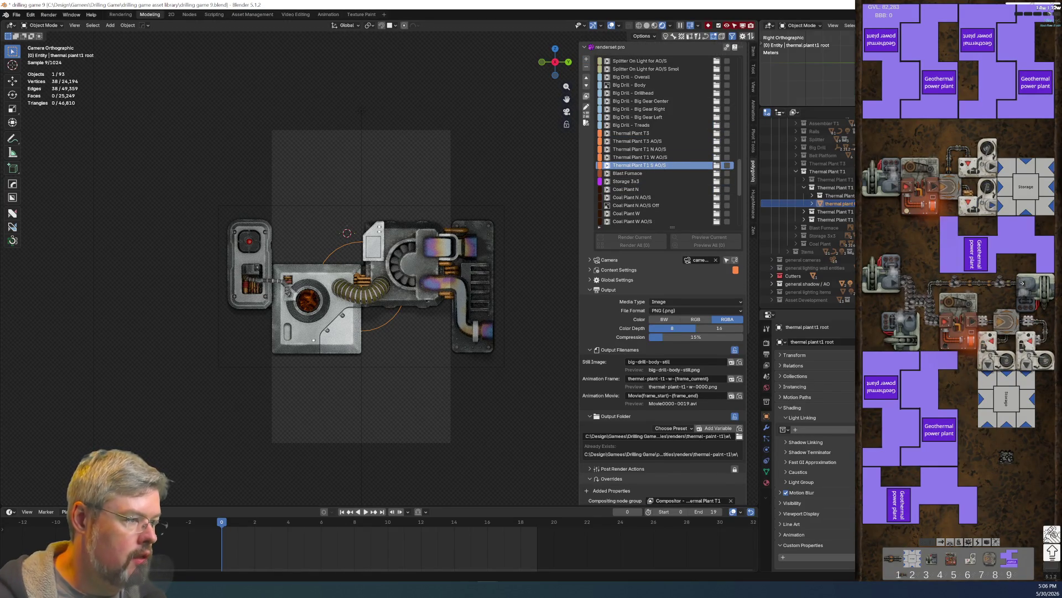
Step: Set the render rotation to 3.1416 and change the frame filename's w to s
scroll(722, 354, down, 4)
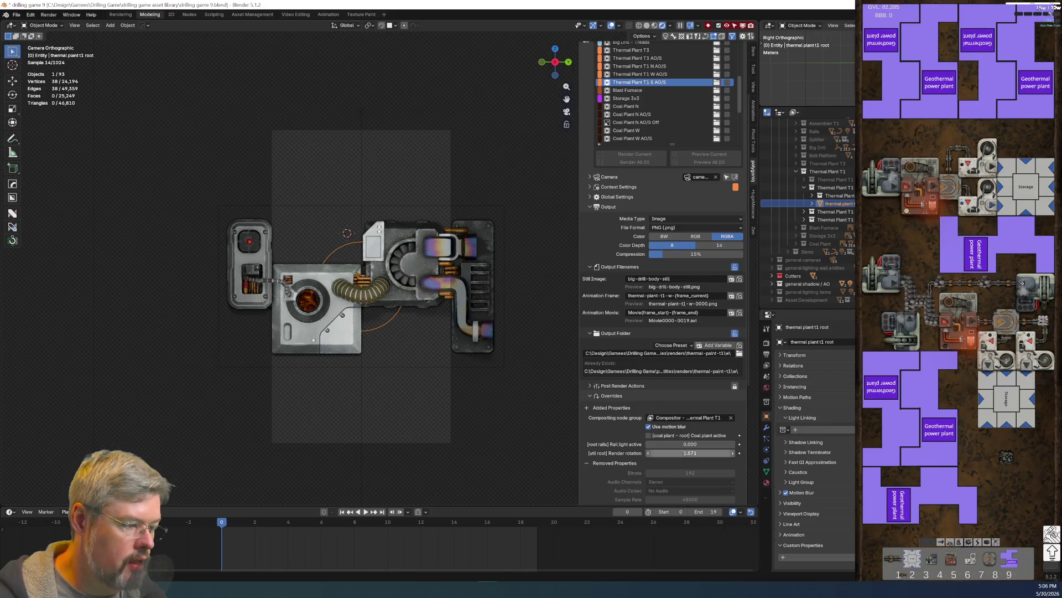
click(685, 453)
text(3.1416)
key(Return)
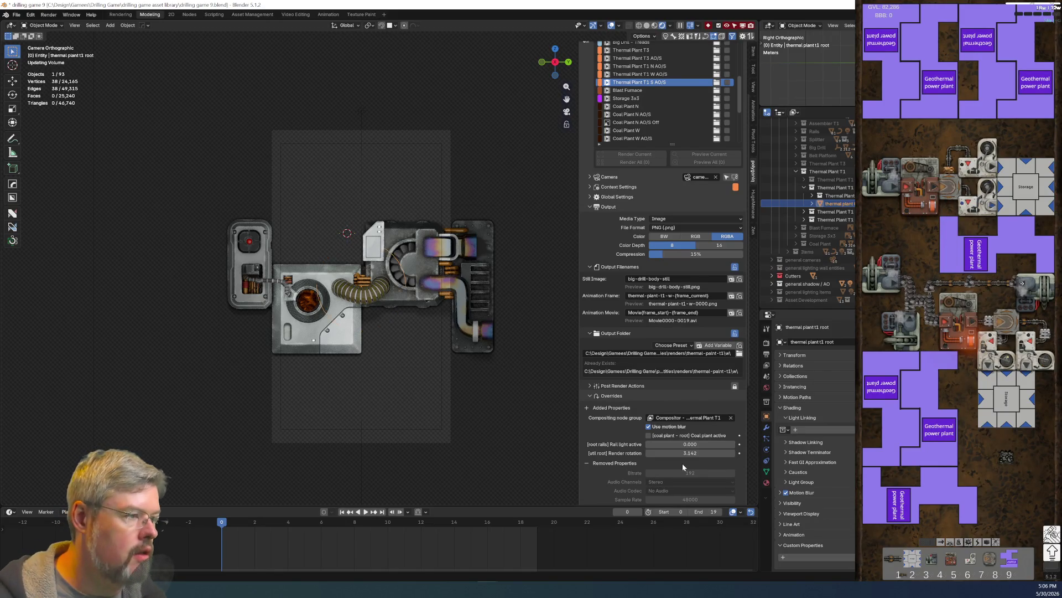
click(669, 296)
key(BackSpace)
text(s)
key(Return)
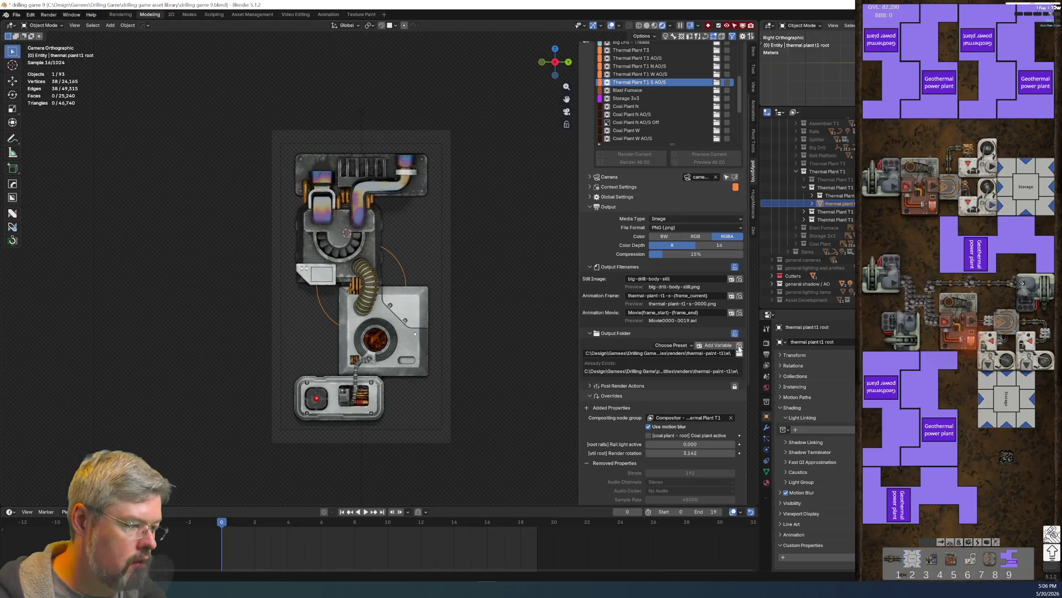
Step: Point the output folder to the s subfolder, then select the W AO/S render set
click(739, 352)
click(402, 273)
double_click(401, 309)
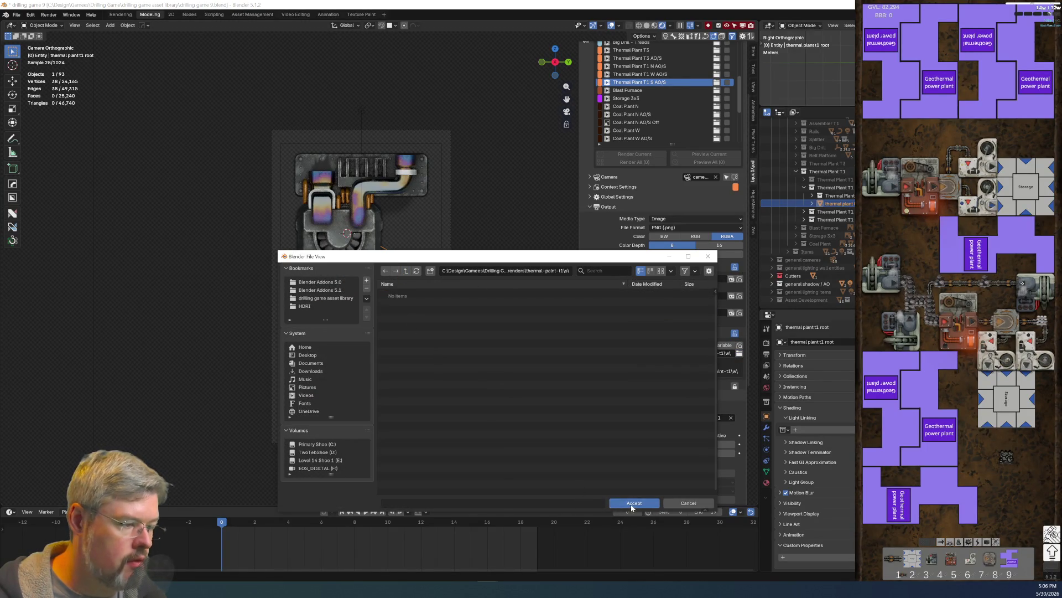
click(632, 505)
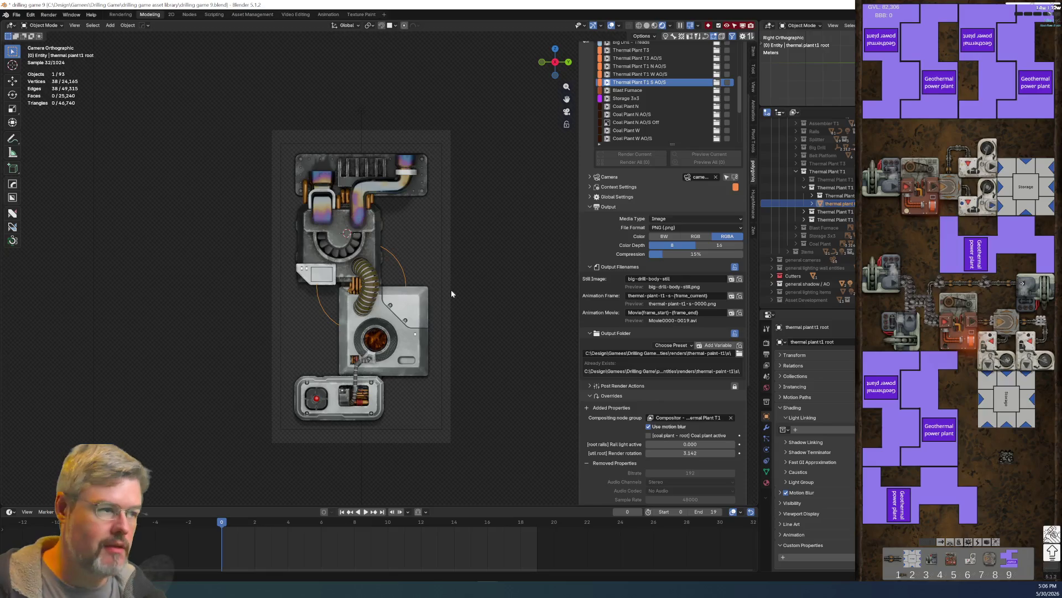
click(637, 74)
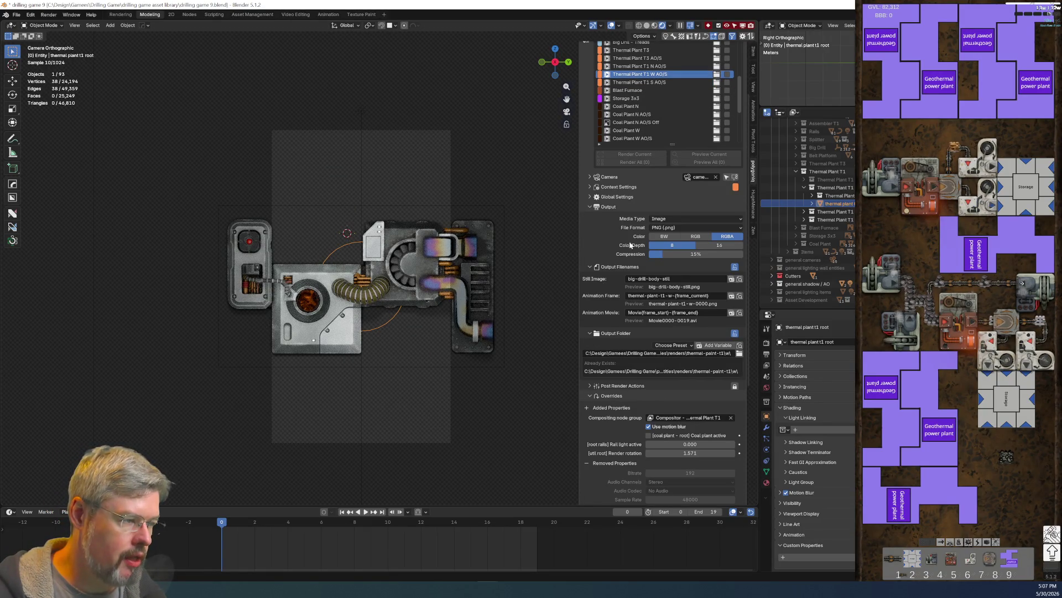
Step: Swap the west set to 896×512, save, and duplicate it as Thermal Plant T1 W AO/S.001
click(589, 187)
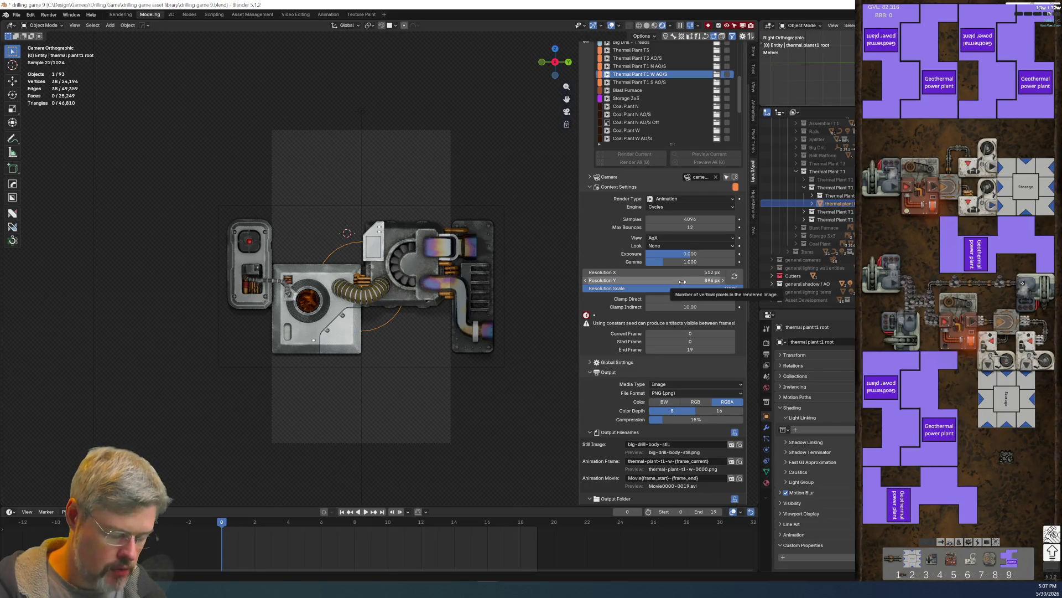
click(735, 275)
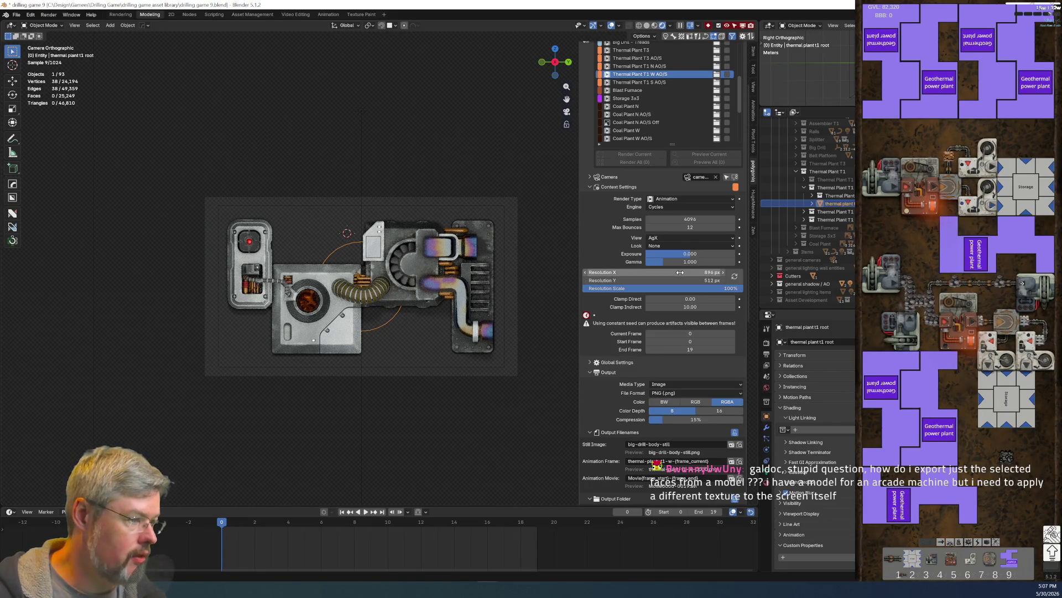
click(16, 14)
click(30, 68)
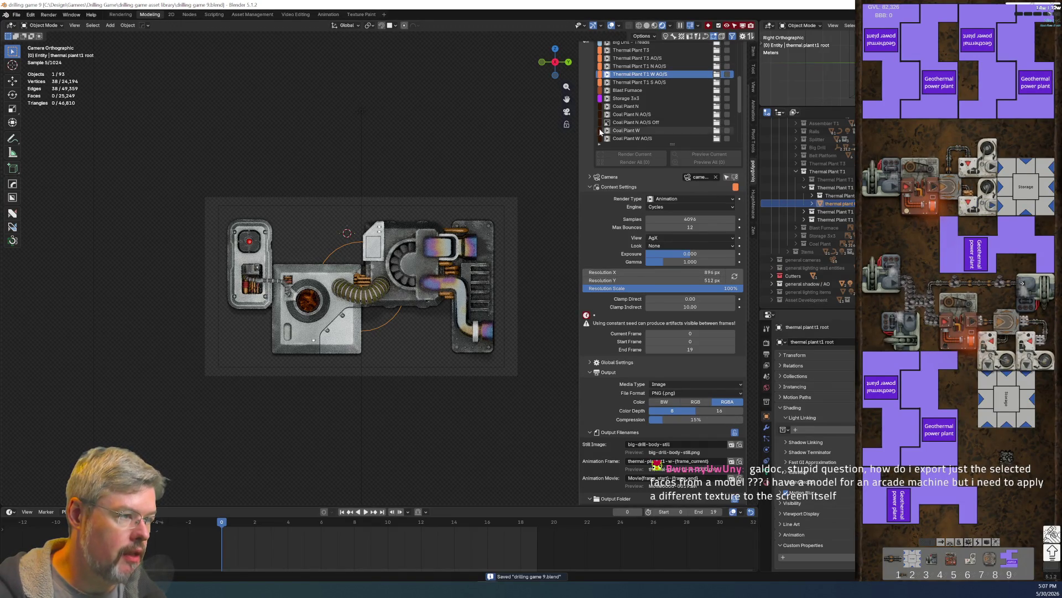
scroll(588, 133, up, 3)
click(587, 59)
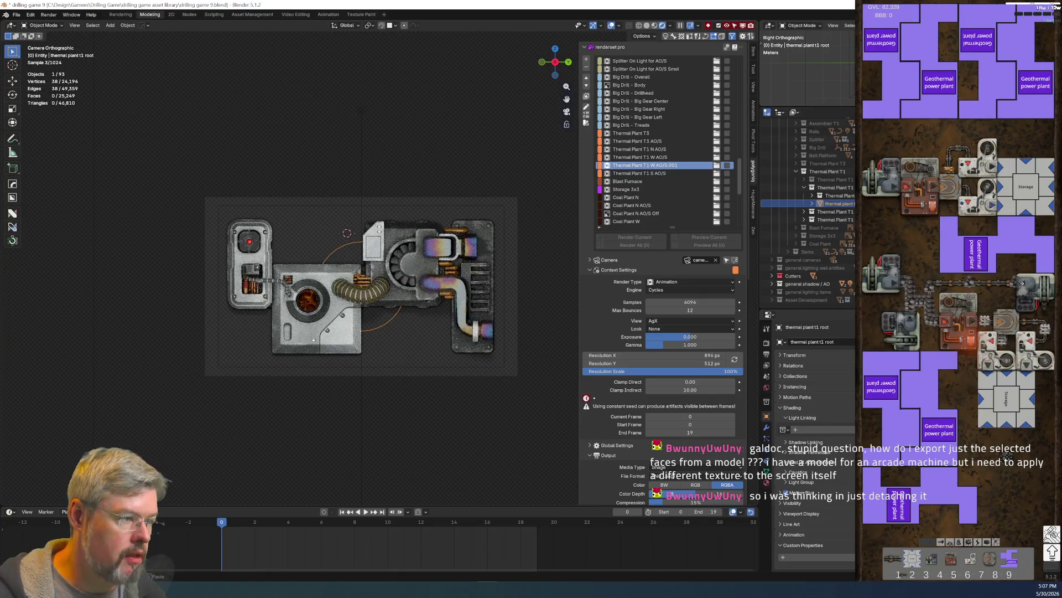
Step: Rename the duplicate Thermal Plant T1 E AO/S, save drilling game 9.blend, and select the red dome
text(E)
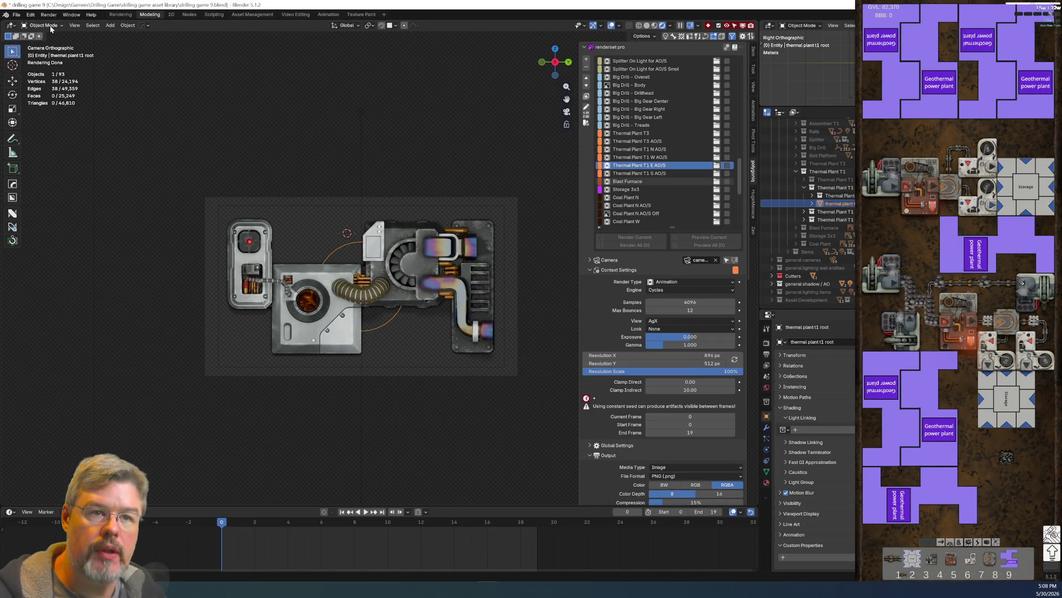
click(15, 15)
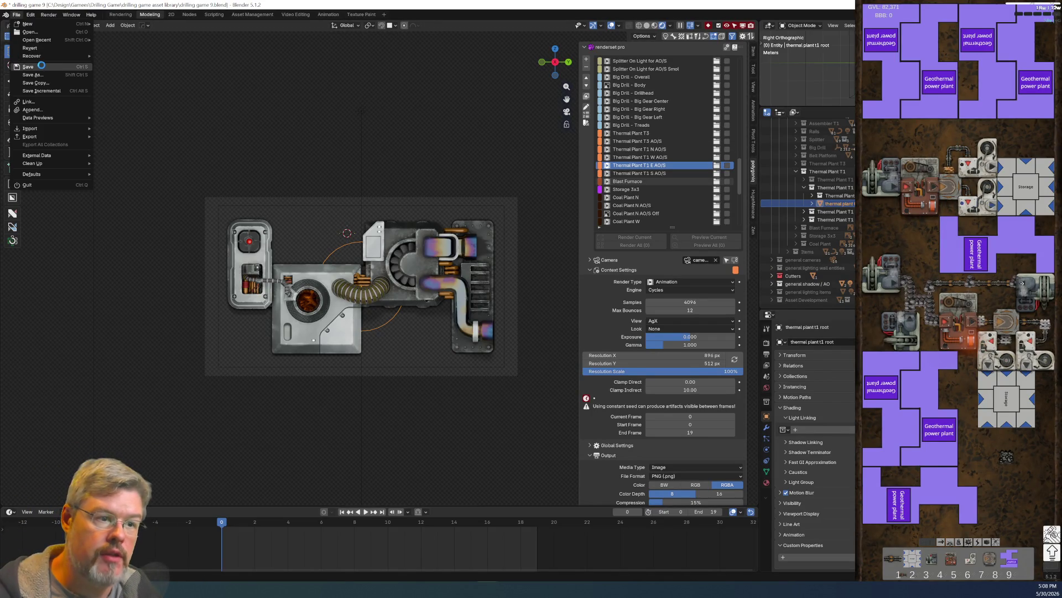
click(41, 66)
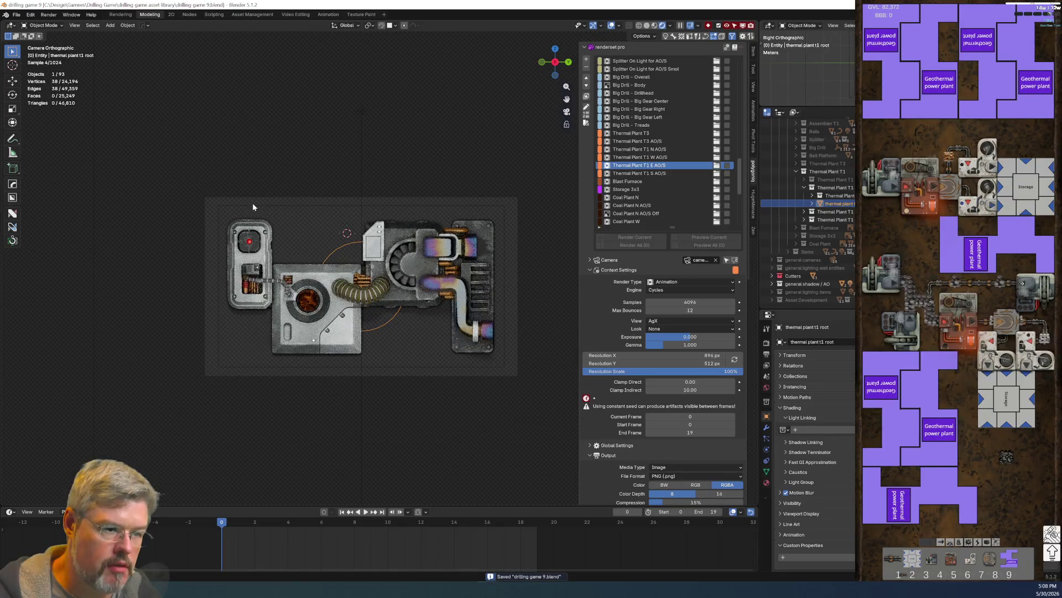
click(250, 241)
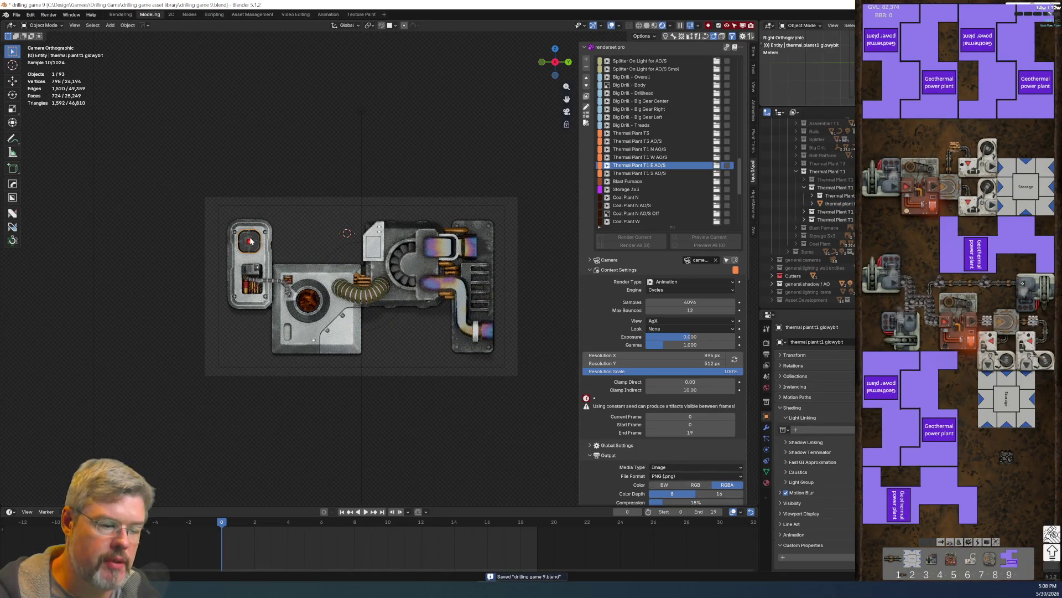
Step: Frame the glowing dome, view it in Material Preview with its material settings, then return to Rendered
key(KP_Decimal)
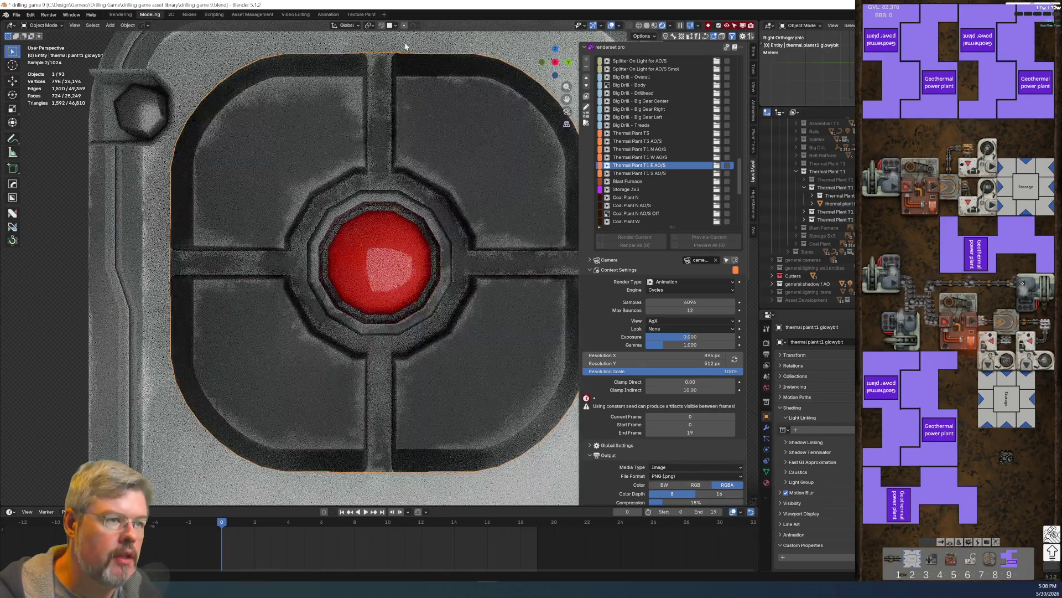
click(654, 26)
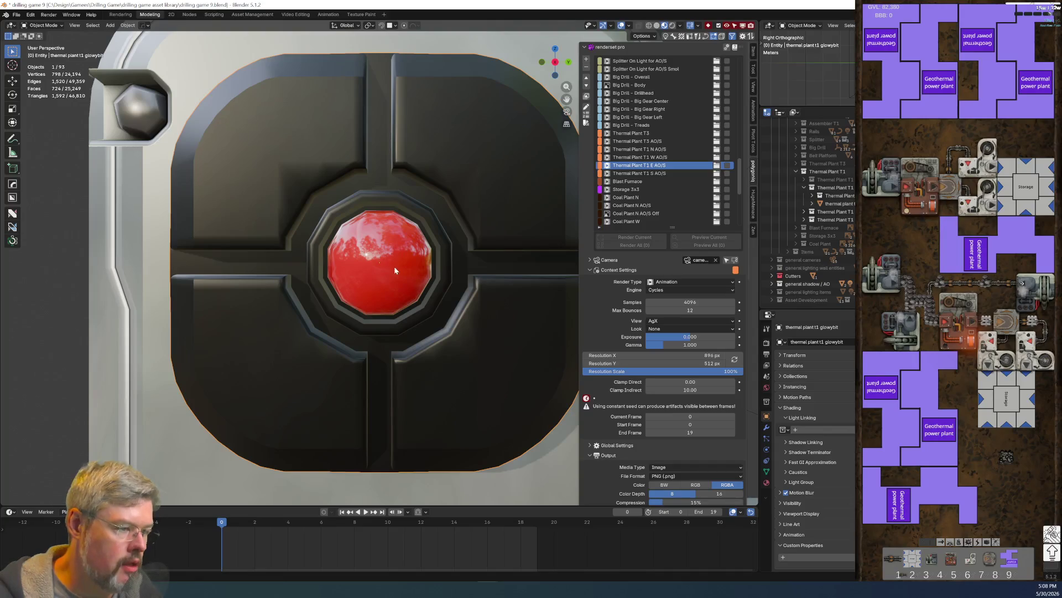
click(766, 483)
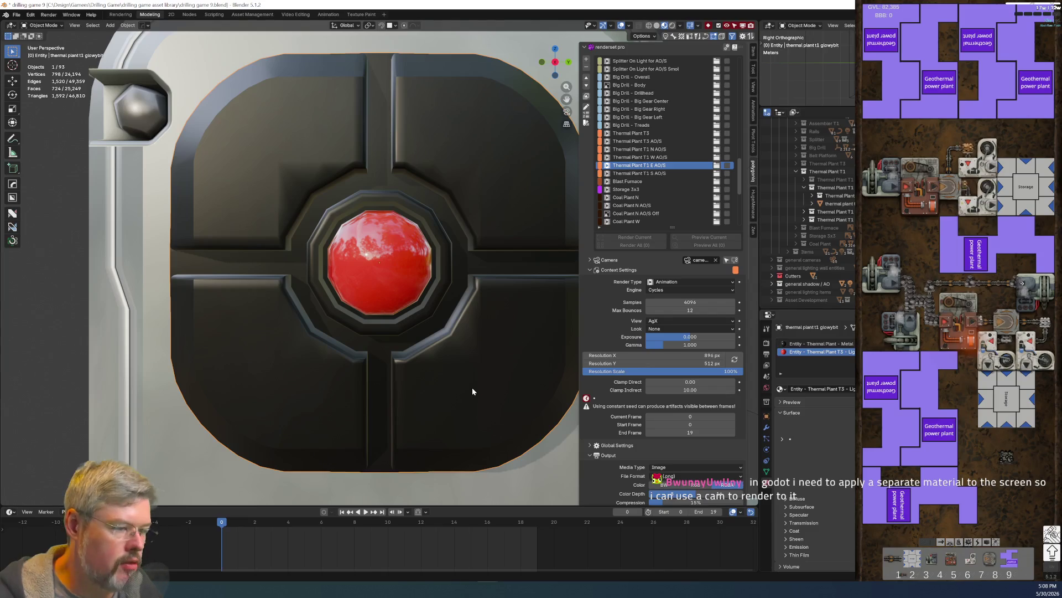
key(ctrl+Tab)
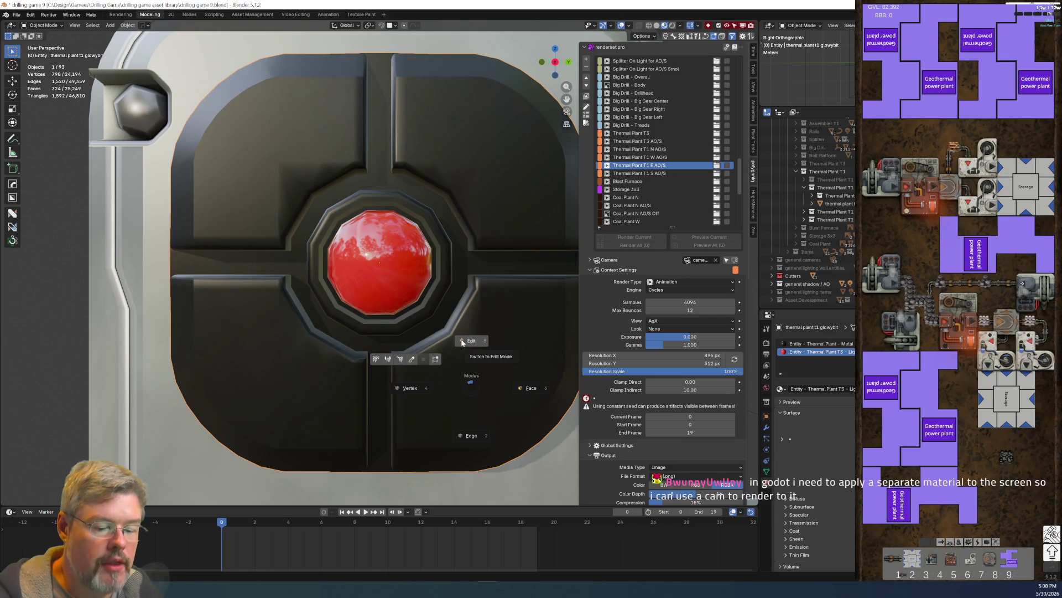
key(Escape)
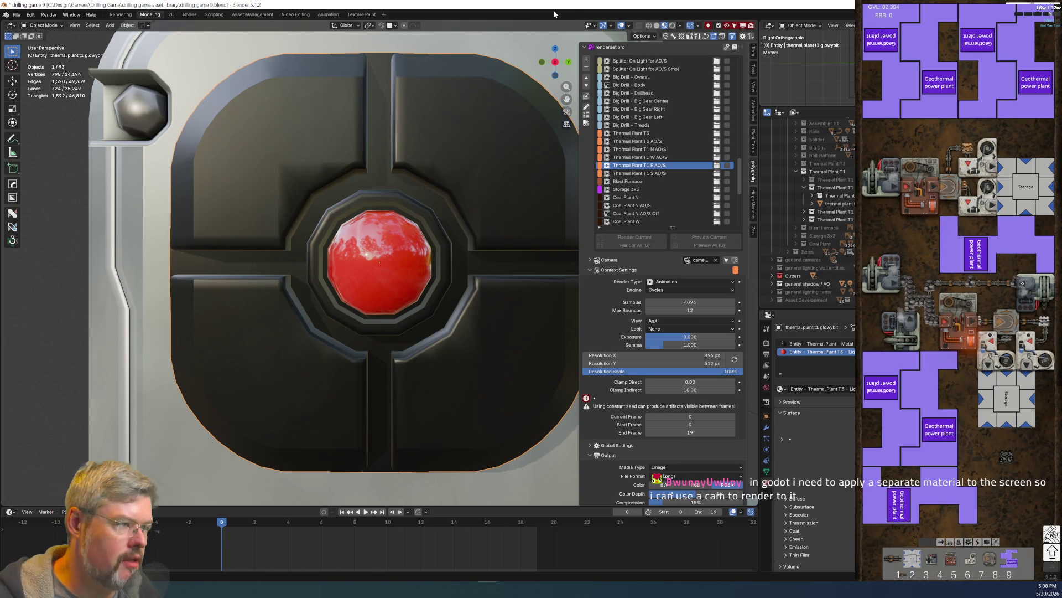
click(672, 26)
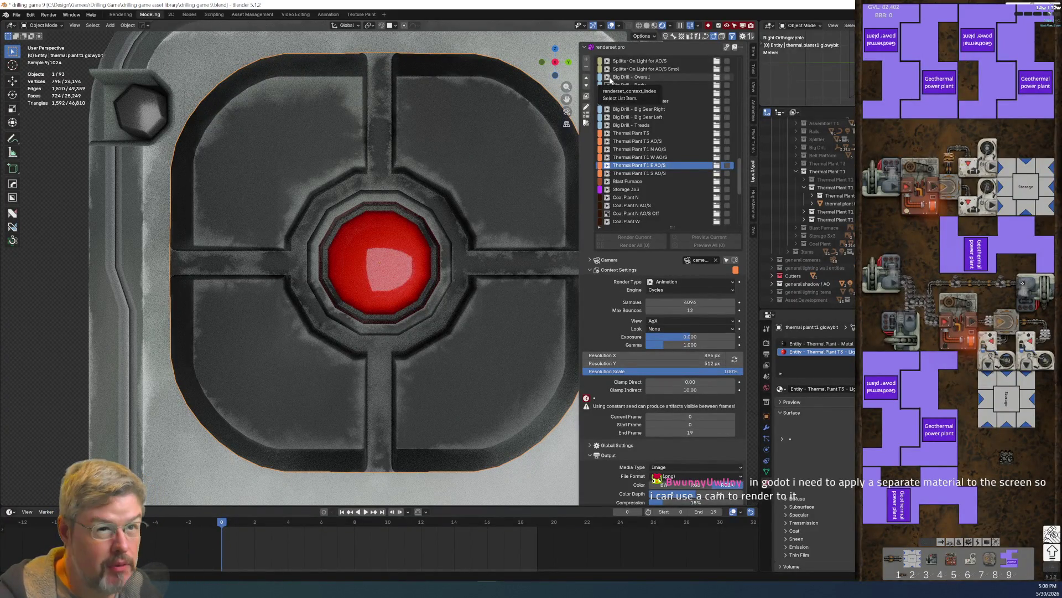
Step: Save drilling game 9.blend
click(15, 16)
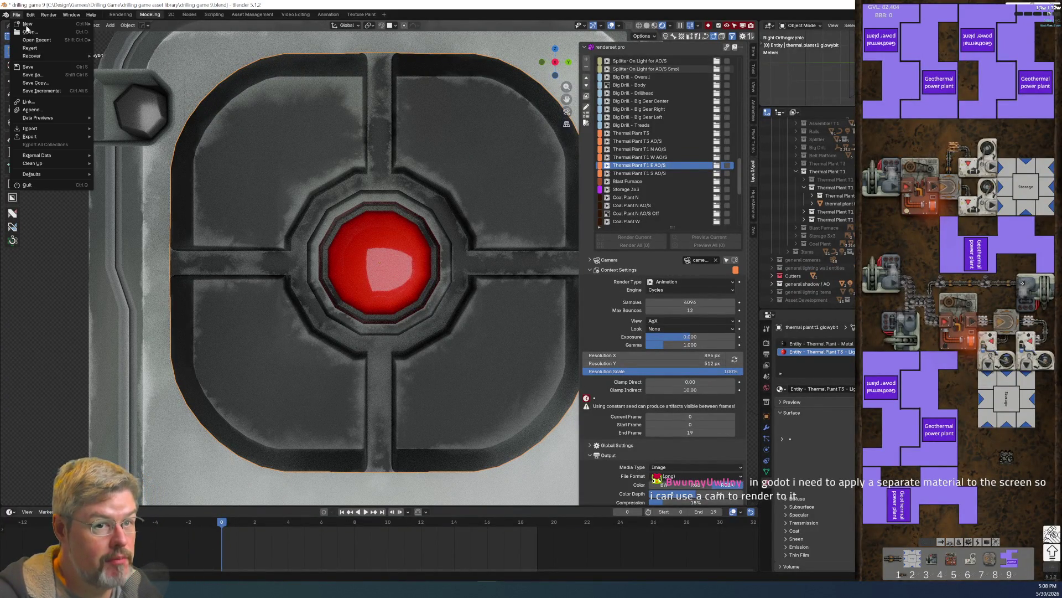
click(45, 66)
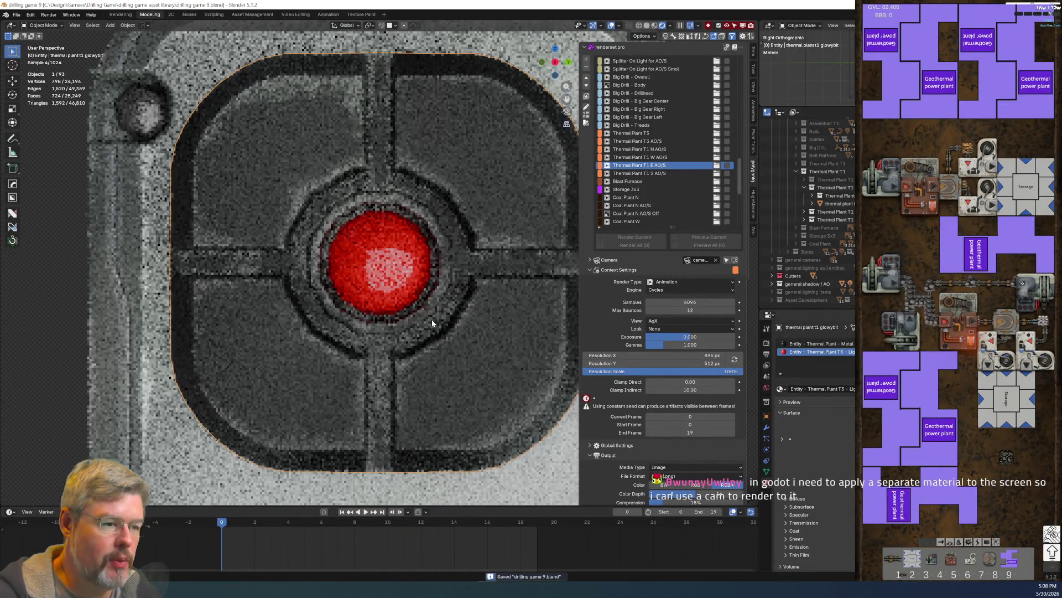
scroll(428, 318, down, 5)
scroll(416, 340, down, 5)
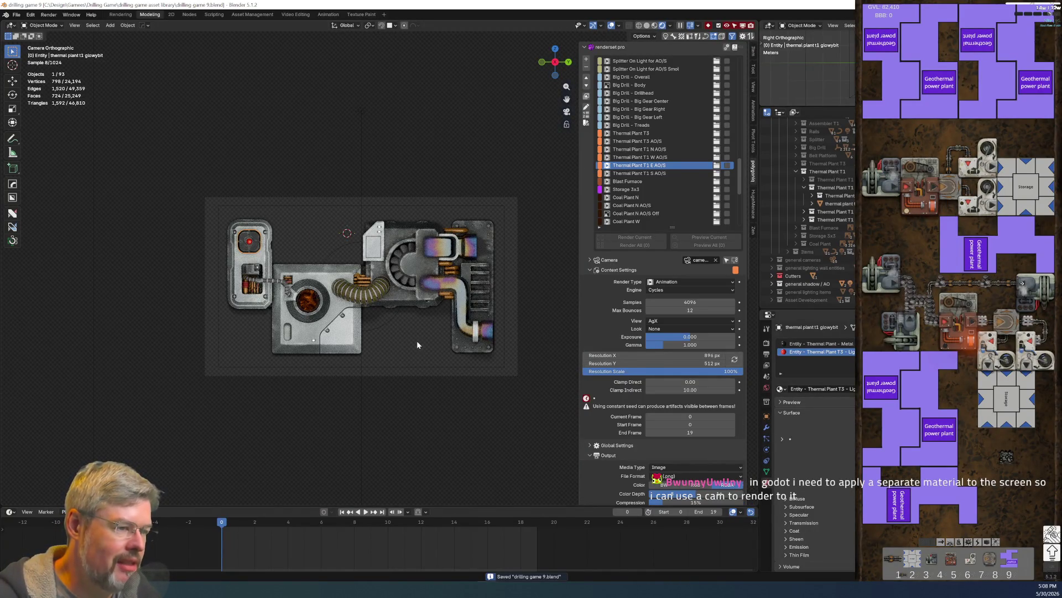
Step: Move the E render set below S and give it a render rotation of 4.712
click(586, 85)
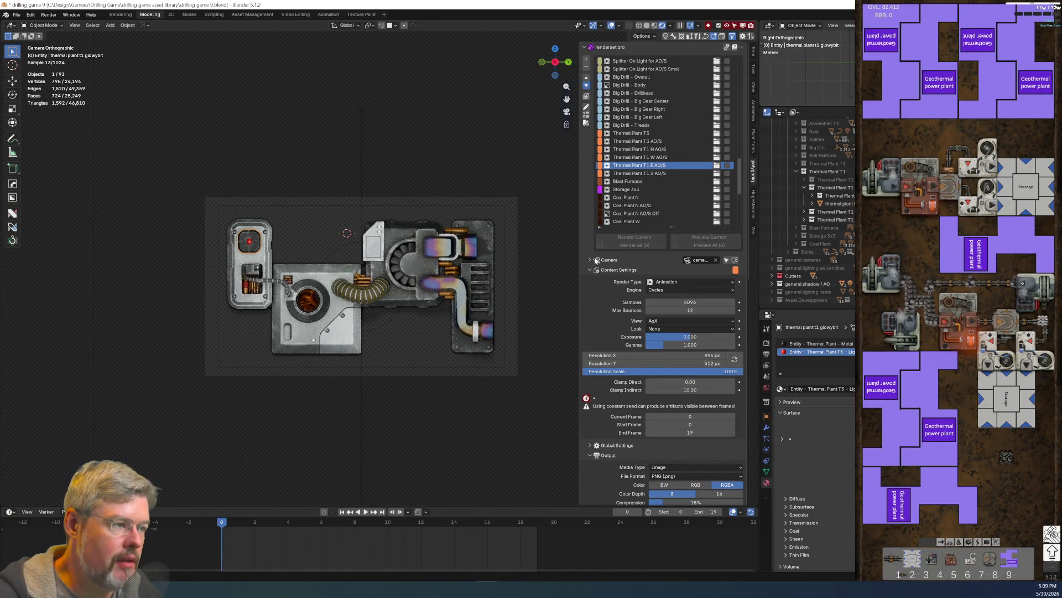
scroll(641, 396, down, 8)
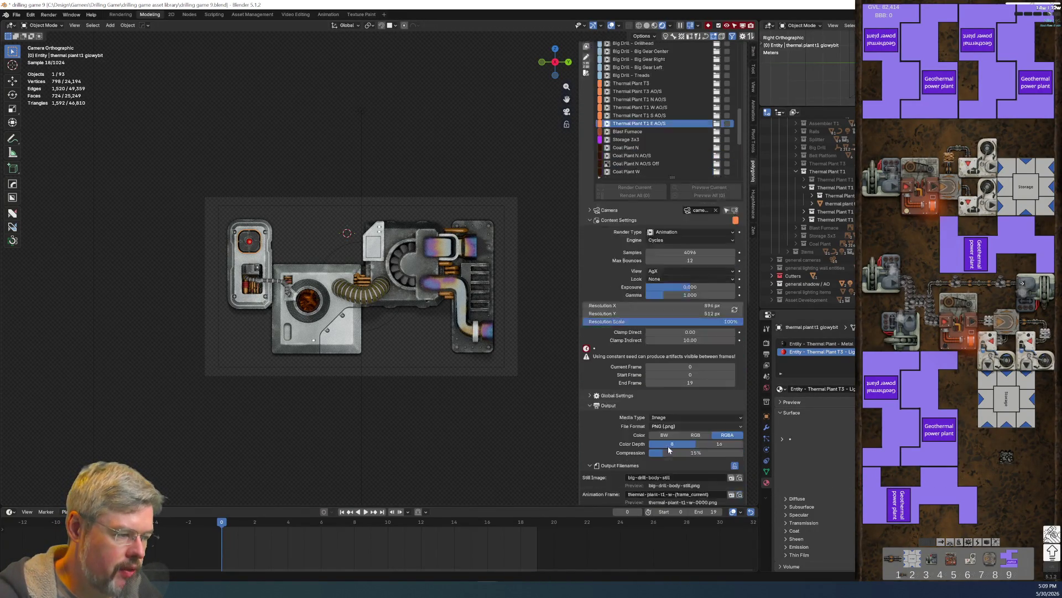
scroll(667, 451, down, 3)
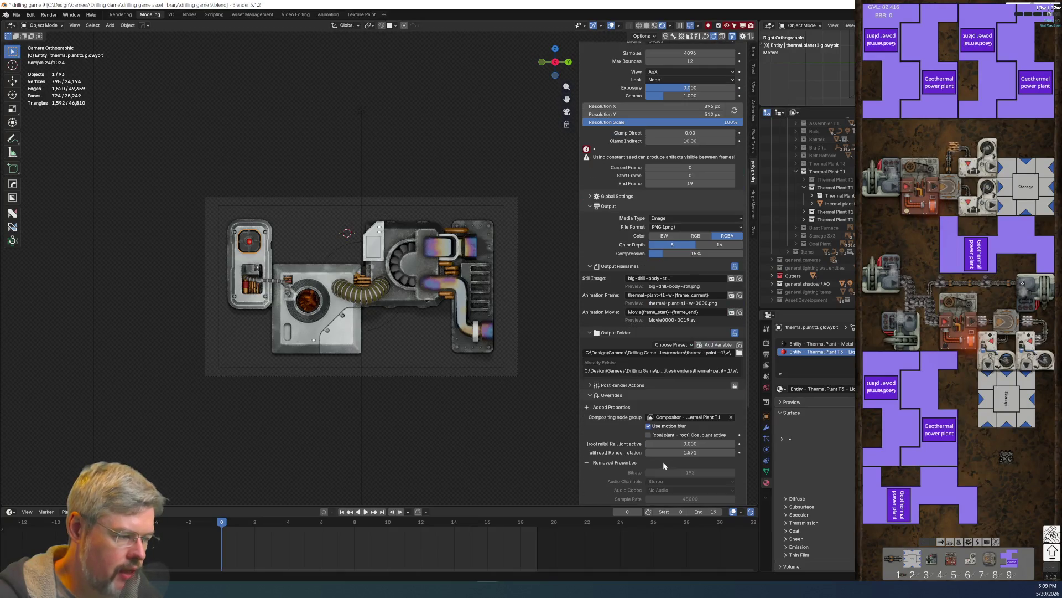
click(666, 453)
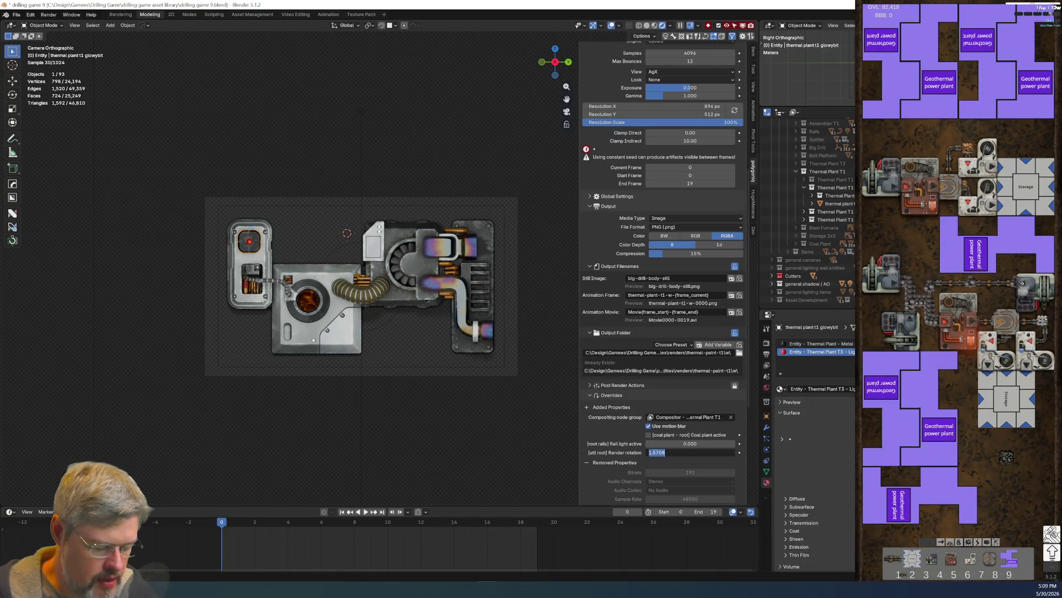
text(3*pi/2)
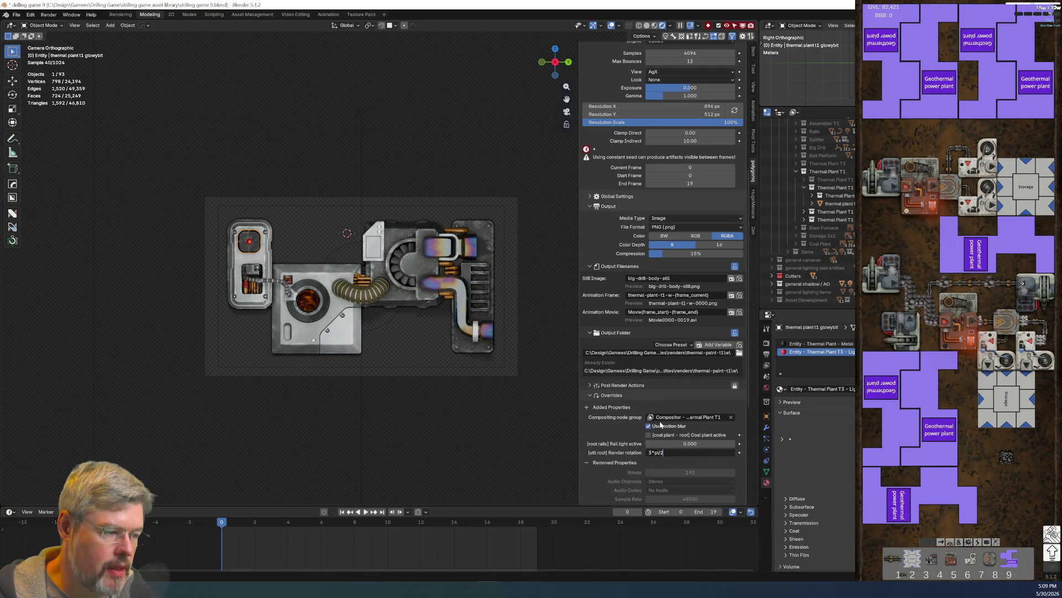
key(Return)
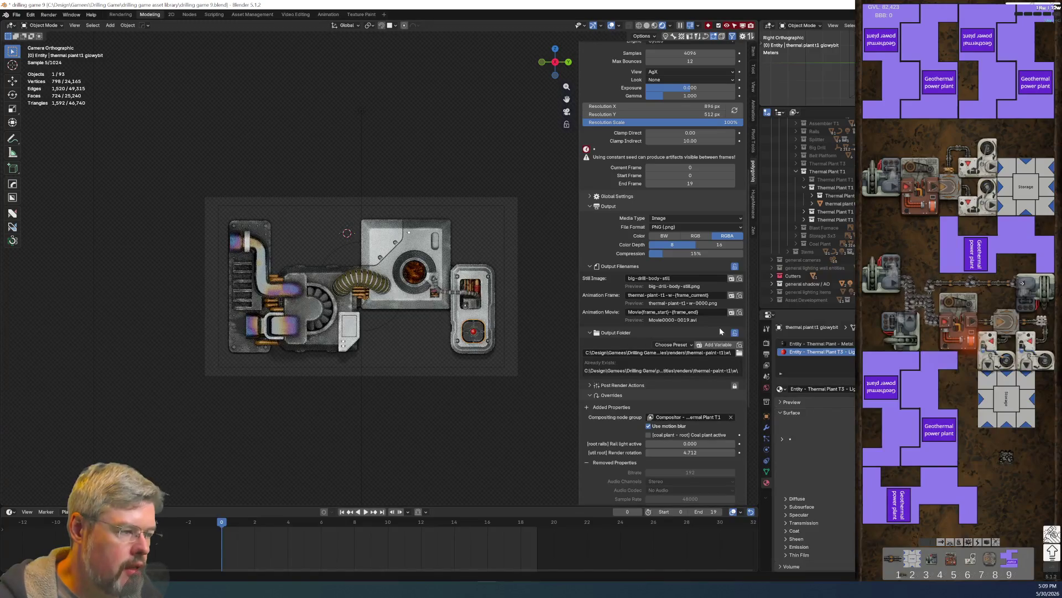
Step: Rename the frame files to thermal-plant-t1-e and choose the 'e' subfolder as the output folder
click(668, 295)
click(668, 295)
text(e)
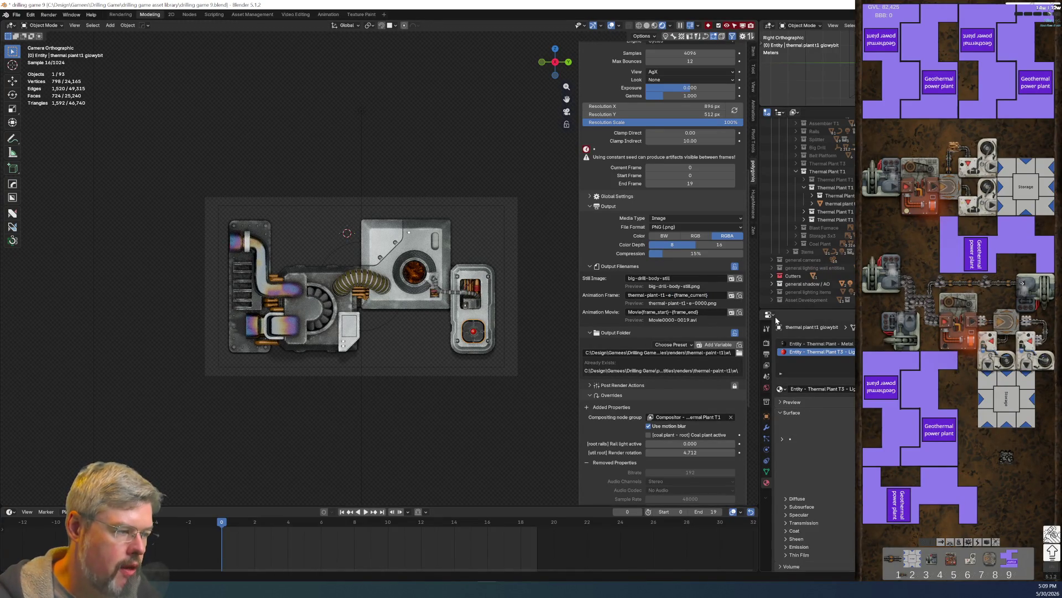
click(739, 352)
click(405, 271)
double_click(404, 293)
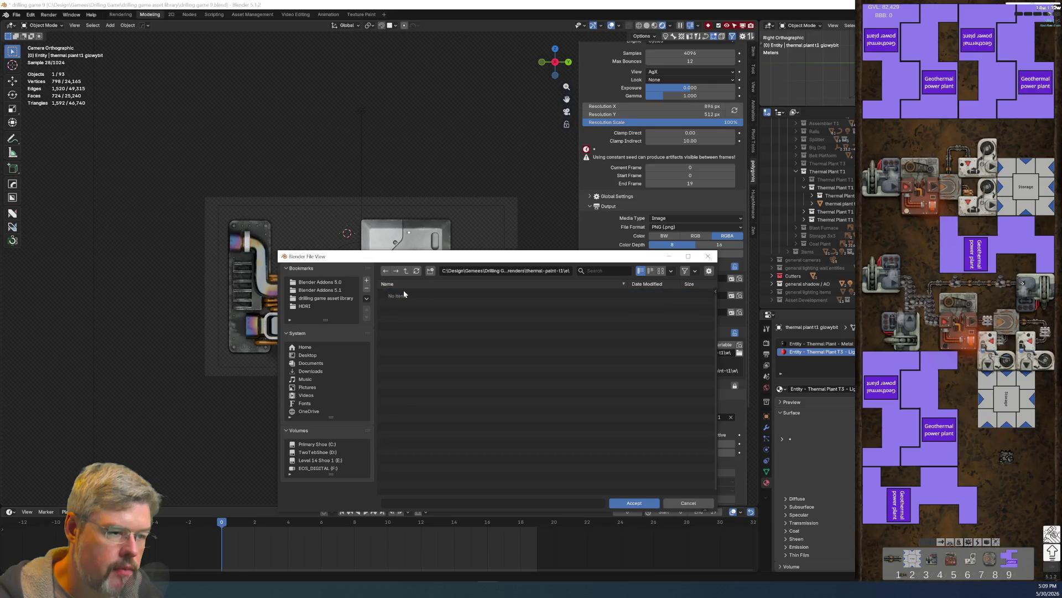
click(631, 503)
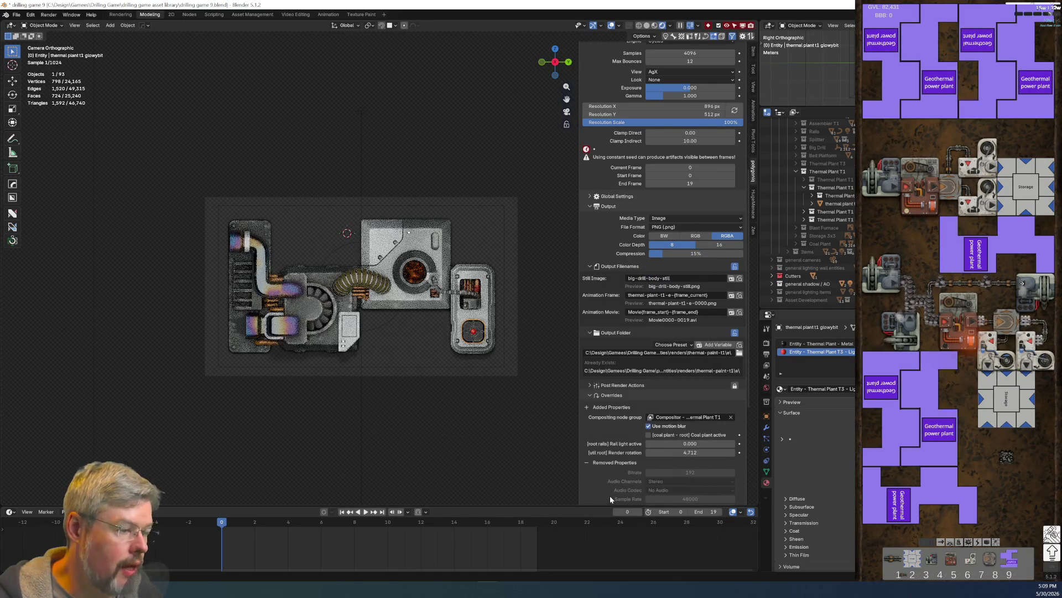
scroll(620, 335, up, 2)
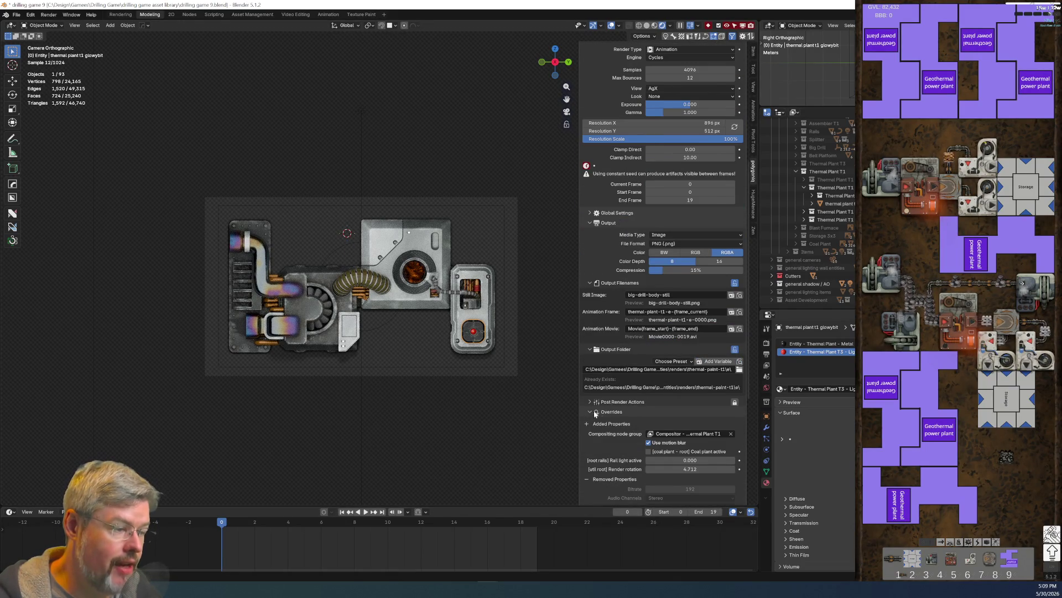
scroll(603, 412, up, 5)
scroll(609, 396, up, 5)
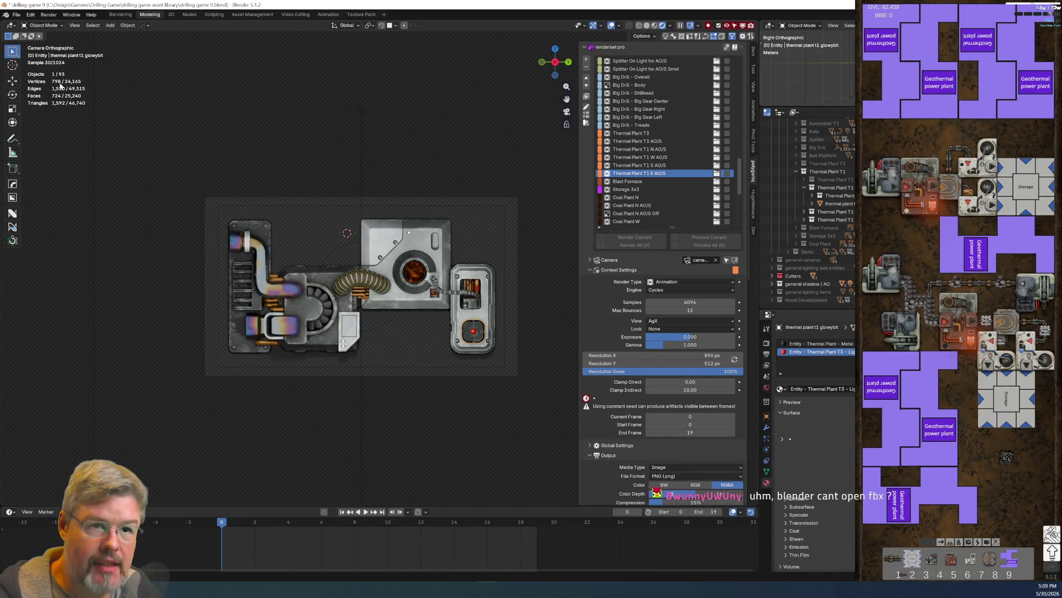
Step: Save the drilling game 9 blend file, then view the Import formats and close the list
click(16, 14)
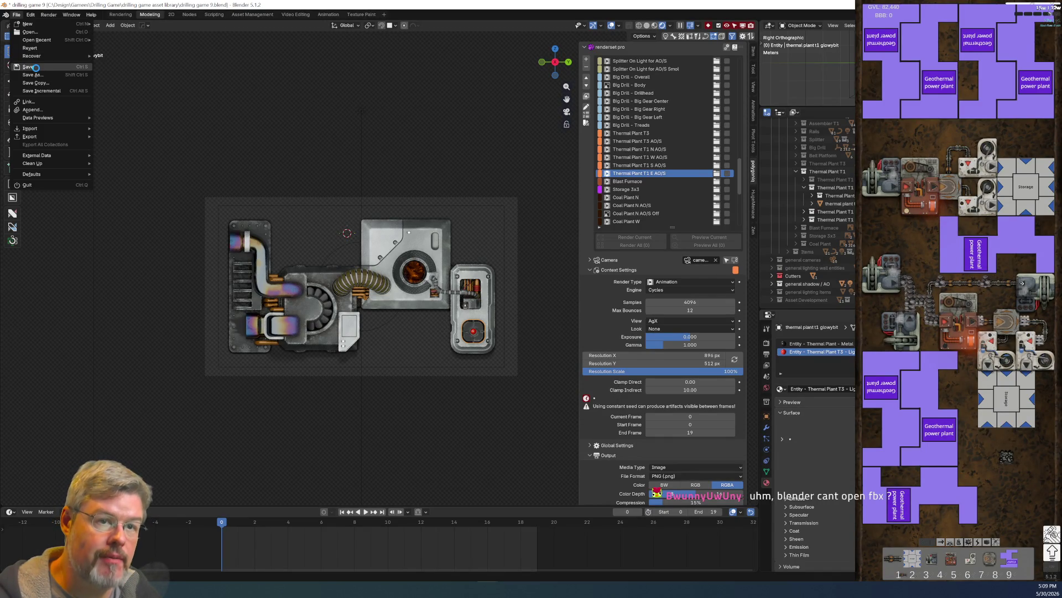
click(36, 67)
click(16, 14)
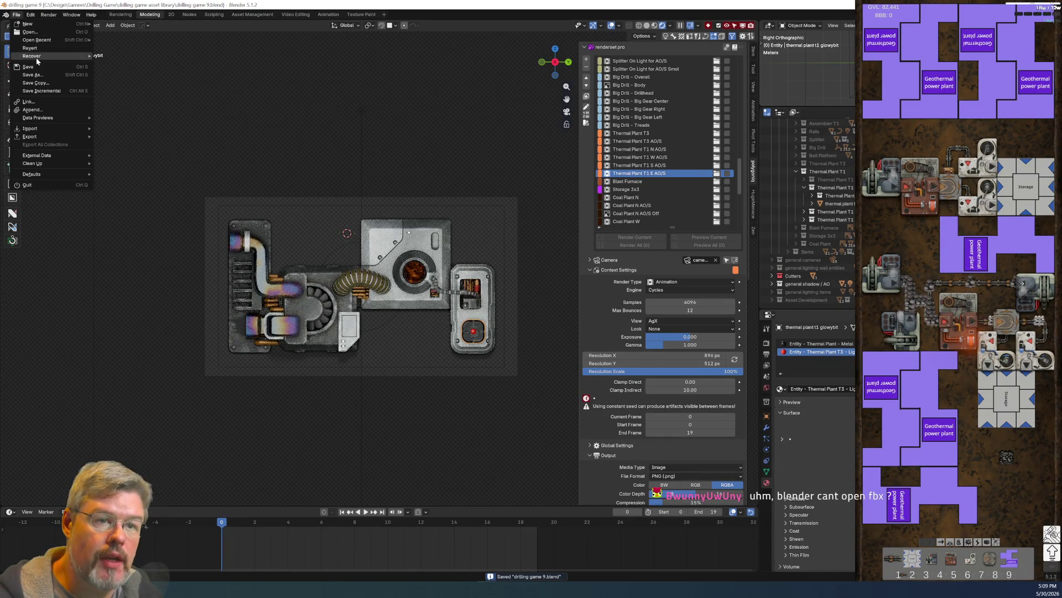
mouse_move(63, 132)
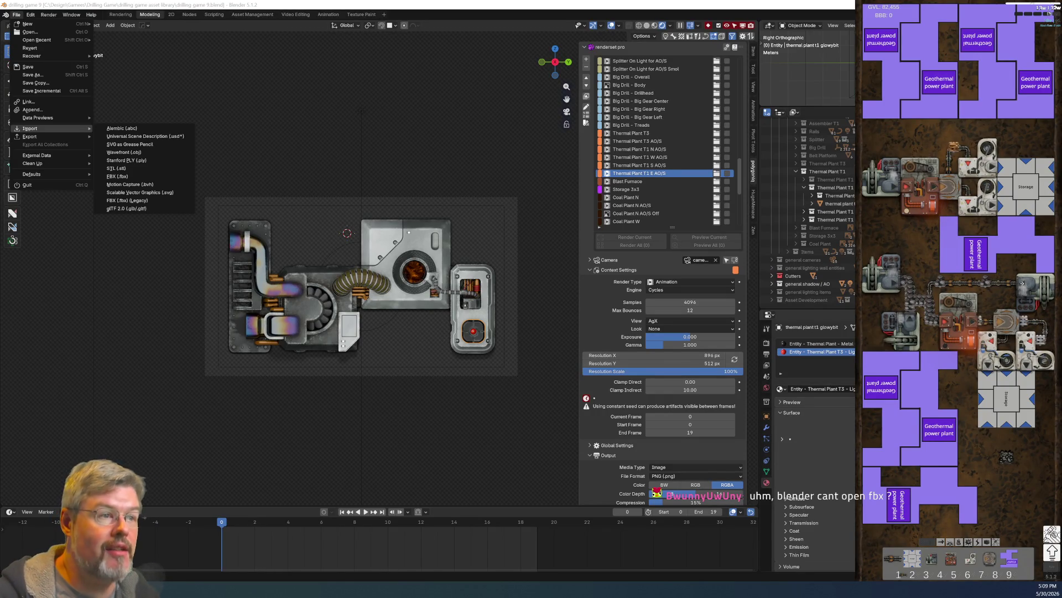
key(Escape)
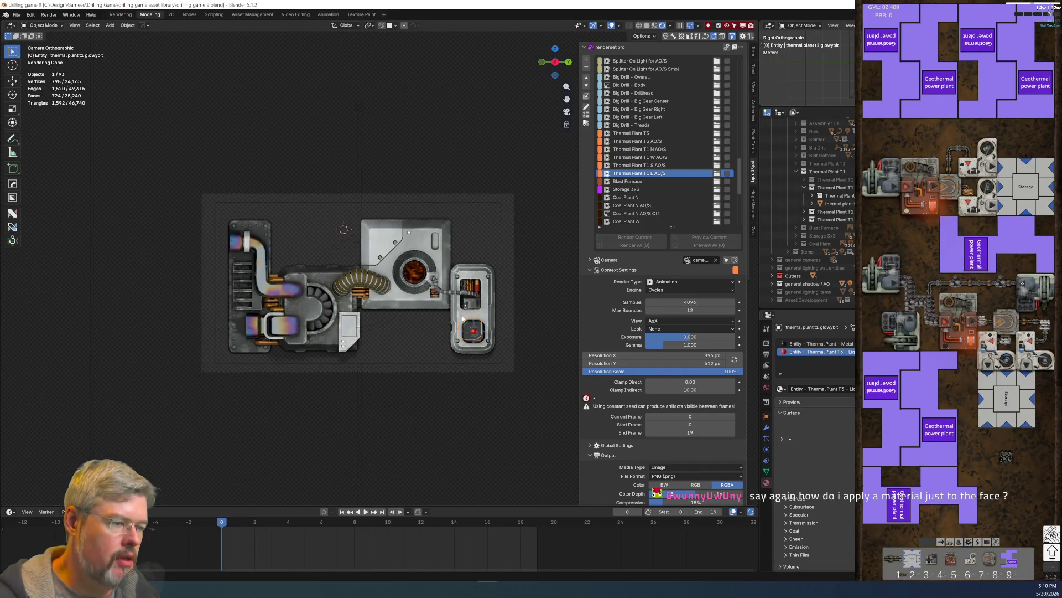
Step: Zoom in on the plant's right module and red button, ending in solid shading
shift+middle_drag(502, 357, 395, 268)
scroll(395, 267, up, 5)
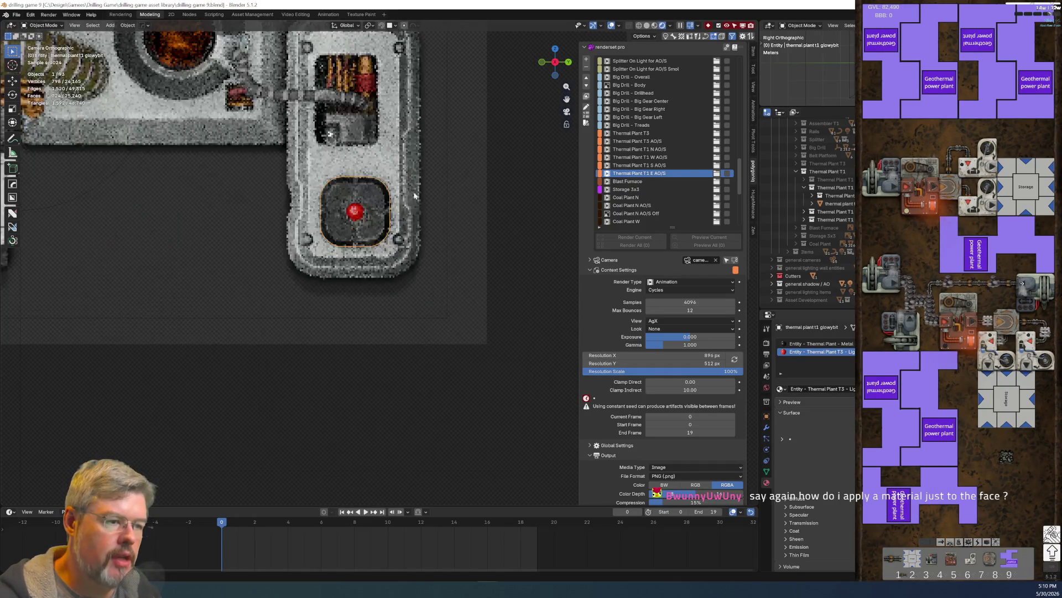
click(654, 25)
shift+middle_drag(545, 176, 446, 208)
scroll(446, 208, up, 4)
click(649, 25)
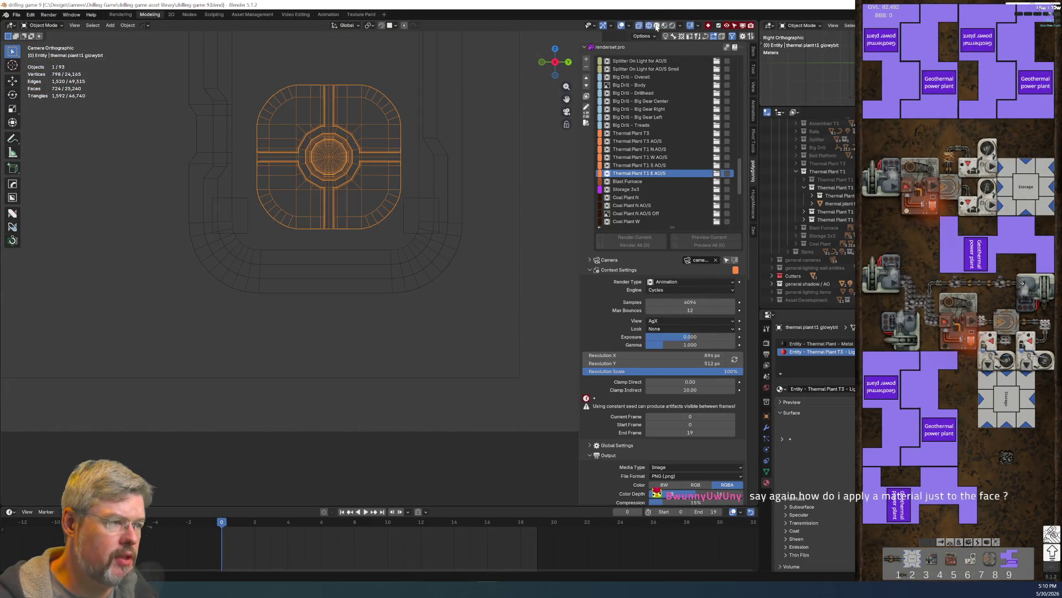
click(656, 25)
Step: In Edit Mode, select the linked dome faces and assign them the active material
key(ctrl+Tab)
click(437, 115)
scroll(388, 204, up, 4)
shift+middle_drag(312, 311, 332, 476)
click(527, 237)
scroll(297, 220, down, 3)
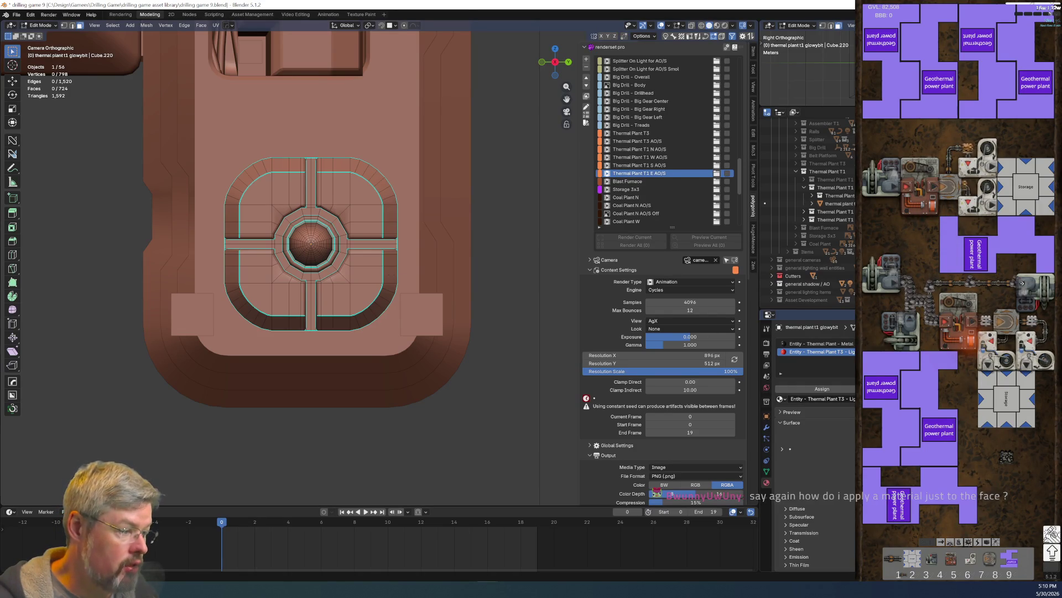
key(l)
key(KP_Decimal)
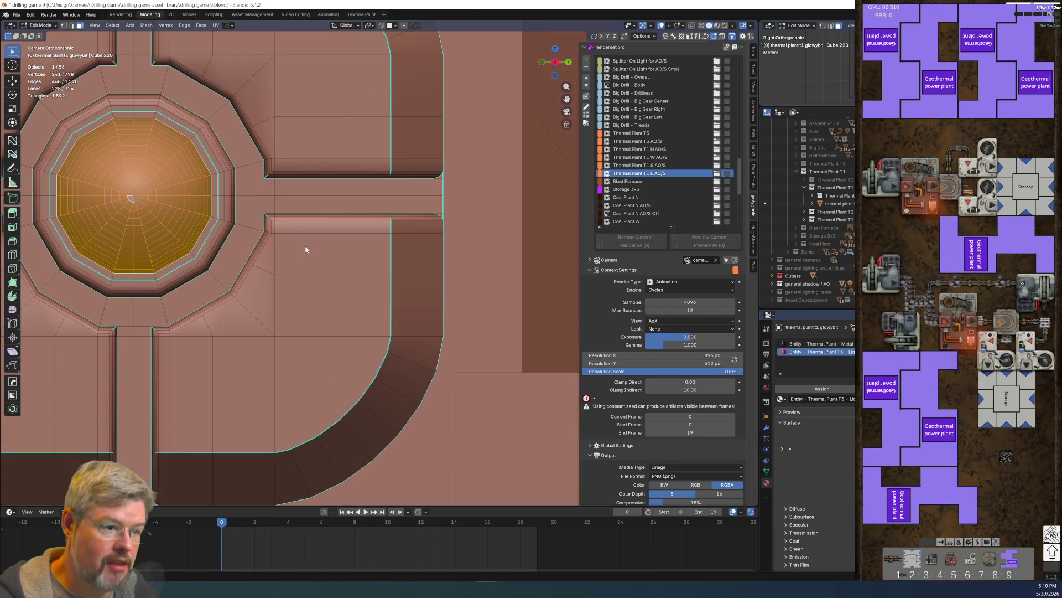
mouse_move(189, 187)
middle_down()
mouse_move(232, 208)
mouse_move(287, 271)
mouse_move(346, 282)
mouse_move(270, 221)
middle_up()
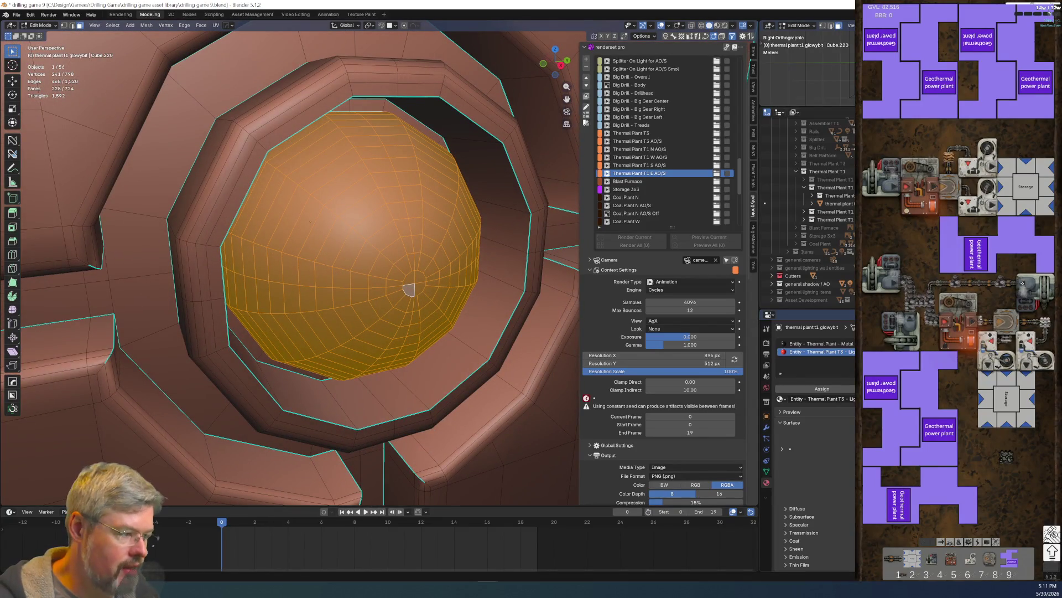
click(822, 389)
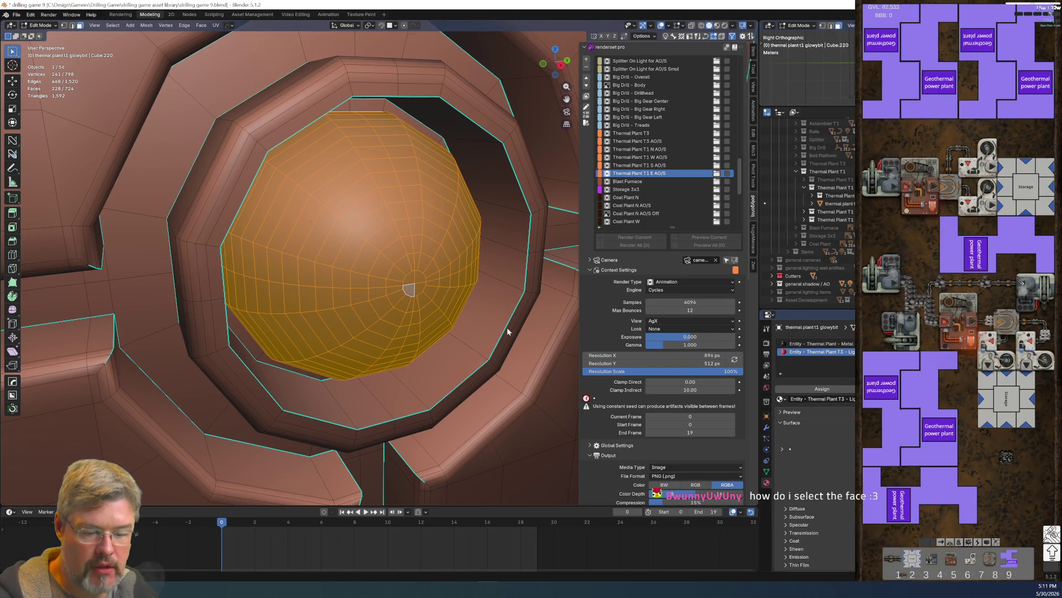
Step: Click individual dome faces one by one to check the material assignment
click(331, 247)
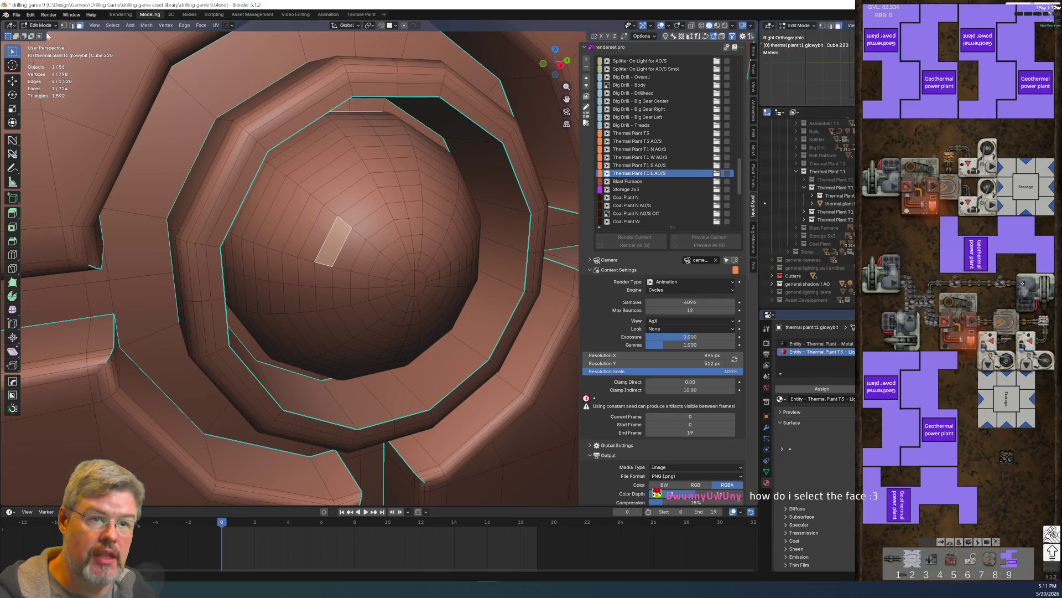
click(40, 26)
scroll(319, 244, down, 5)
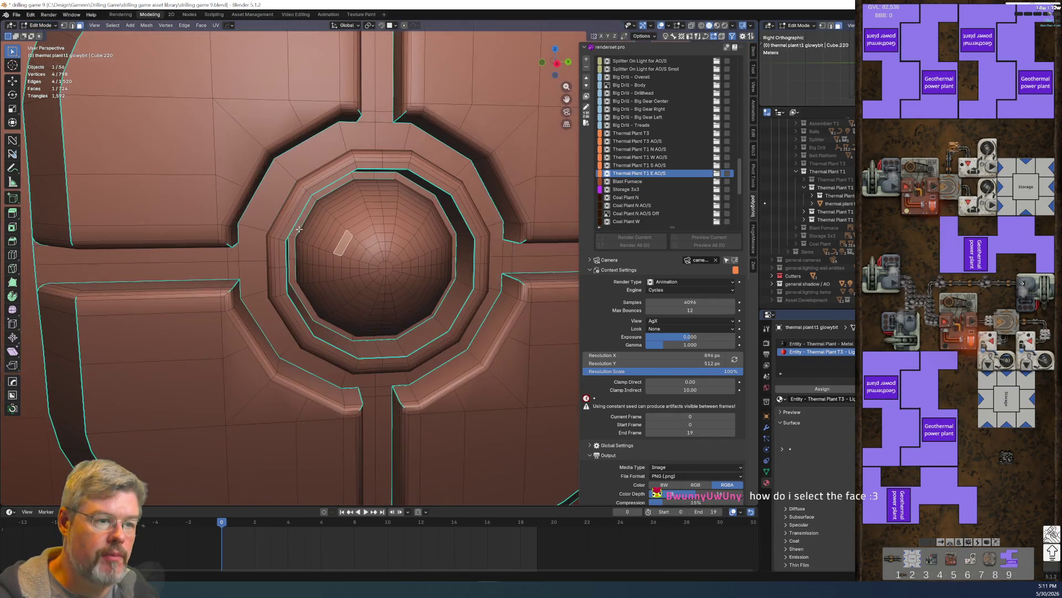
scroll(319, 247, up, 4)
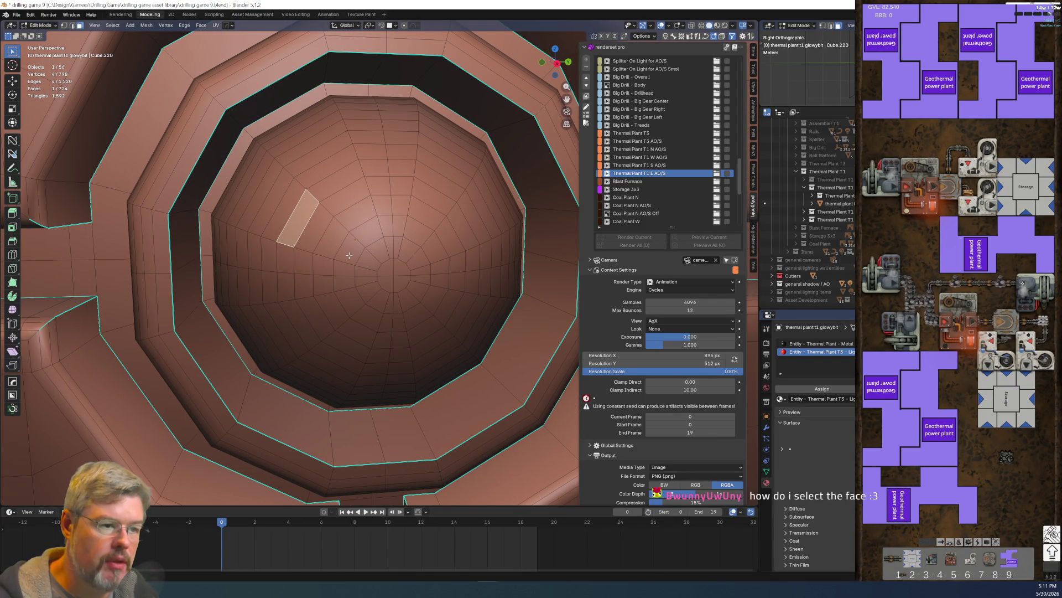
click(403, 267)
click(367, 232)
click(365, 136)
click(434, 196)
click(350, 302)
click(401, 354)
click(313, 226)
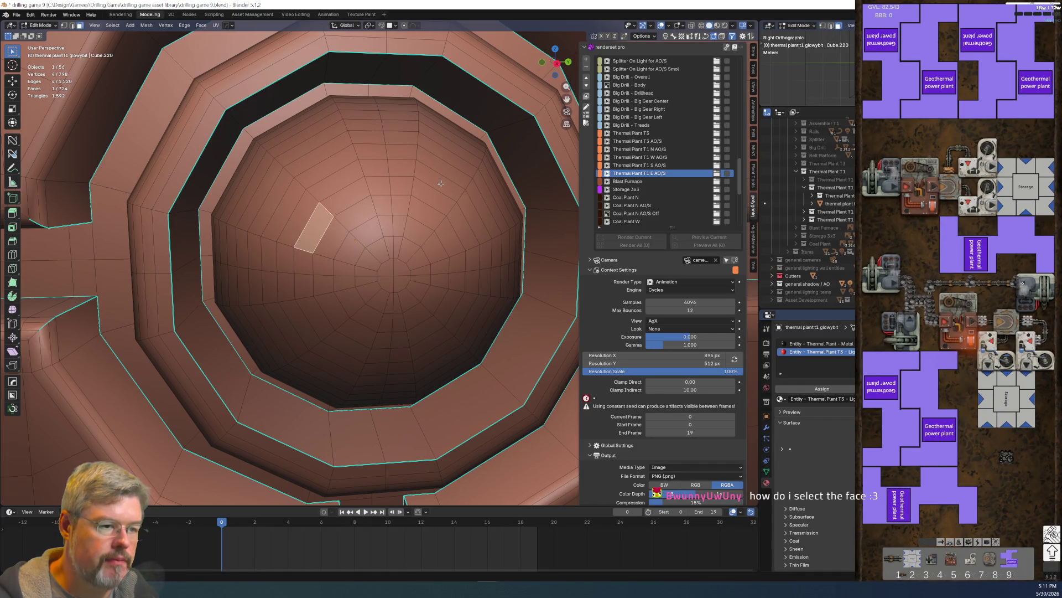
click(439, 180)
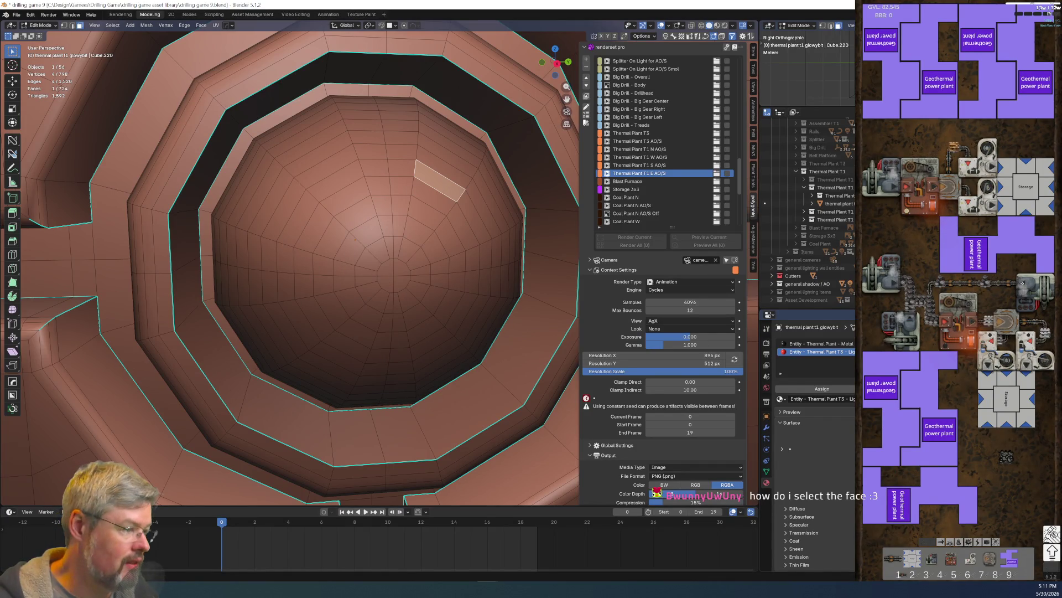
Step: Return to Object Mode and view the dome in Material Preview shading
key(ctrl+Tab)
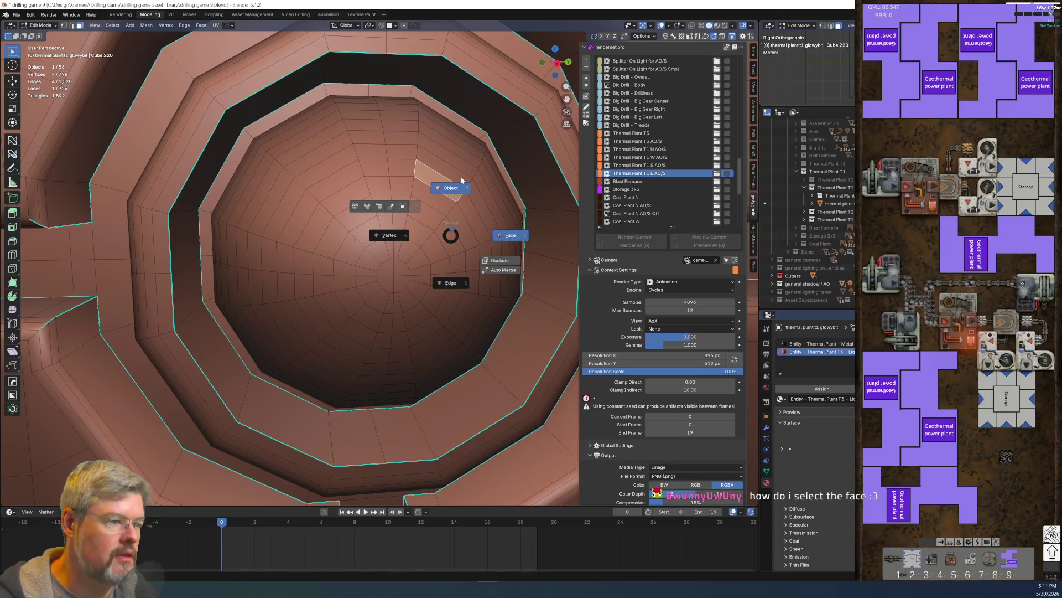
click(462, 179)
click(665, 26)
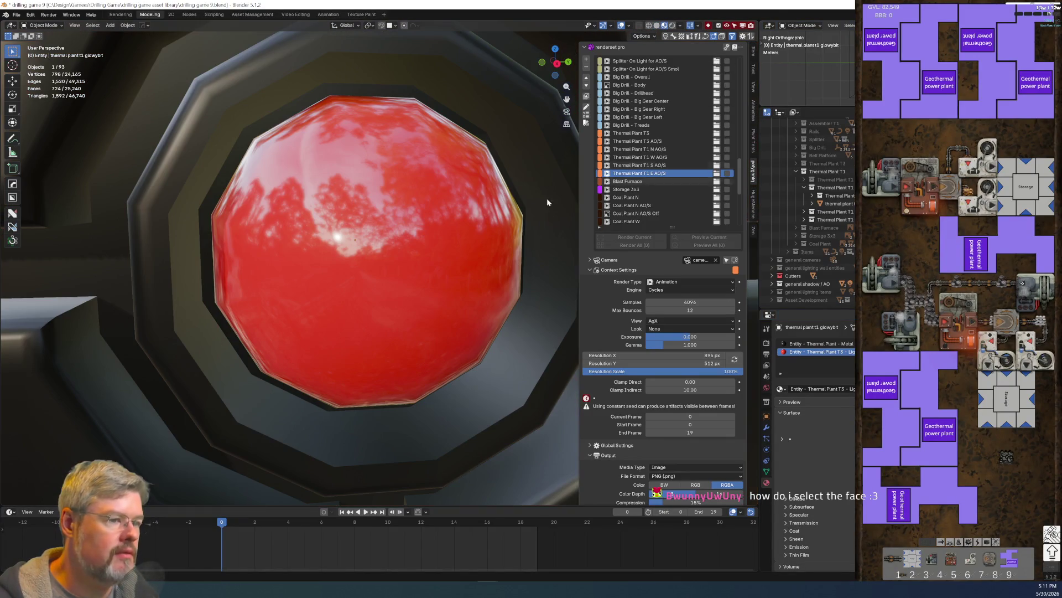
Step: Preview the plant through the camera in Rendered shading, with the context and output panels collapsed
click(673, 26)
scroll(416, 221, down, 8)
key(KP_0)
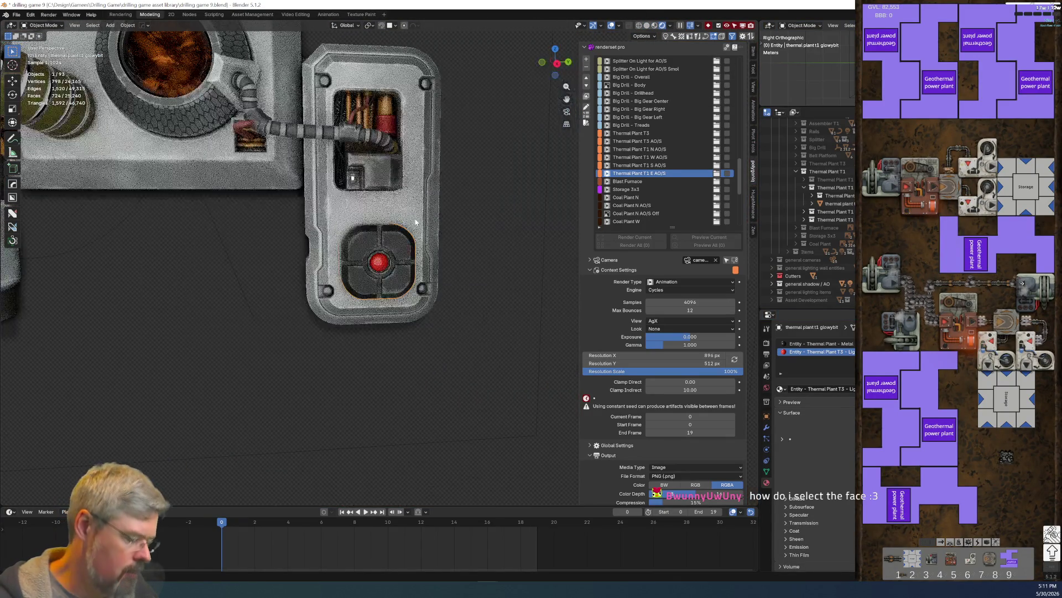
scroll(332, 249, up, 5)
scroll(664, 332, down, 3)
scroll(269, 312, down, 5)
scroll(270, 316, down, 6)
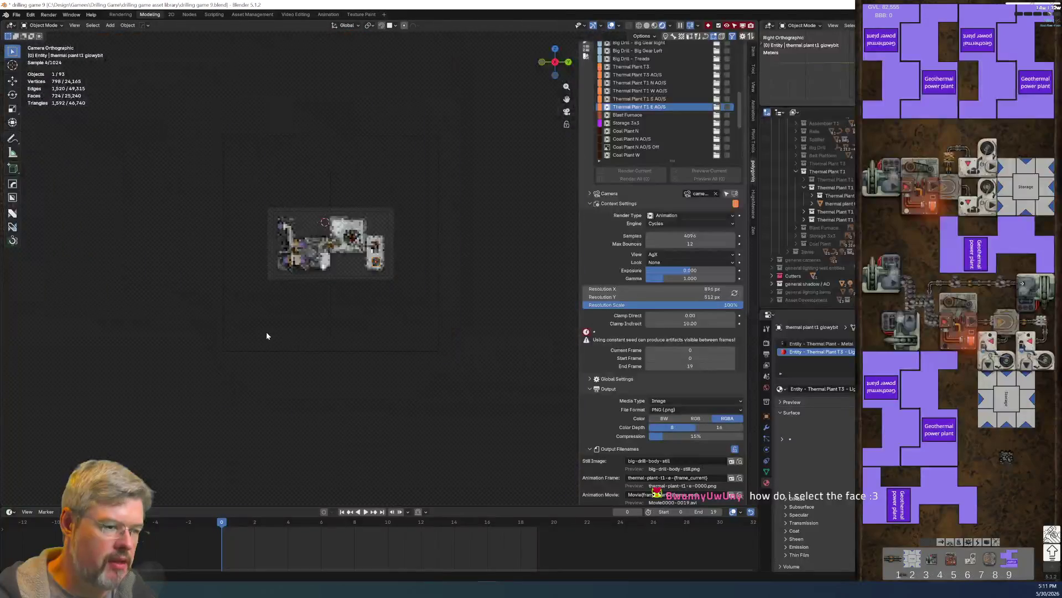
scroll(267, 331, up, 7)
scroll(267, 333, down, 3)
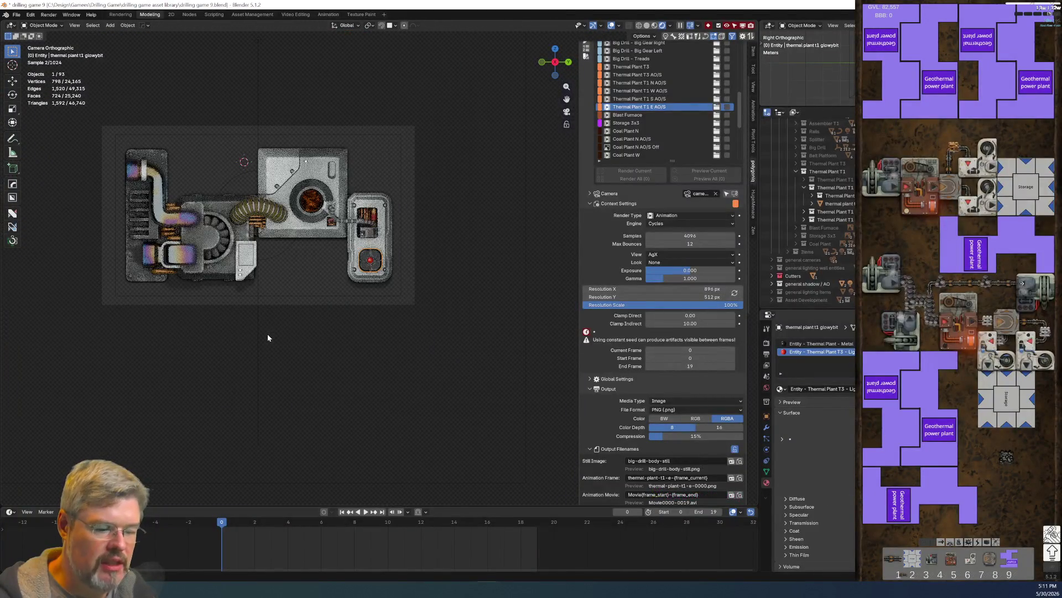
scroll(602, 316, up, 2)
drag(588, 239, 588, 256)
scroll(546, 357, up, 7)
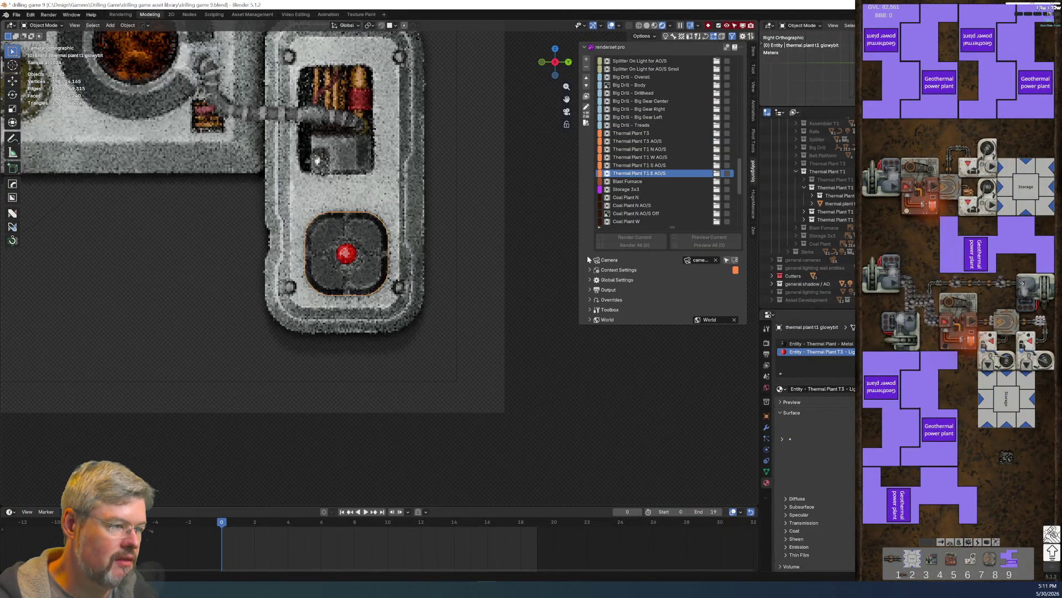
scroll(300, 249, down, 1)
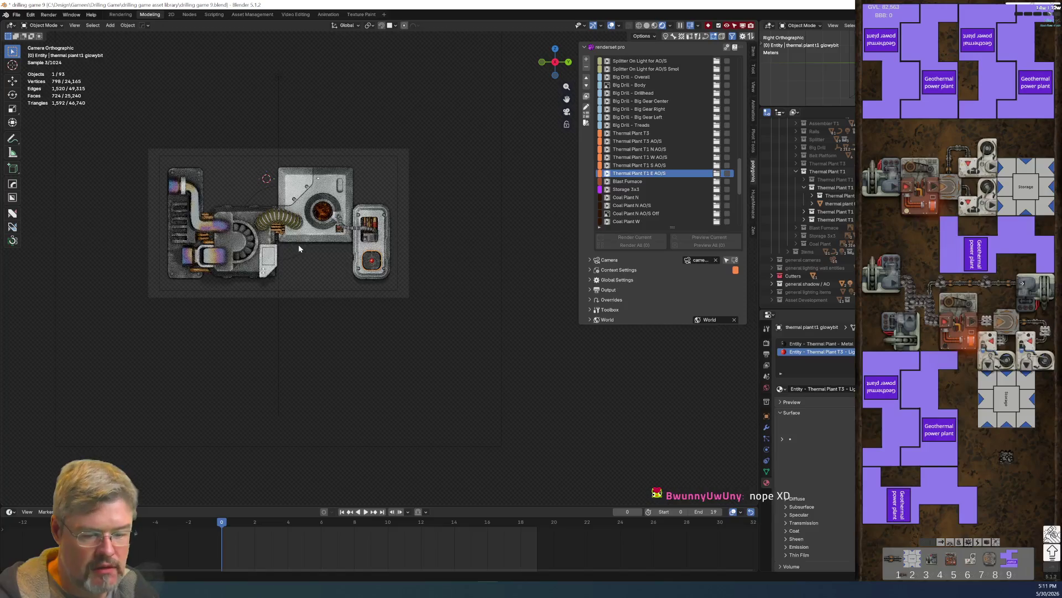
shift+middle_drag(300, 246, 352, 281)
scroll(359, 273, up, 5)
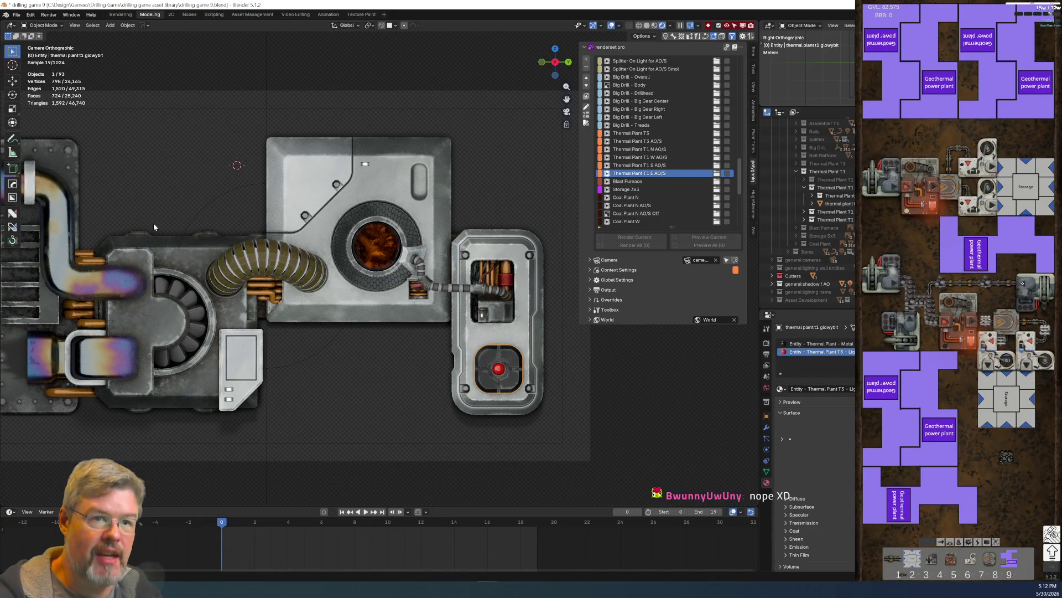
Step: Save drilling game 9 and start a new General-template blend file
click(17, 15)
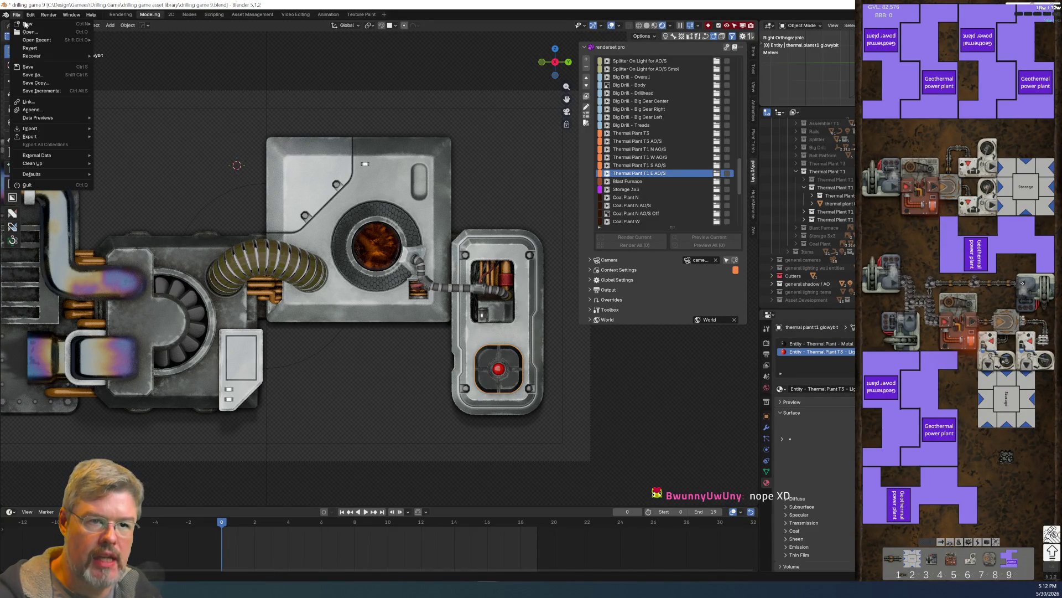
click(45, 68)
click(16, 14)
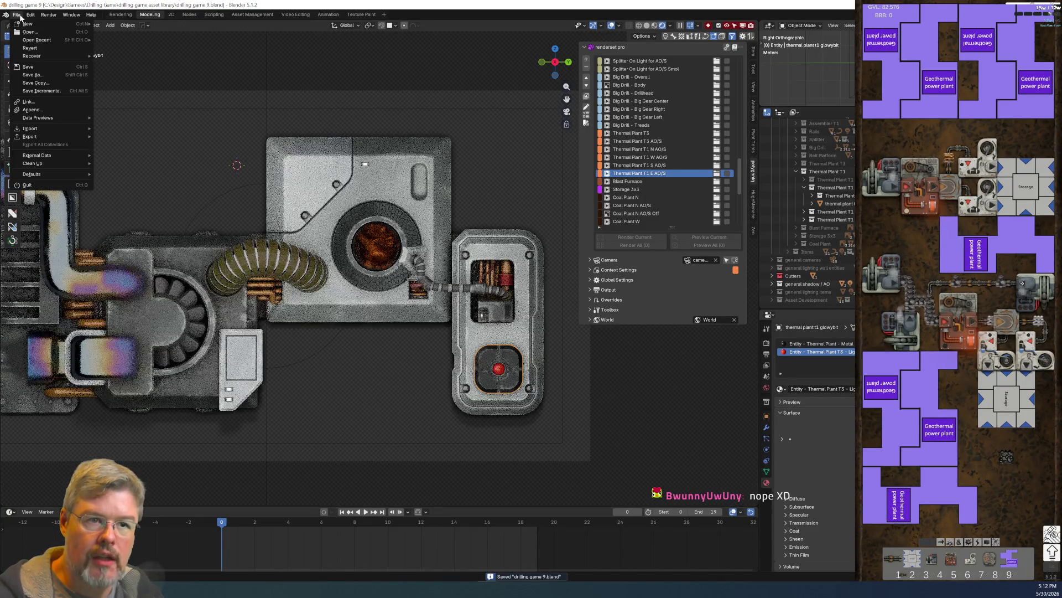
mouse_move(27, 24)
click(118, 25)
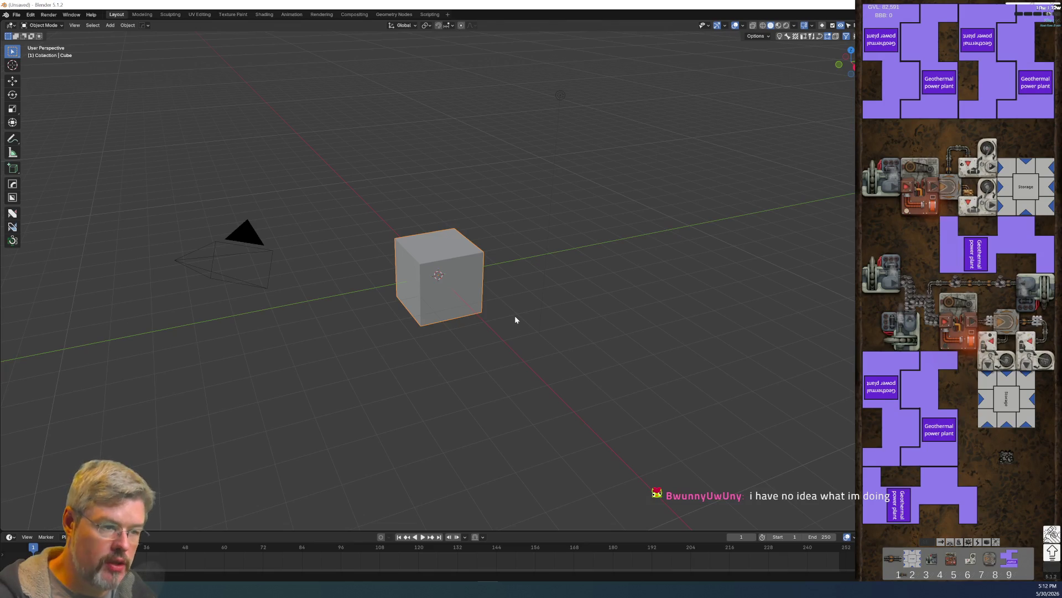
Step: Select the default cube instead of the light and switch it into Edit Mode
scroll(490, 287, up, 4)
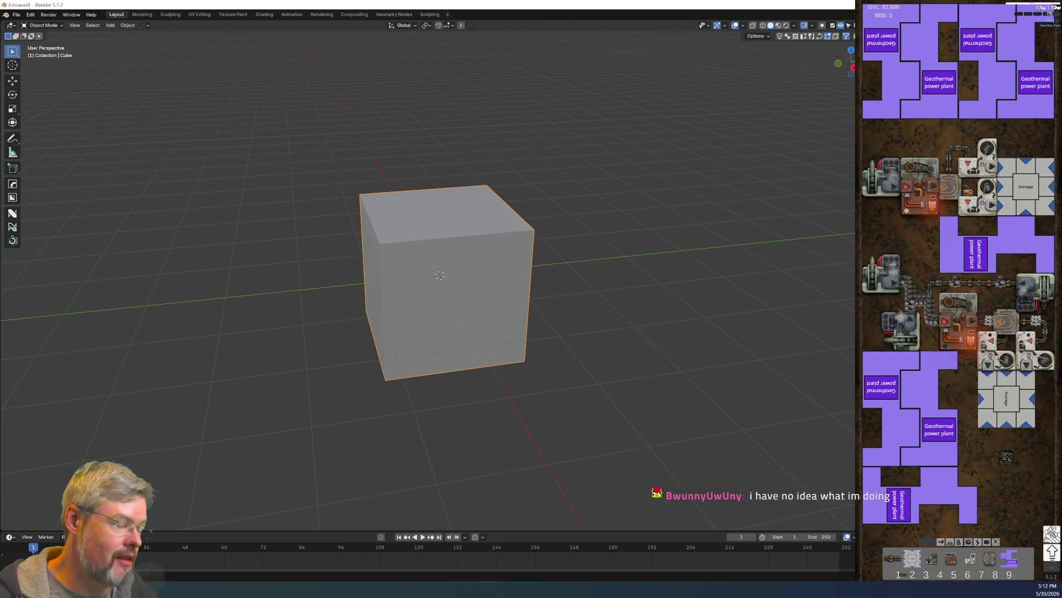
key(alt+a)
click(908, 70)
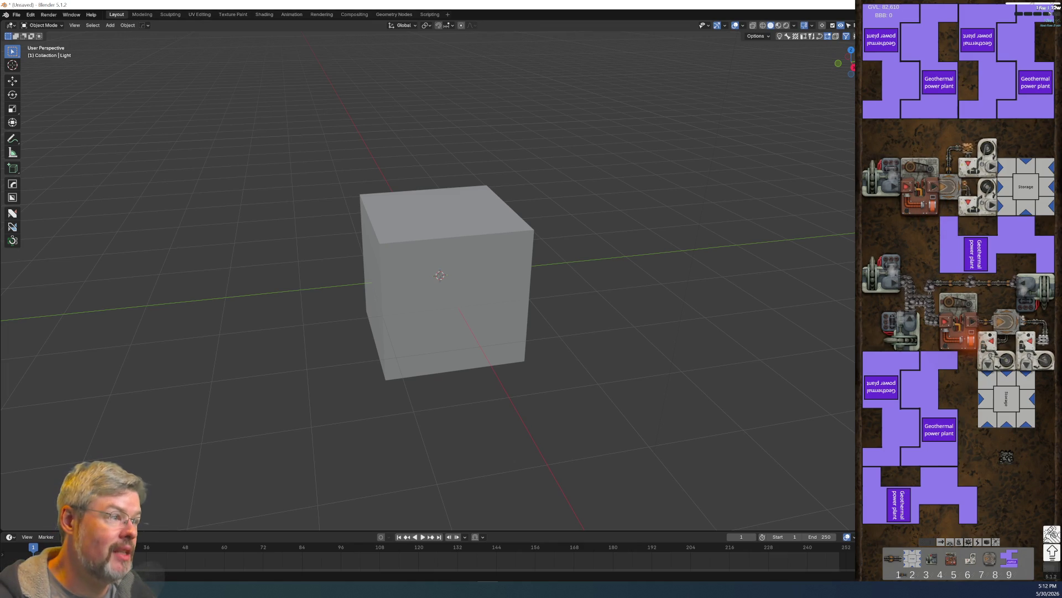
click(504, 271)
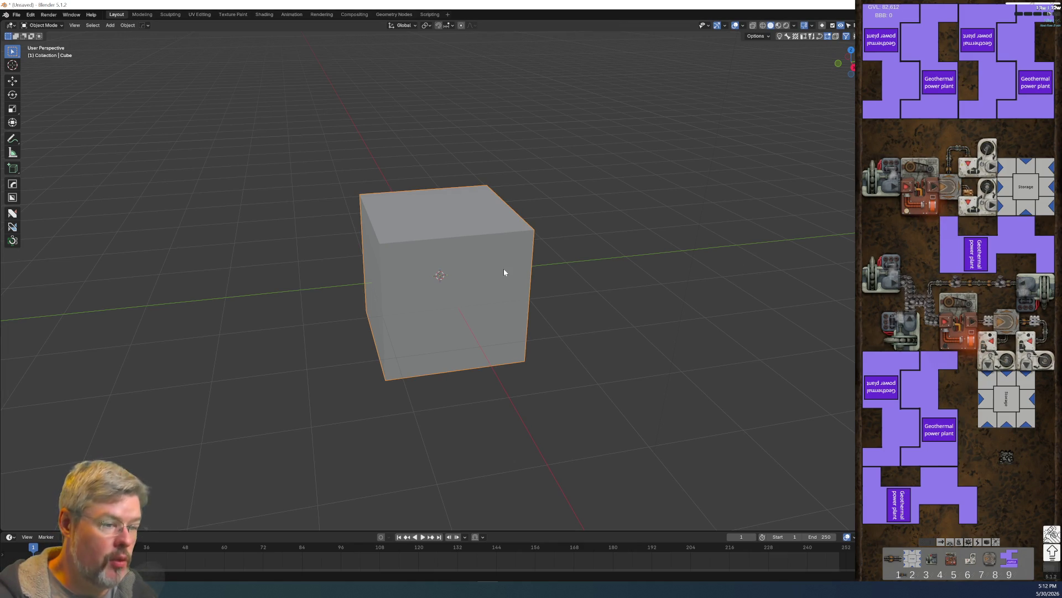
key(ctrl+Tab)
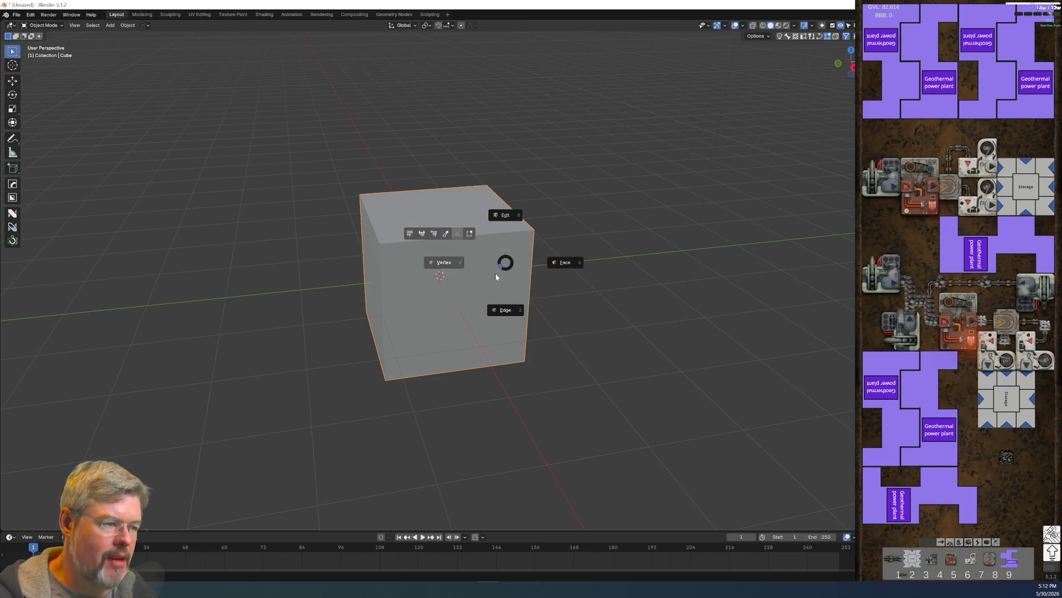
click(510, 216)
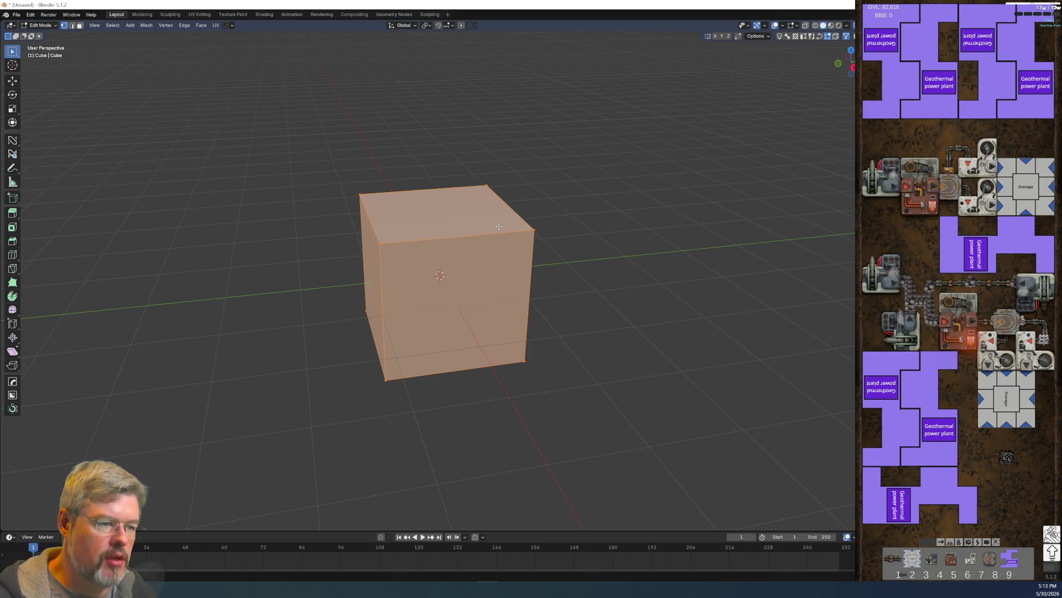
Step: Toggle the cube between Object and Edit Mode, test a cancelled move, and pick a vertex
key(ctrl+Tab)
click(470, 204)
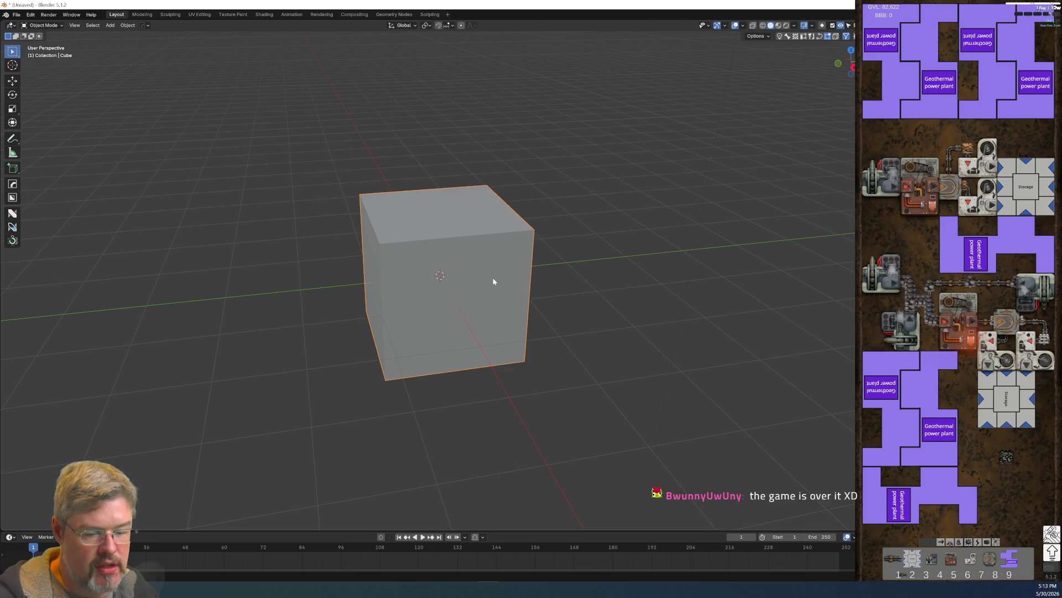
key(g)
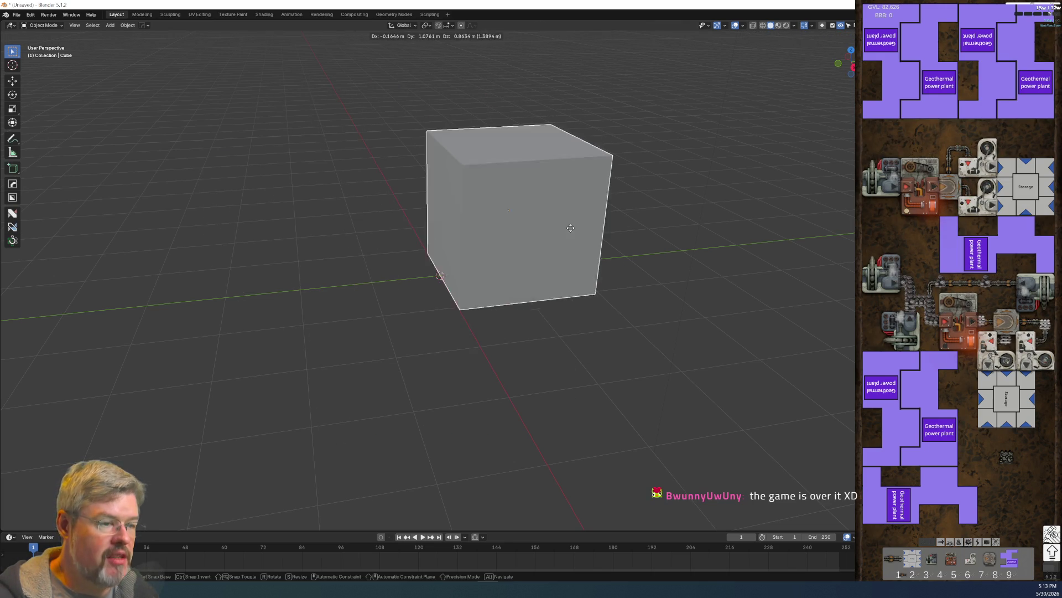
key(Escape)
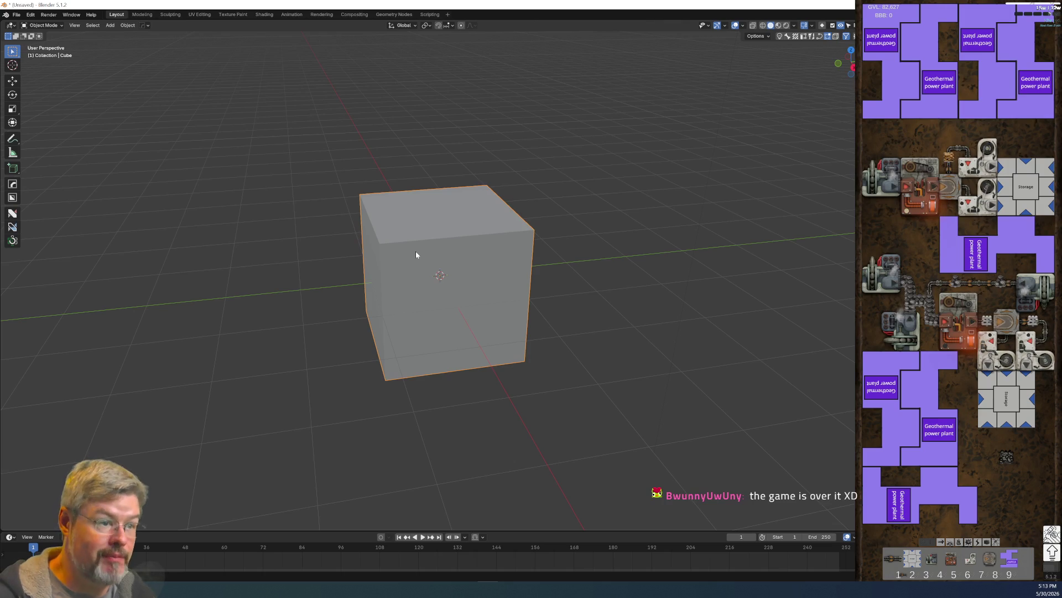
key(ctrl+Tab)
click(474, 244)
key(alt+a)
click(376, 239)
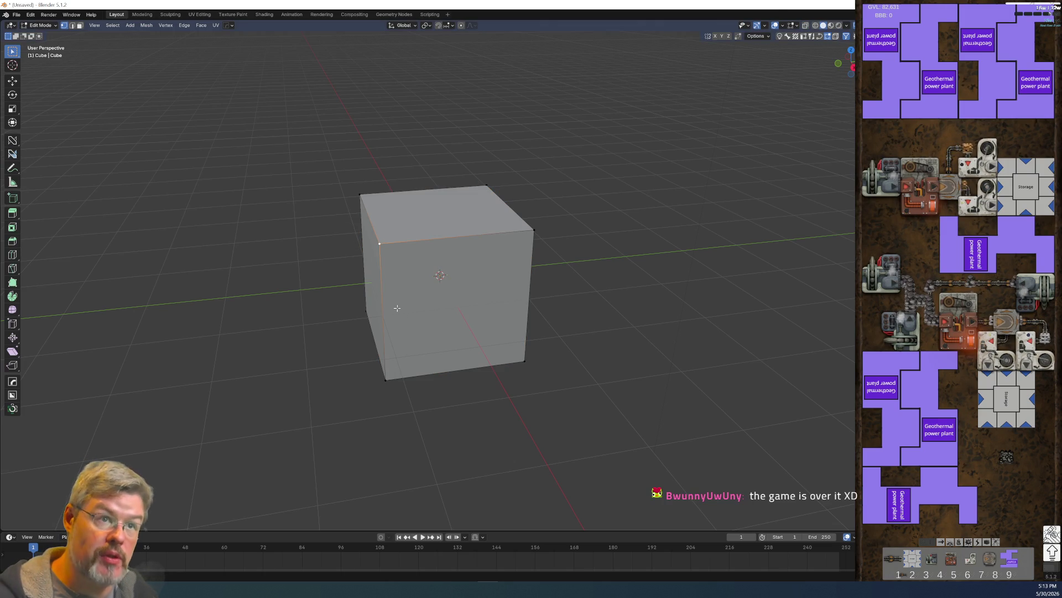
key(ctrl+Tab)
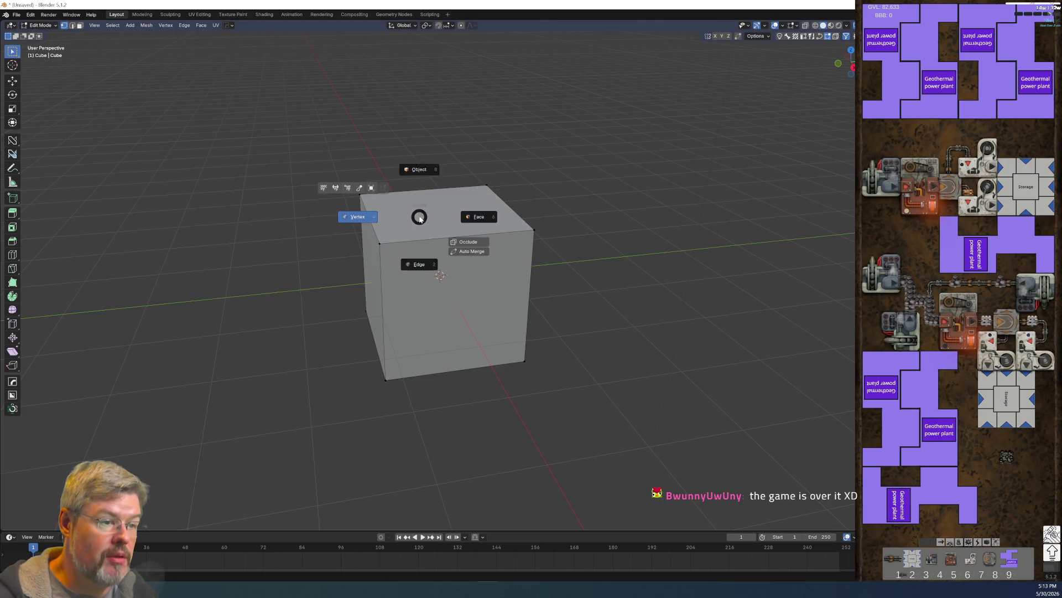
click(352, 216)
key(ctrl+Tab)
click(482, 237)
Step: Practise face, edge and vertex select modes on the cube's top face and front-right vertex
key(3)
click(437, 233)
mouse_move(437, 232)
middle_down()
mouse_move(463, 290)
mouse_move(432, 238)
mouse_move(487, 265)
middle_up()
key(2)
key(alt+a)
scroll(420, 220, up, 4)
key(1)
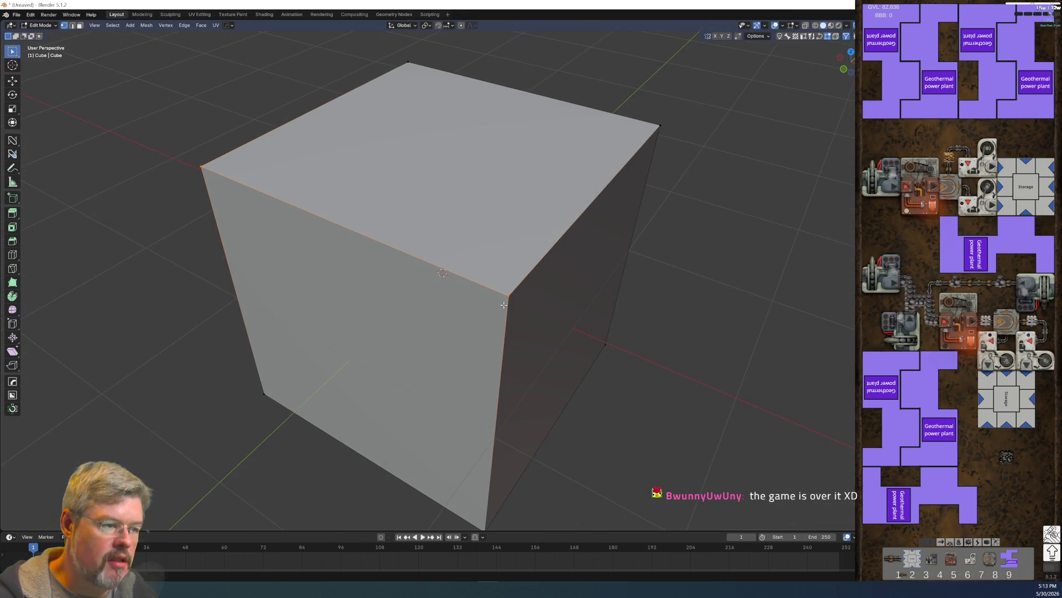
click(512, 289)
key(ctrl+Tab)
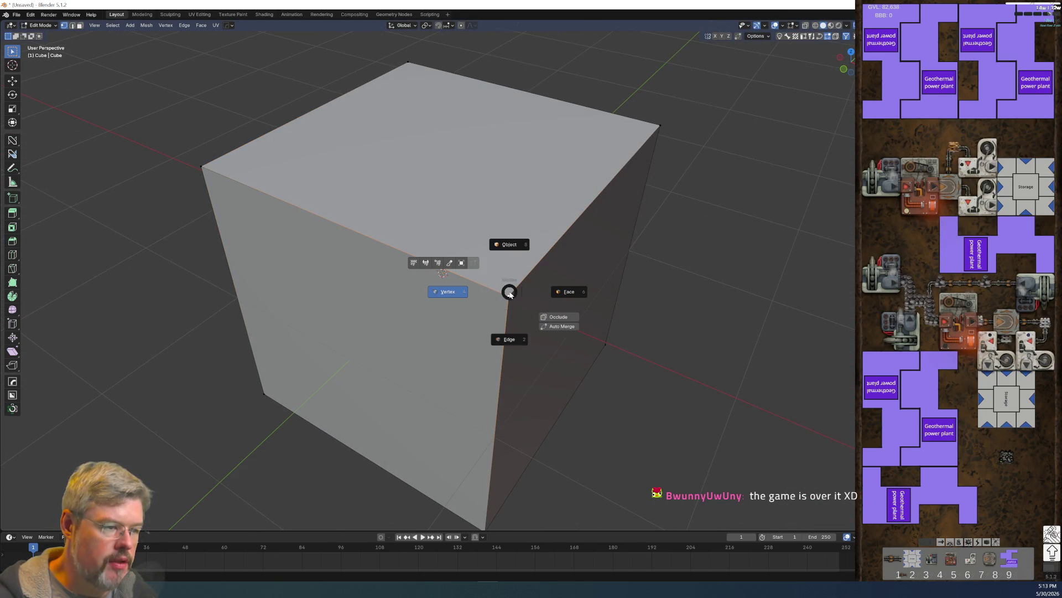
click(465, 294)
Step: In wireframe shading, select the top front edge, then the top face, and return to Solid
key(z)
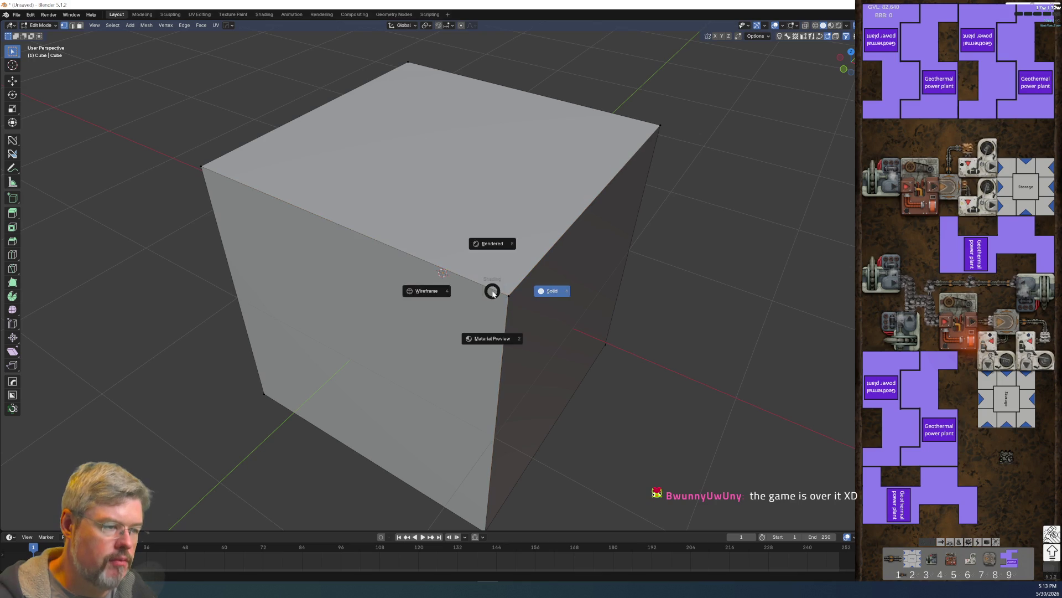
click(446, 294)
mouse_move(506, 291)
middle_down()
mouse_move(474, 306)
mouse_move(294, 269)
mouse_move(303, 249)
middle_up()
key(2)
click(479, 181)
mouse_move(380, 185)
middle_down()
mouse_move(466, 198)
mouse_move(576, 155)
mouse_move(626, 161)
mouse_move(586, 138)
mouse_move(472, 152)
middle_up()
key(3)
click(443, 148)
mouse_move(452, 194)
middle_down()
mouse_move(495, 159)
mouse_move(477, 190)
middle_up()
key(z)
click(527, 191)
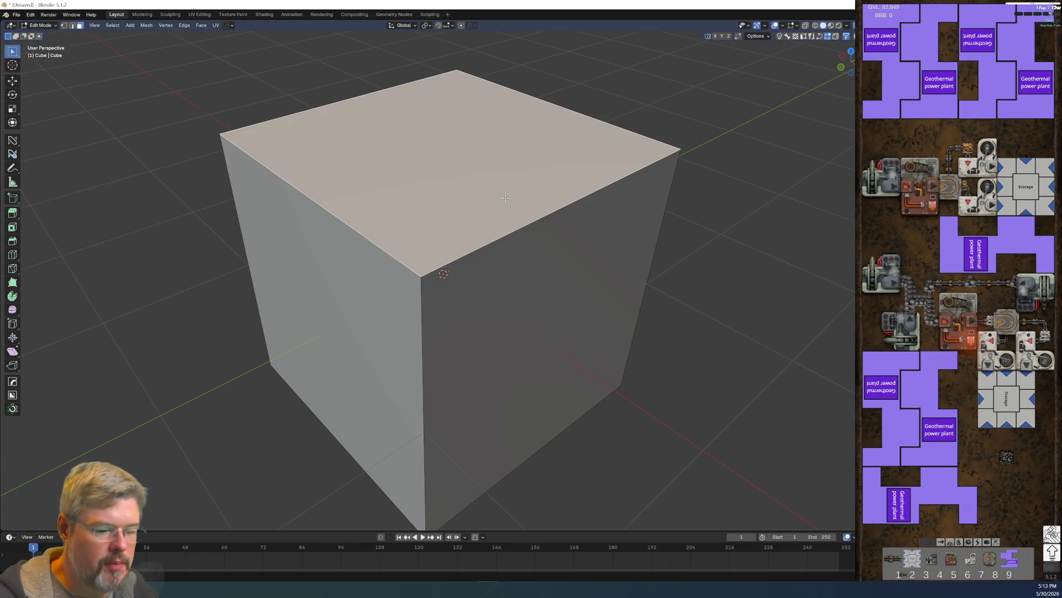
Step: Orbit the cube from a front-on view to above the top face, then a lower corner
mouse_move(405, 242)
middle_down()
mouse_move(429, 223)
mouse_move(513, 234)
mouse_move(427, 241)
middle_up()
scroll(427, 242, up, 2)
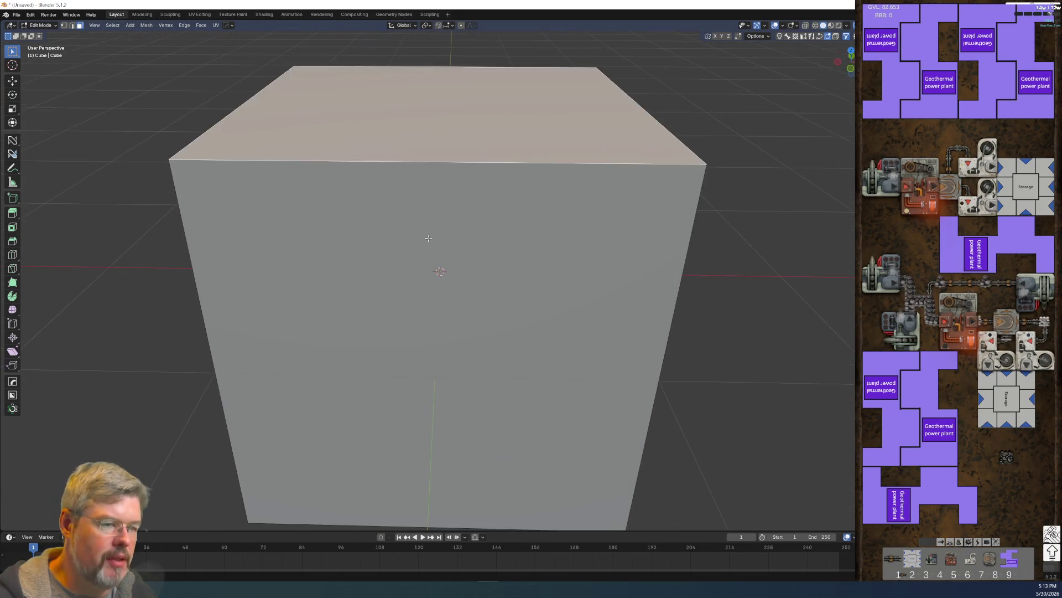
middle_drag(458, 164, 375, 190)
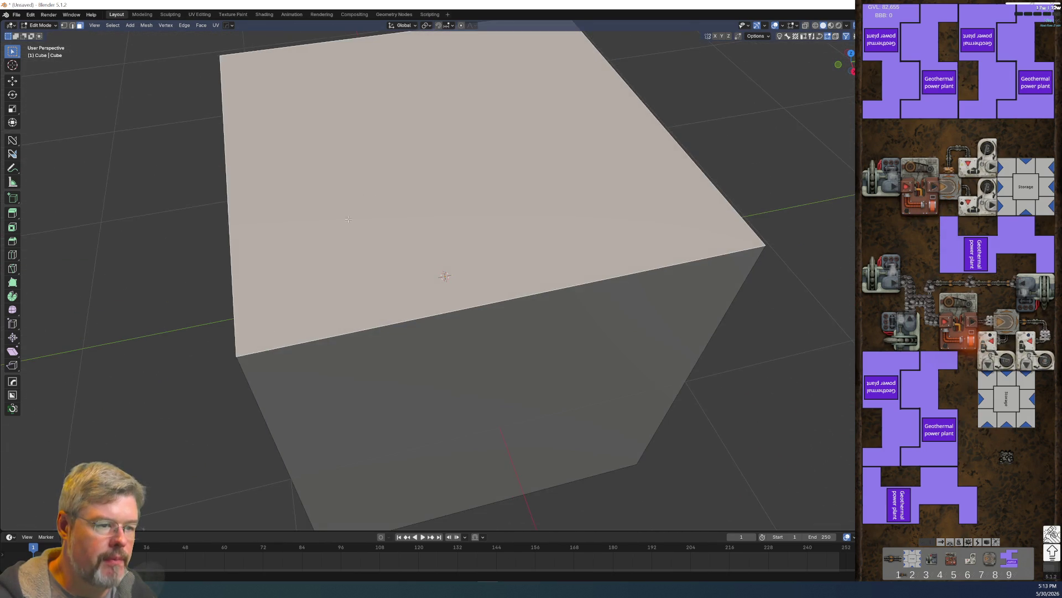
scroll(348, 212, down, 4)
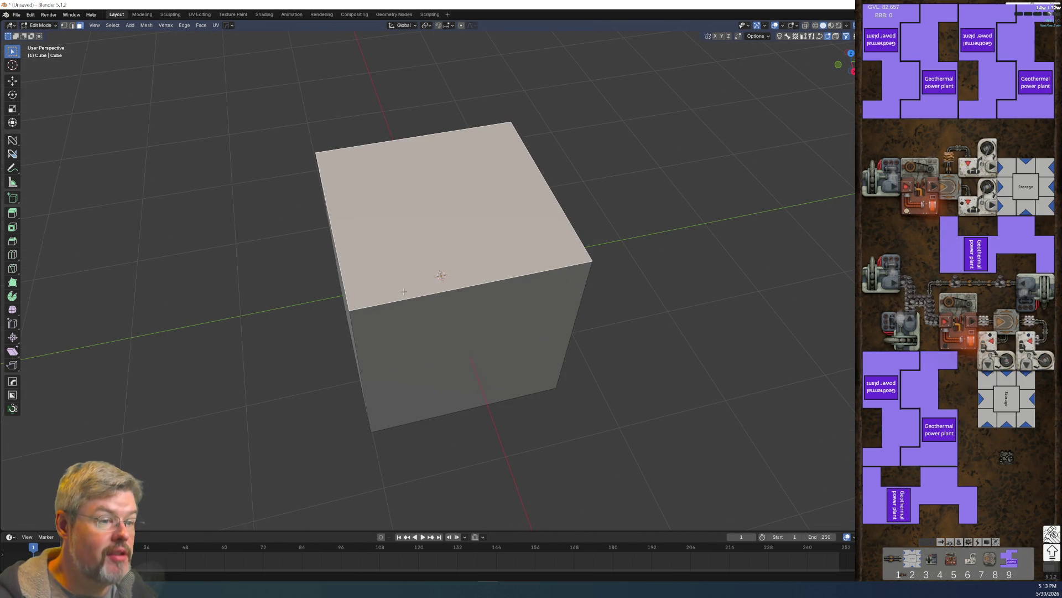
middle_drag(404, 291, 562, 315)
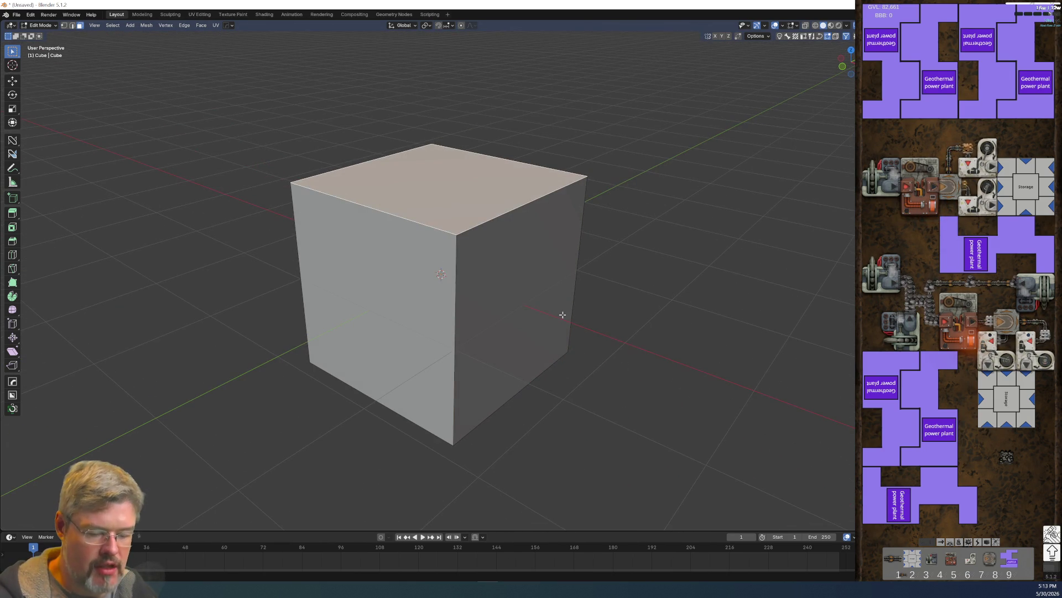
Step: Select the cube's front top vertex in vertex mode, then return the cube to Object Mode
key(1)
click(457, 235)
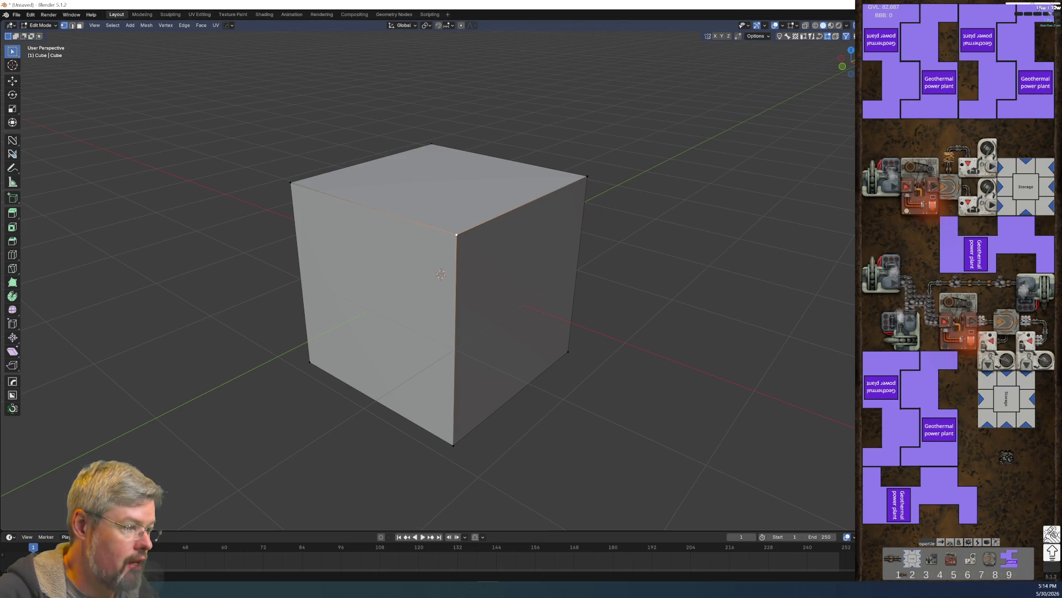
key(shift+F1)
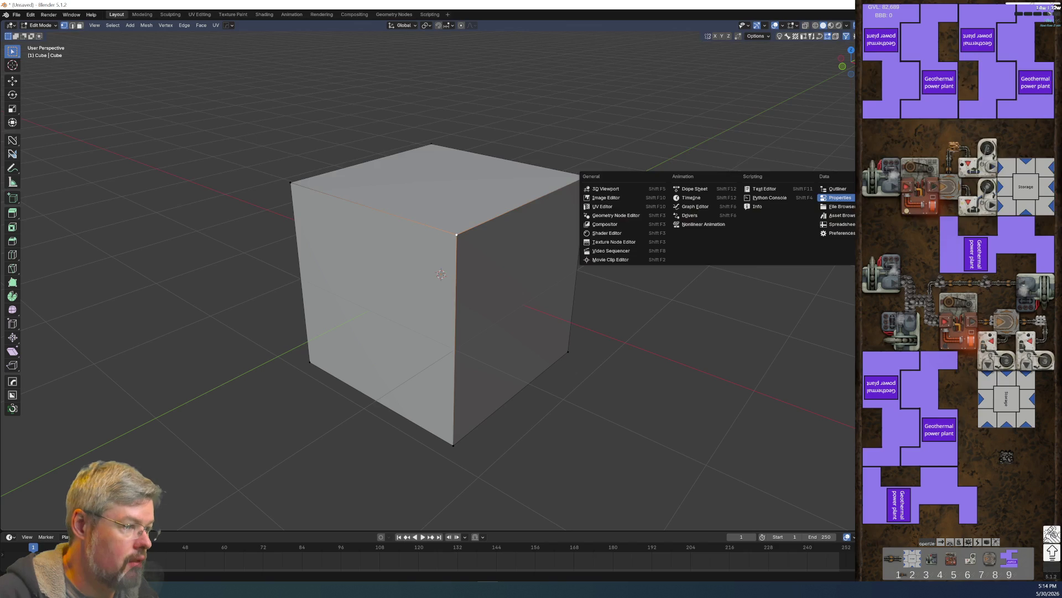
key(Escape)
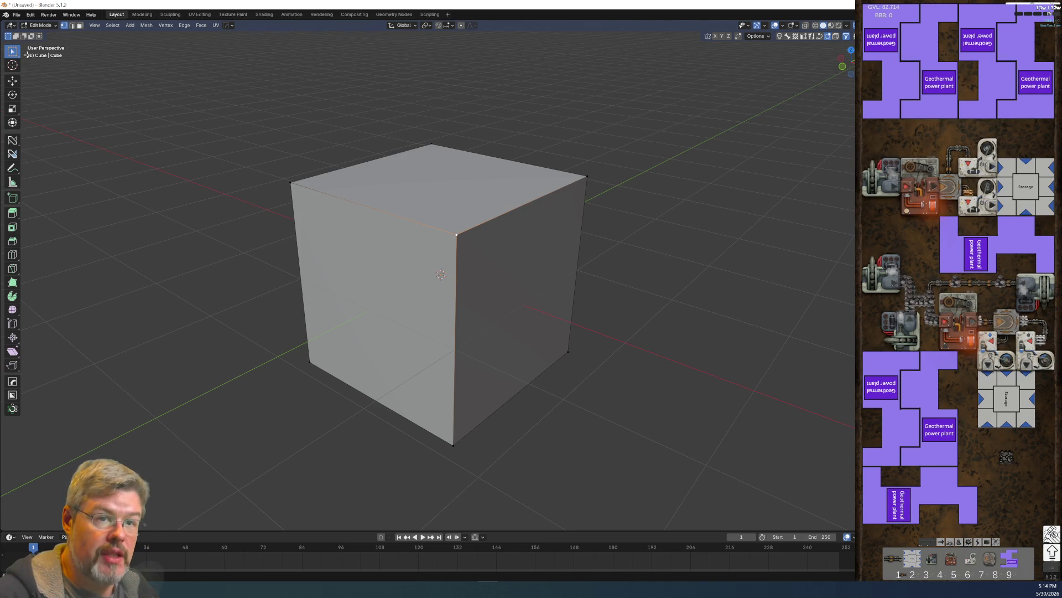
key(ctrl+Tab)
click(324, 206)
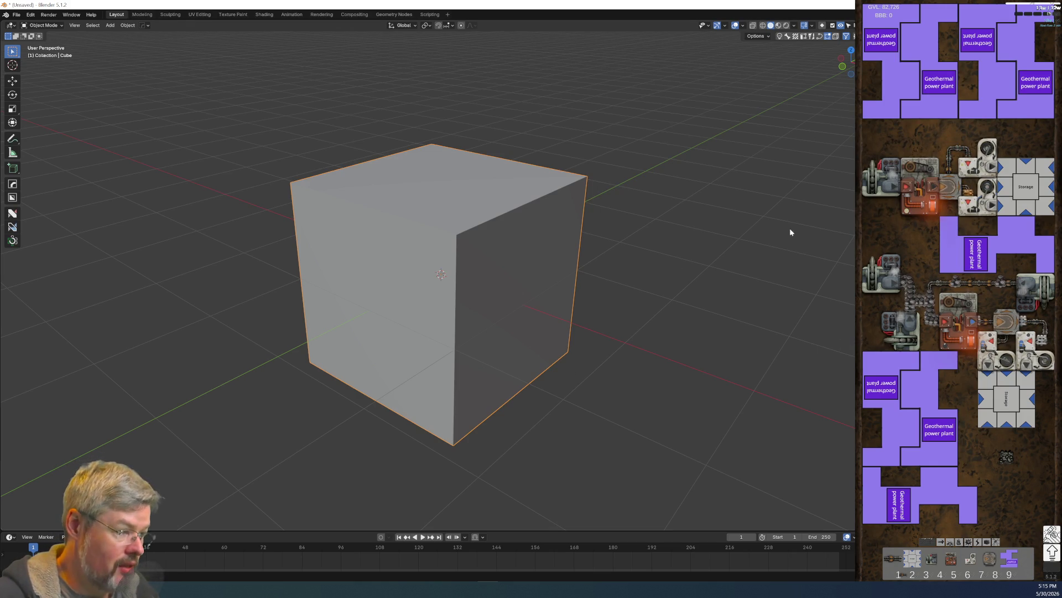
key(Tab)
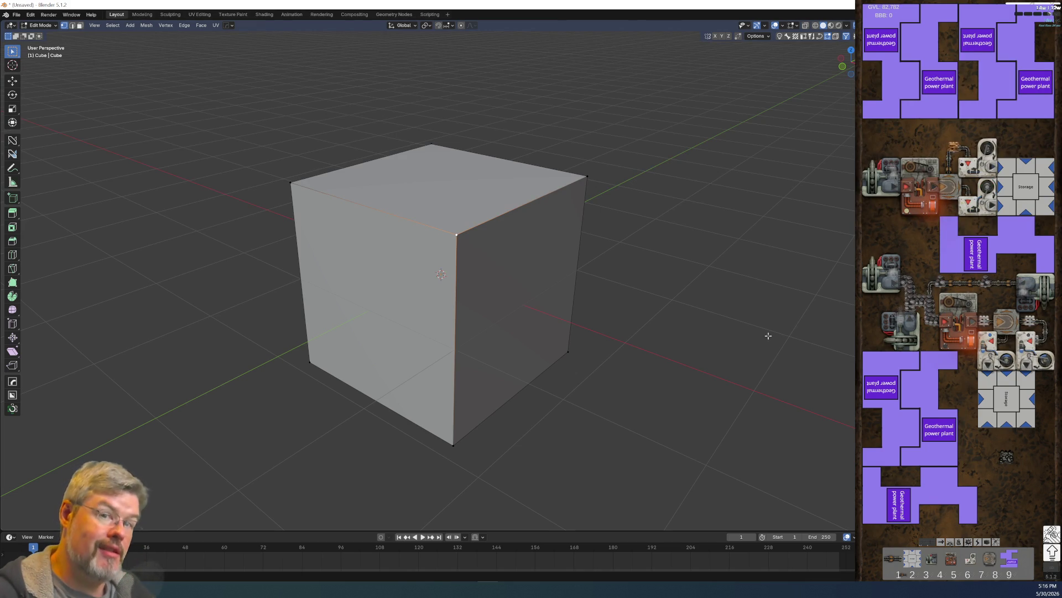
key(ctrl+Tab)
click(504, 261)
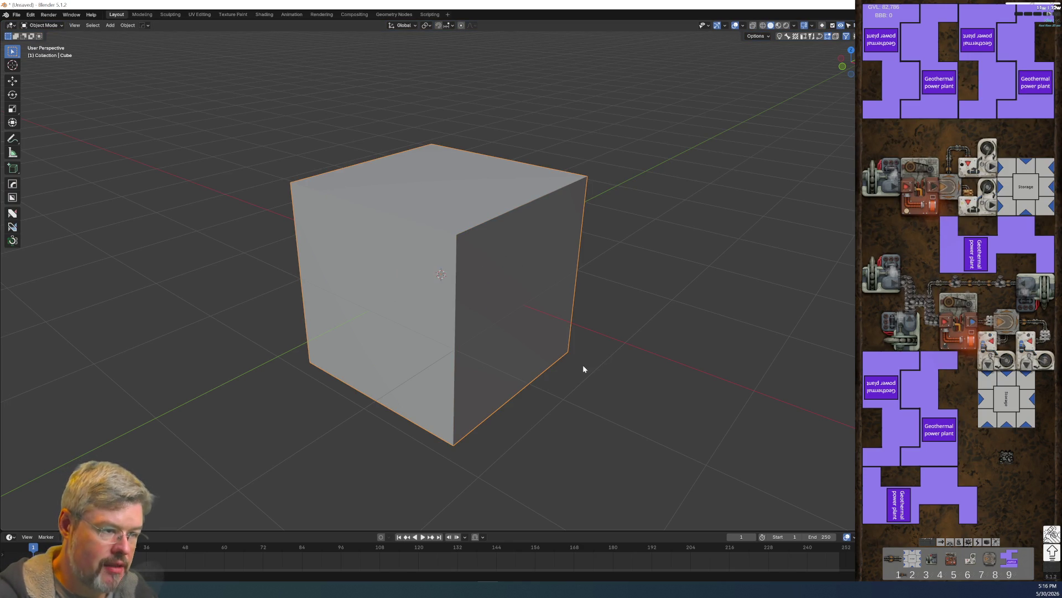